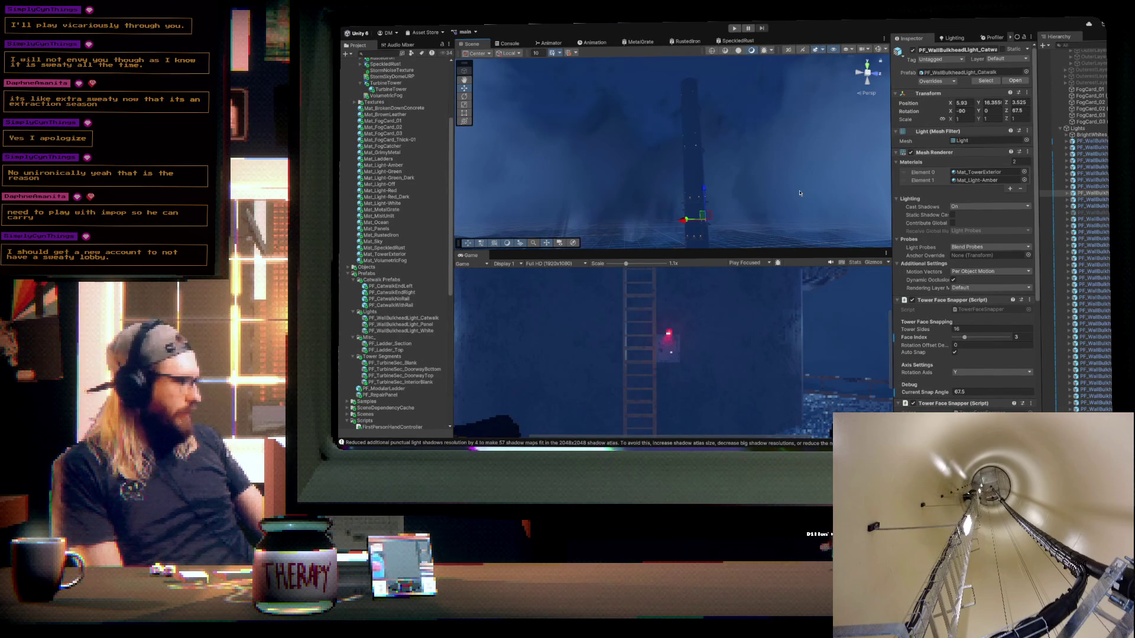
- Select the railed catwalk PF_CatwalkWithRail and snap it round to tower face 1
{"action": "mouse_move", "coordinate": [797, 191]}
{"action": "left_mouse_down"}
{"action": "mouse_move", "coordinate": [818, 197]}
{"action": "mouse_move", "coordinate": [804, 236]}
{"action": "mouse_move", "coordinate": [813, 212]}
{"action": "mouse_move", "coordinate": [719, 236]}
{"action": "mouse_move", "coordinate": [452, 225]}
{"action": "left_mouse_up"}
{"action": "key", "text": "f"}
{"action": "mouse_move", "coordinate": [673, 214]}
{"action": "left_mouse_down"}
{"action": "mouse_move", "coordinate": [732, 223]}
{"action": "mouse_move", "coordinate": [714, 222]}
{"action": "left_mouse_up"}
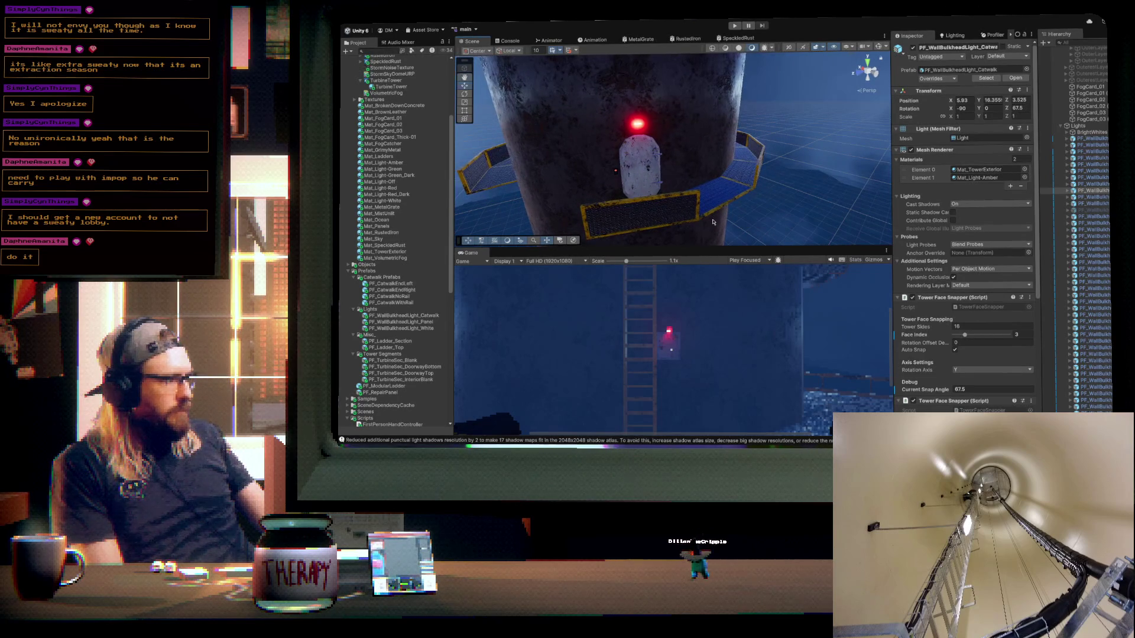
{"action": "left_click", "coordinate": [723, 206]}
{"action": "key", "text": "f"}
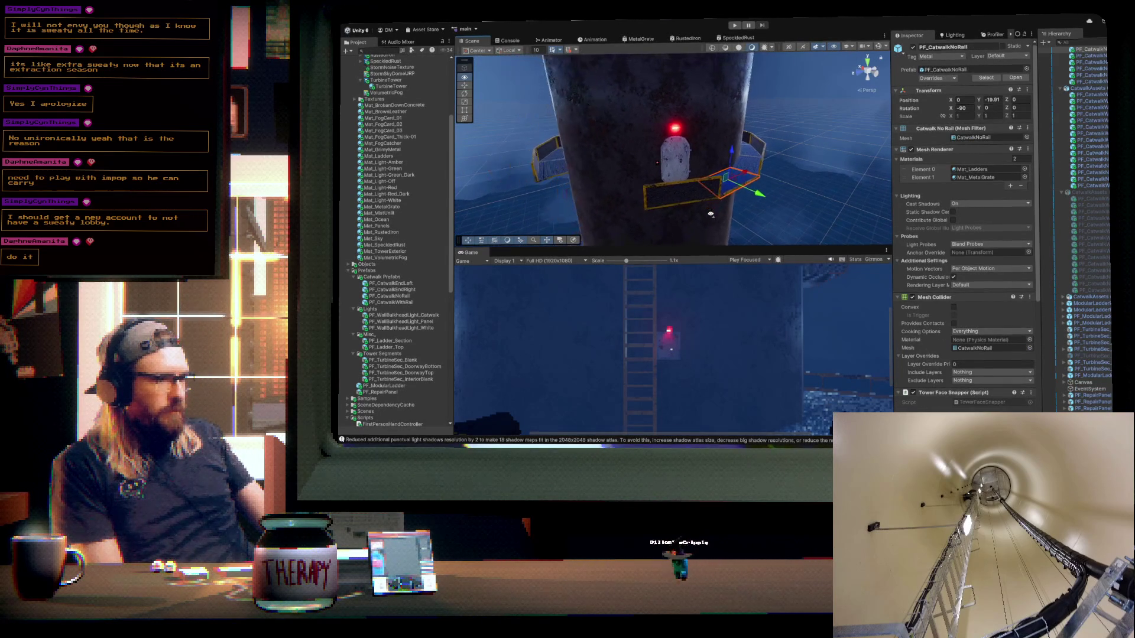
{"action": "scroll", "coordinate": [960, 355], "scroll_direction": "down", "scroll_amount": 5}
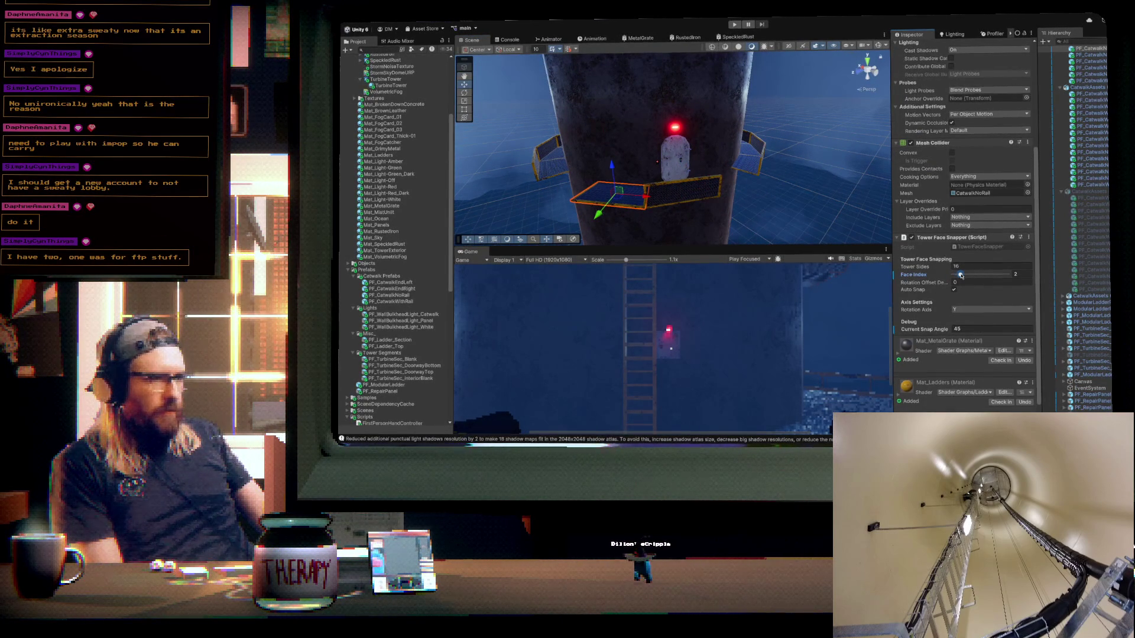
{"action": "left_click", "coordinate": [755, 169]}
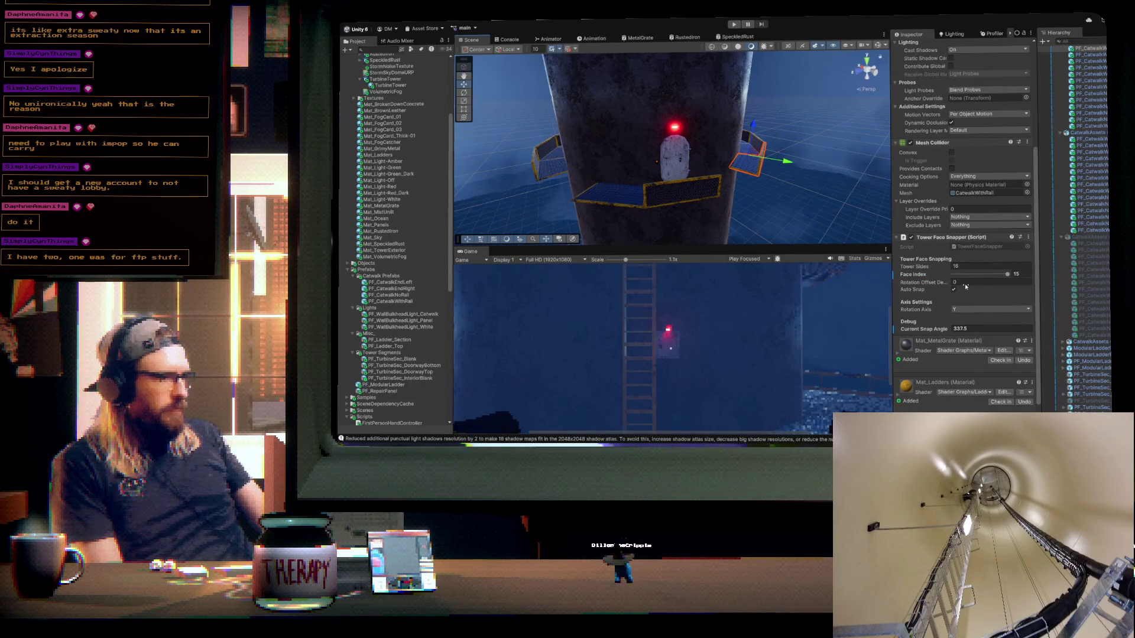
{"action": "left_click_drag", "start_coordinate": [1006, 276], "coordinate": [964, 275]}
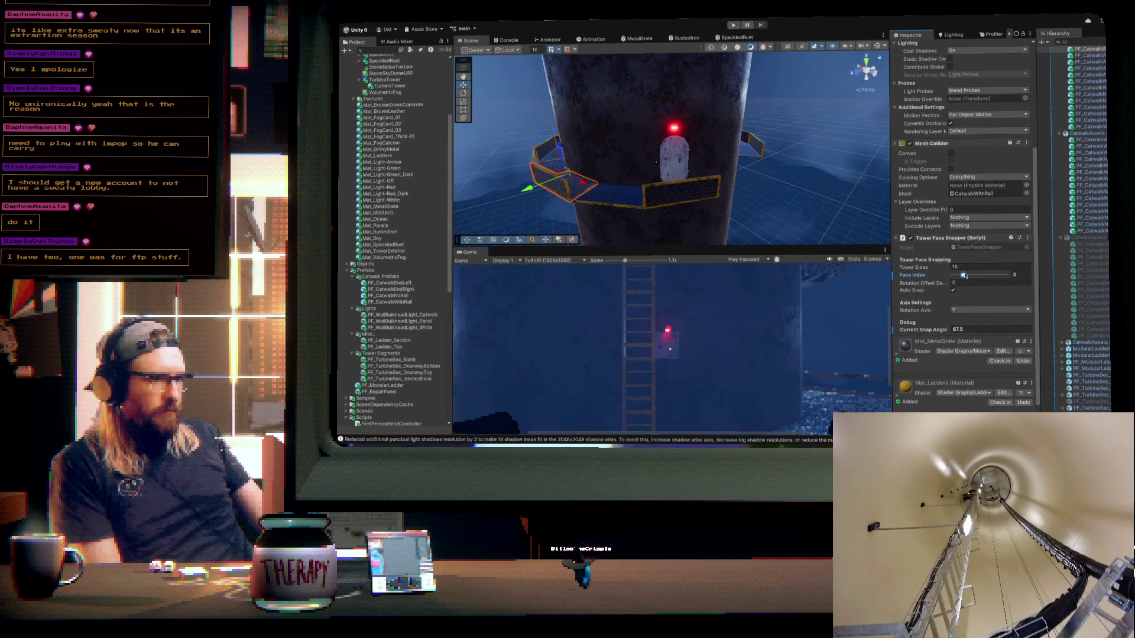
- Drag a PF_ModularLadder prefab into the scene against the tower wall beside the catwalk
{"action": "mouse_move", "coordinate": [739, 178]}
{"action": "left_mouse_down"}
{"action": "mouse_move", "coordinate": [804, 186]}
{"action": "mouse_move", "coordinate": [585, 188]}
{"action": "mouse_move", "coordinate": [554, 204]}
{"action": "mouse_move", "coordinate": [577, 205]}
{"action": "left_mouse_up"}
{"action": "left_click_drag", "start_coordinate": [770, 189], "coordinate": [743, 155]}
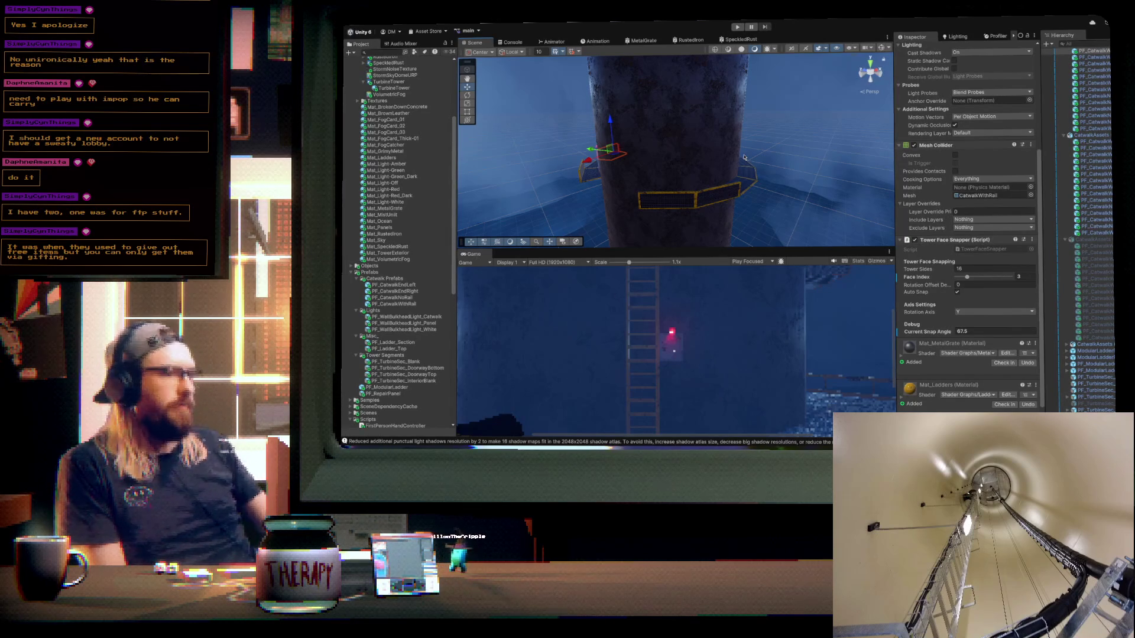
{"action": "left_click_drag", "start_coordinate": [759, 180], "coordinate": [768, 222]}
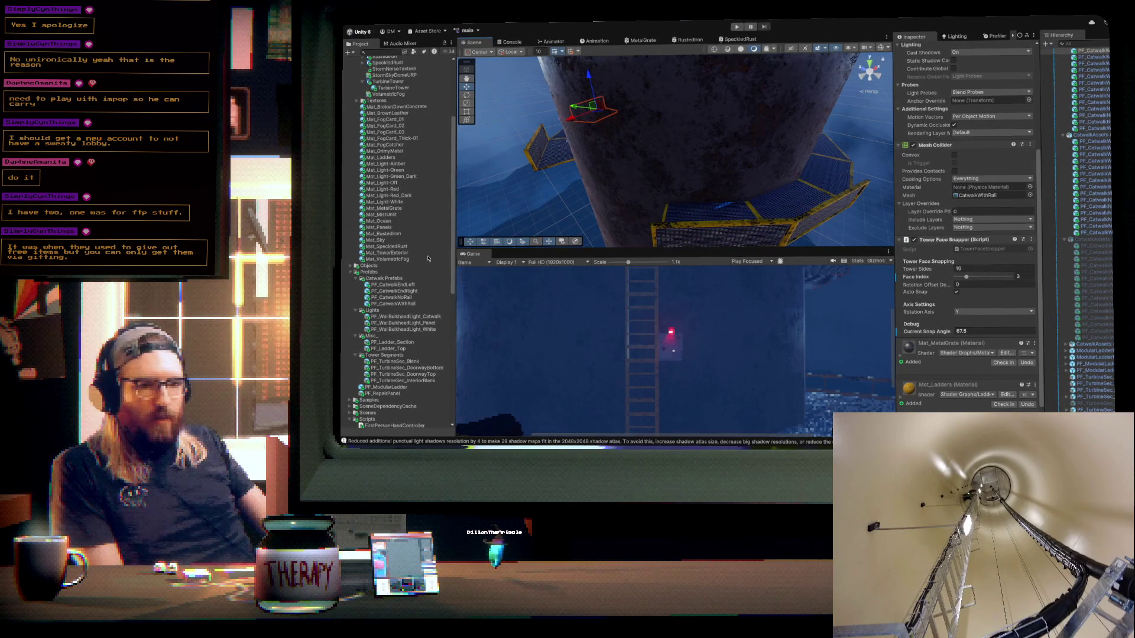
{"action": "left_click", "coordinate": [386, 387]}
{"action": "left_click_drag", "start_coordinate": [641, 256], "coordinate": [702, 209]}
{"action": "key", "text": "w"}
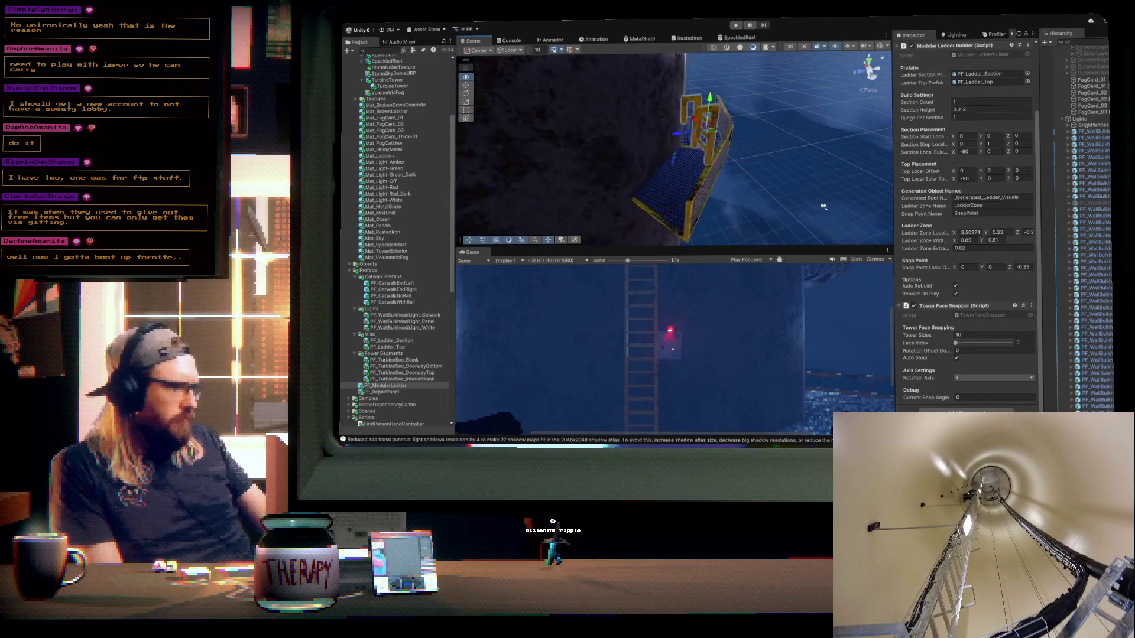
- Move the ladder, snap it to tower face 2 at 45°, and slide it along the wall
{"action": "mouse_move", "coordinate": [730, 117]}
{"action": "left_mouse_down"}
{"action": "mouse_move", "coordinate": [641, 81]}
{"action": "mouse_move", "coordinate": [653, 136]}
{"action": "mouse_move", "coordinate": [662, 112]}
{"action": "mouse_move", "coordinate": [680, 142]}
{"action": "left_mouse_up"}
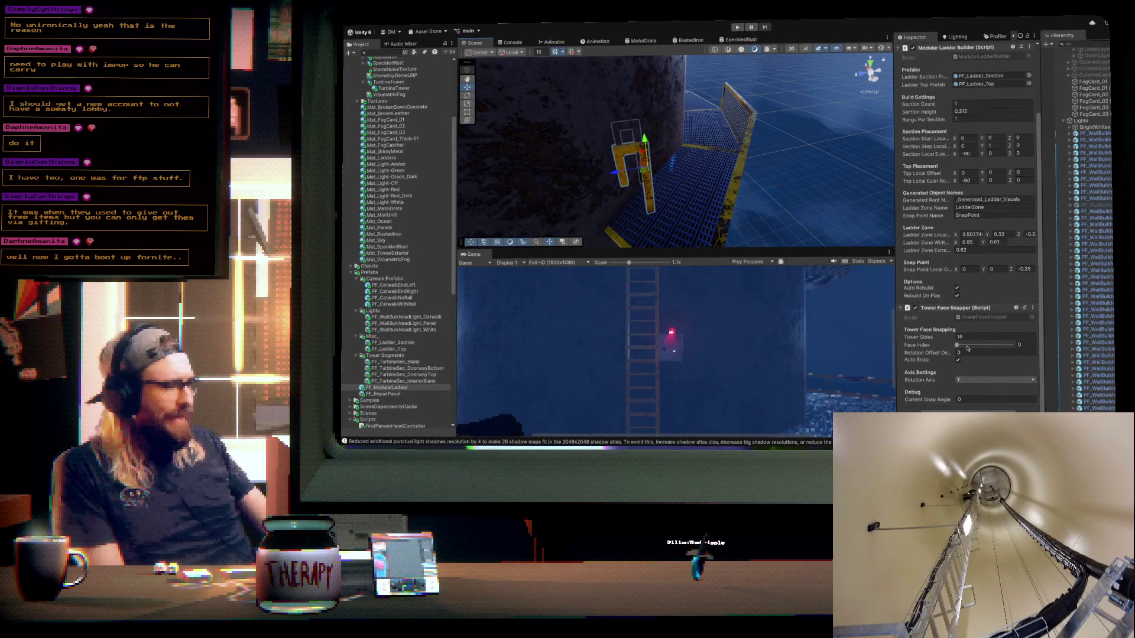
{"action": "left_click_drag", "start_coordinate": [723, 148], "coordinate": [685, 189]}
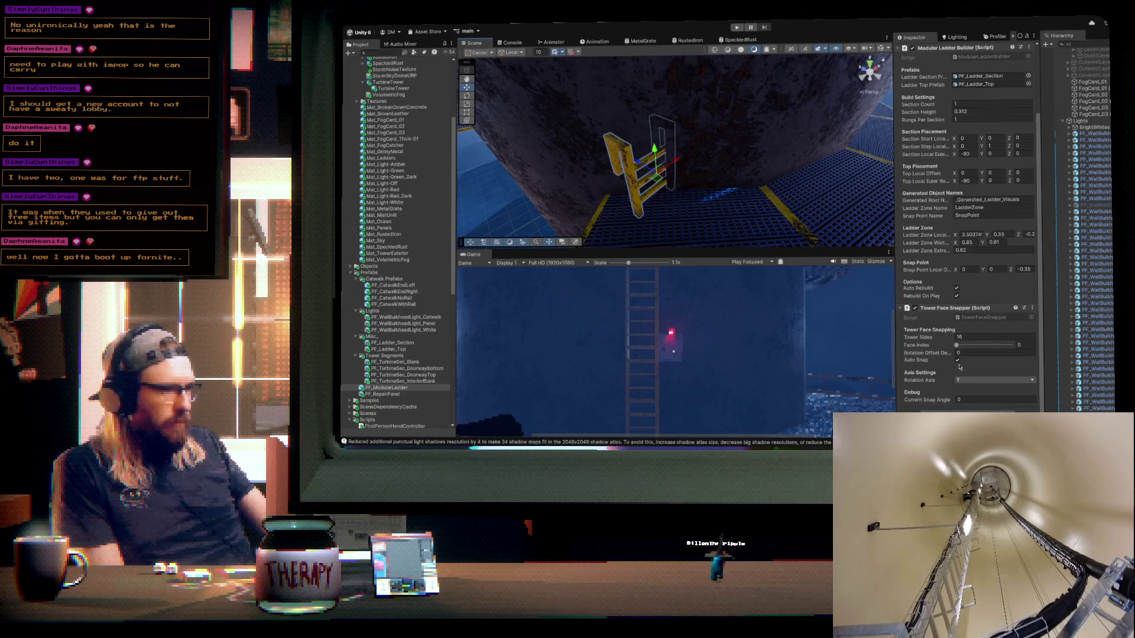
{"action": "left_click_drag", "start_coordinate": [956, 346], "coordinate": [963, 345]}
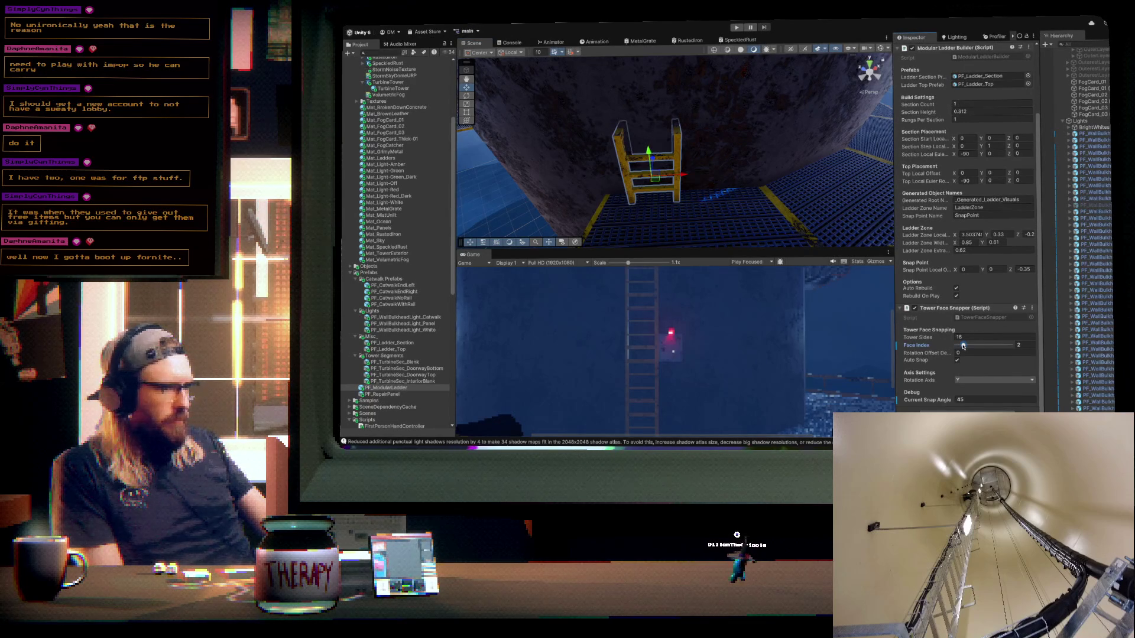
{"action": "mouse_move", "coordinate": [658, 185]}
{"action": "left_mouse_down"}
{"action": "mouse_move", "coordinate": [689, 186]}
{"action": "mouse_move", "coordinate": [753, 151]}
{"action": "mouse_move", "coordinate": [836, 162]}
{"action": "mouse_move", "coordinate": [795, 169]}
{"action": "left_mouse_up"}
{"action": "scroll", "coordinate": [917, 217], "scroll_direction": "up", "scroll_amount": 3}
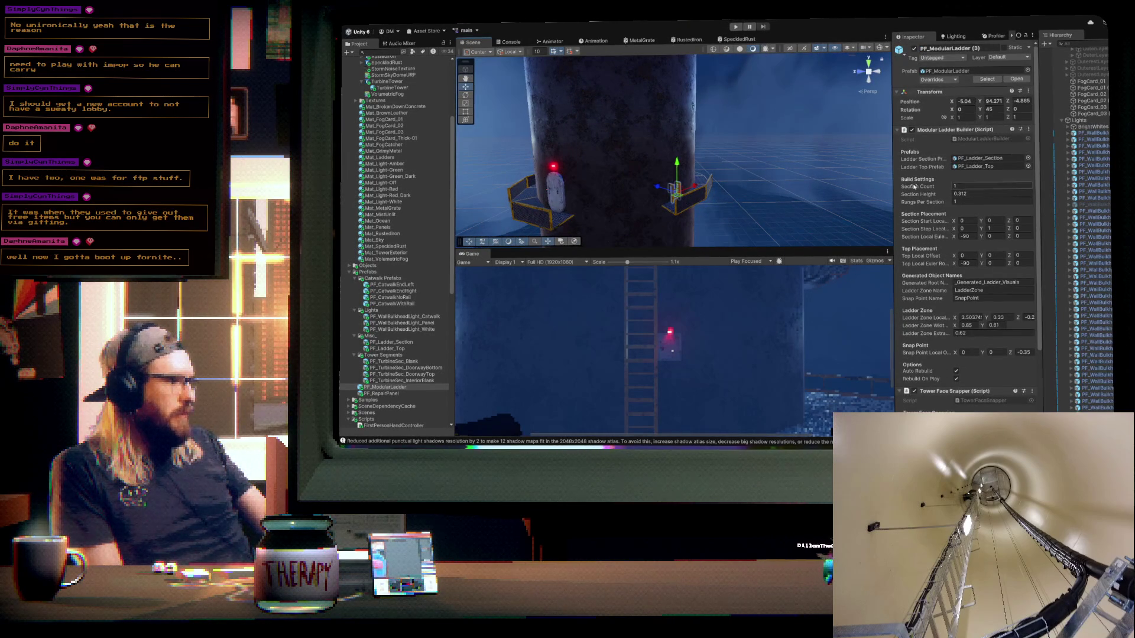
- Extend the modular ladder to 35 sections so it climbs the tower
{"action": "left_click_drag", "start_coordinate": [943, 188], "coordinate": [951, 188]}
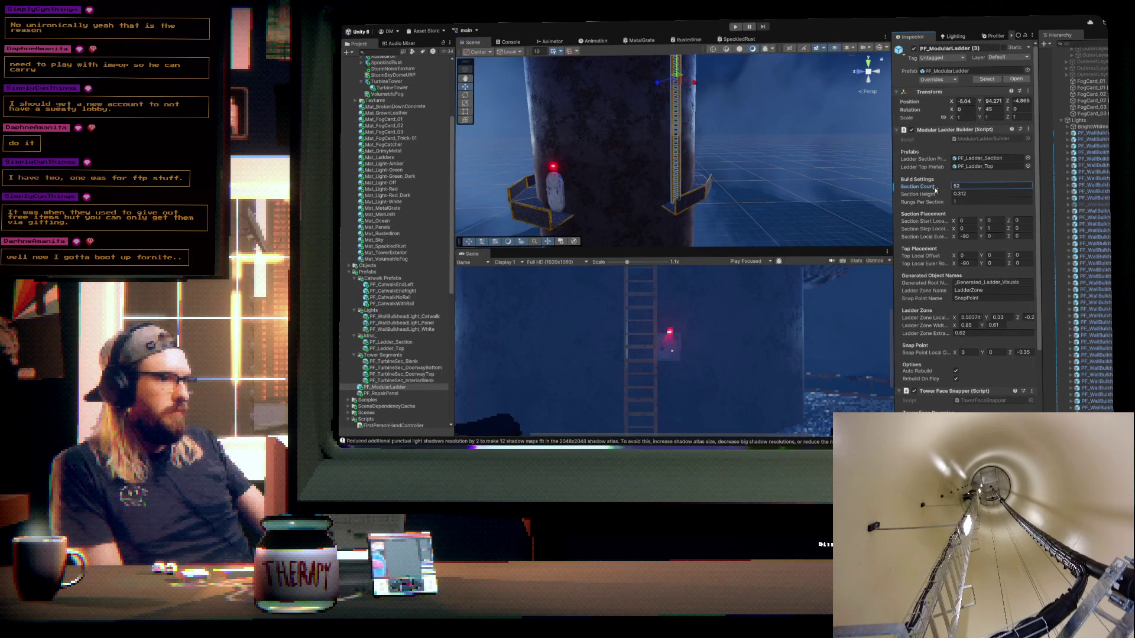
{"action": "left_click_drag", "start_coordinate": [874, 194], "coordinate": [702, 147]}
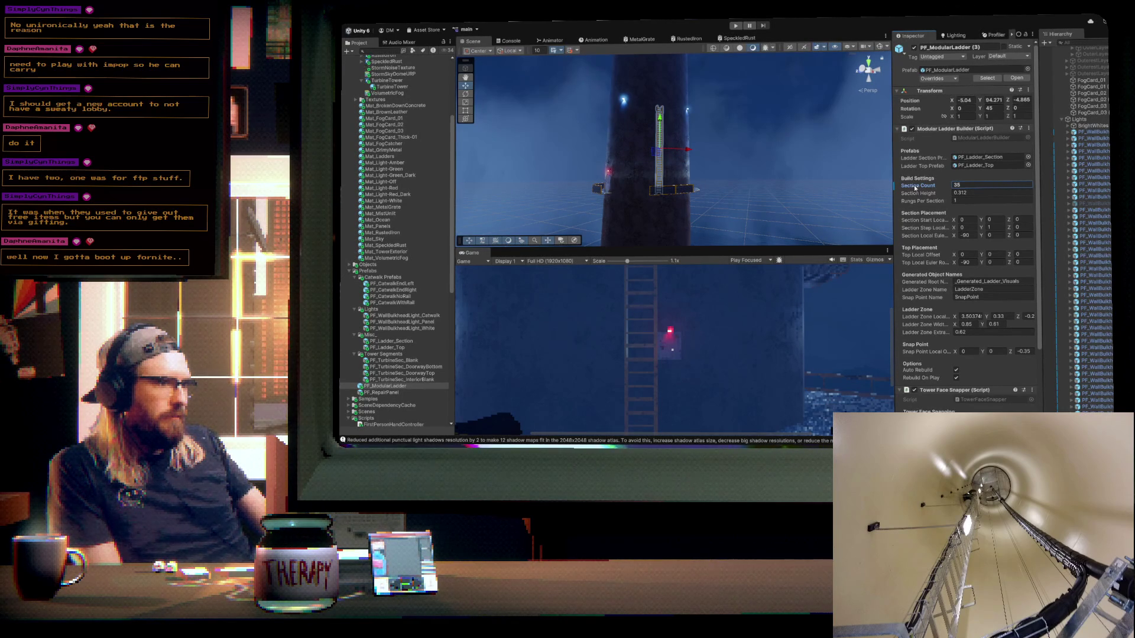
{"action": "mouse_move", "coordinate": [740, 146]}
{"action": "left_mouse_down"}
{"action": "mouse_move", "coordinate": [677, 145]}
{"action": "mouse_move", "coordinate": [636, 193]}
{"action": "mouse_move", "coordinate": [671, 240]}
{"action": "left_mouse_up"}
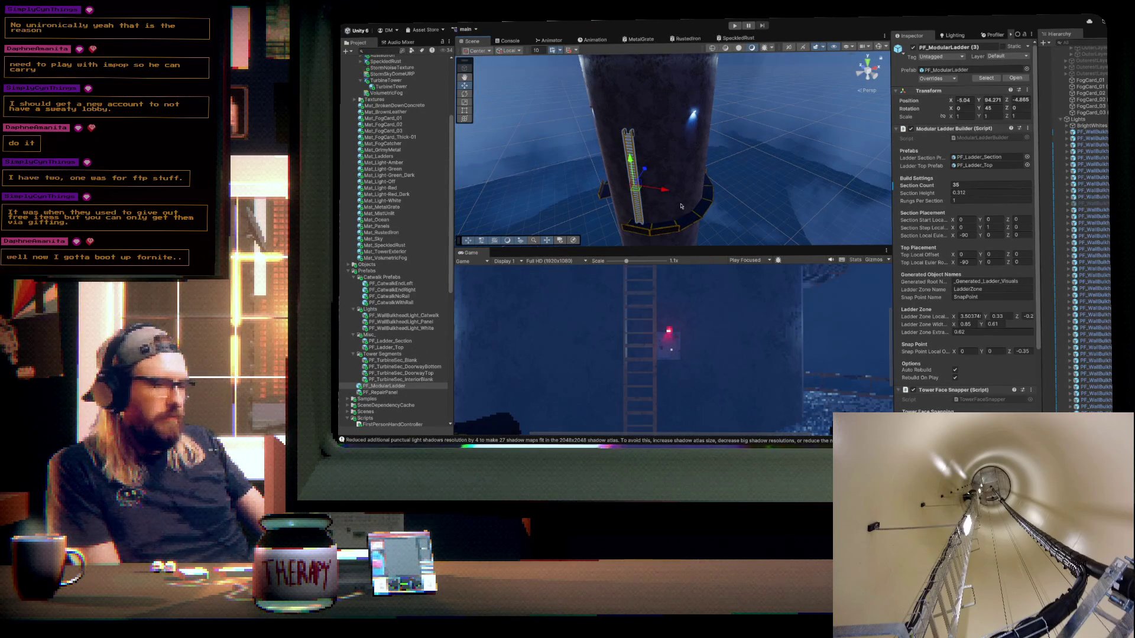
- Move the tall ladder onto tower face 1 at 22.5°, rising from the catwalk ring
{"action": "left_click_drag", "start_coordinate": [635, 192], "coordinate": [662, 194]}
{"action": "scroll", "coordinate": [934, 301], "scroll_direction": "down", "scroll_amount": 3}
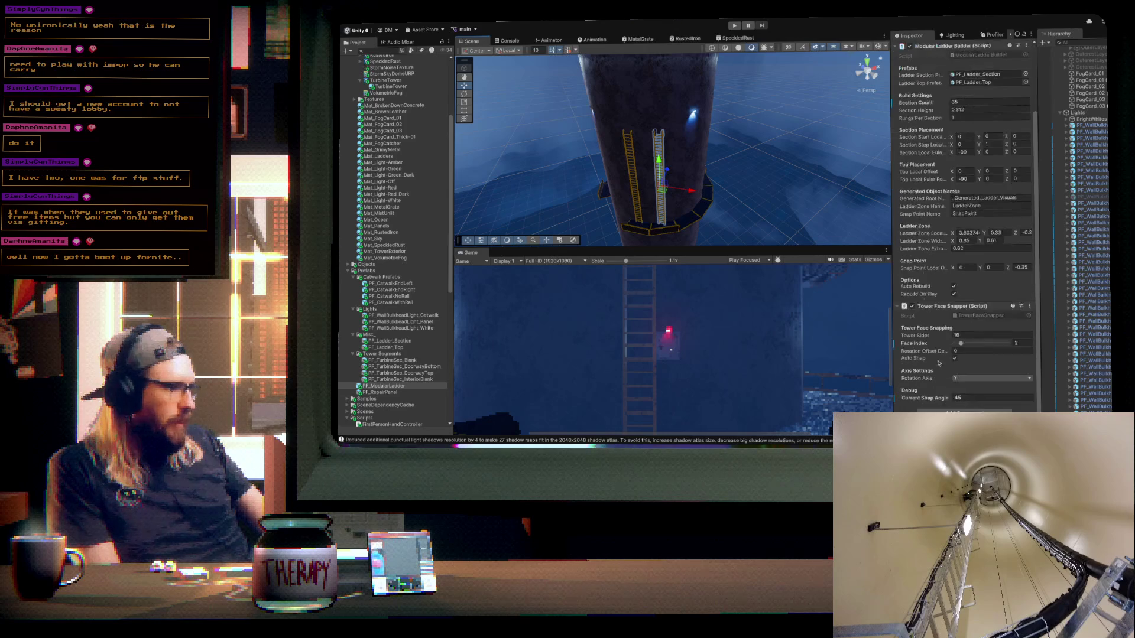
{"action": "left_click", "coordinate": [962, 345]}
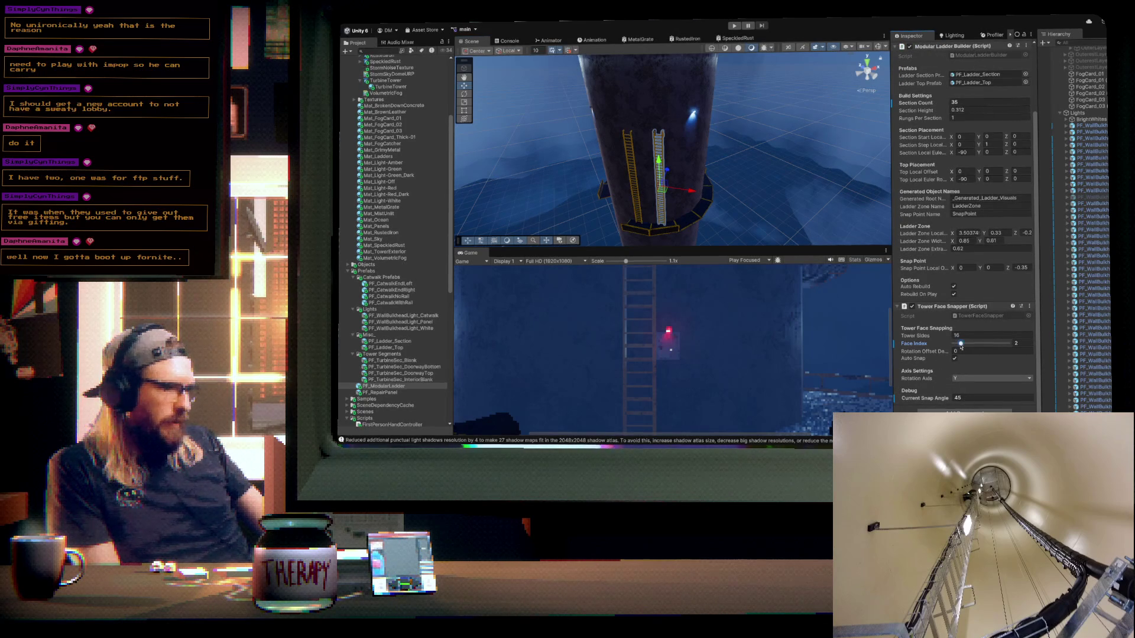
{"action": "mouse_move", "coordinate": [658, 160]}
{"action": "left_mouse_down"}
{"action": "mouse_move", "coordinate": [654, 72]}
{"action": "mouse_move", "coordinate": [690, 95]}
{"action": "mouse_move", "coordinate": [661, 92]}
{"action": "left_mouse_up"}
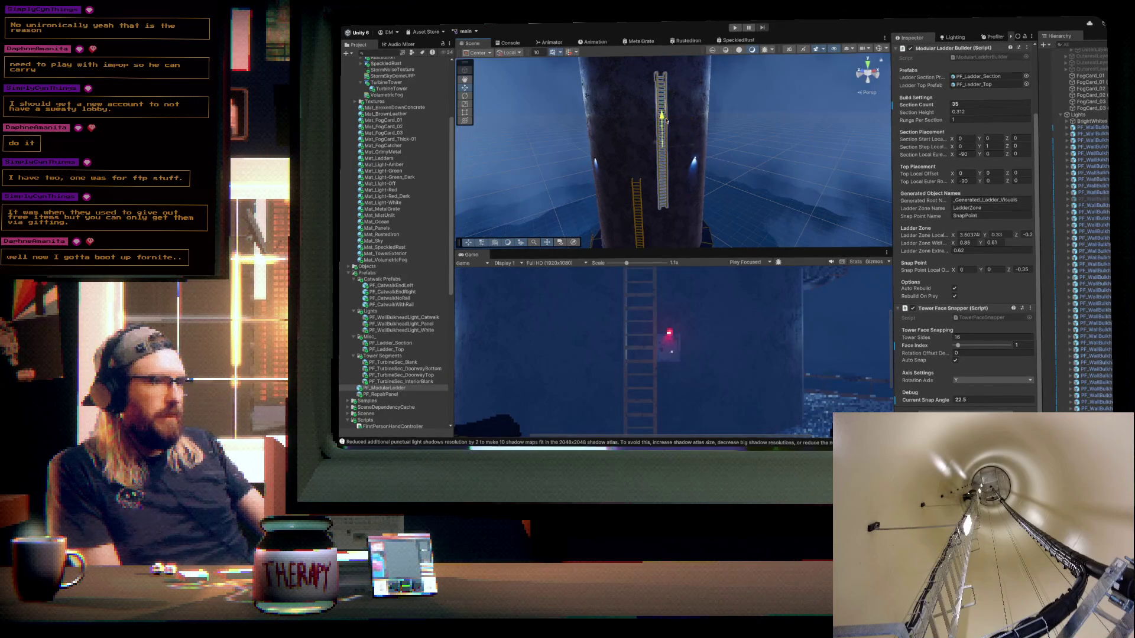
{"action": "mouse_move", "coordinate": [656, 131]}
{"action": "left_mouse_down"}
{"action": "mouse_move", "coordinate": [690, 179]}
{"action": "mouse_move", "coordinate": [780, 208]}
{"action": "mouse_move", "coordinate": [793, 231]}
{"action": "mouse_move", "coordinate": [642, 239]}
{"action": "left_mouse_up"}
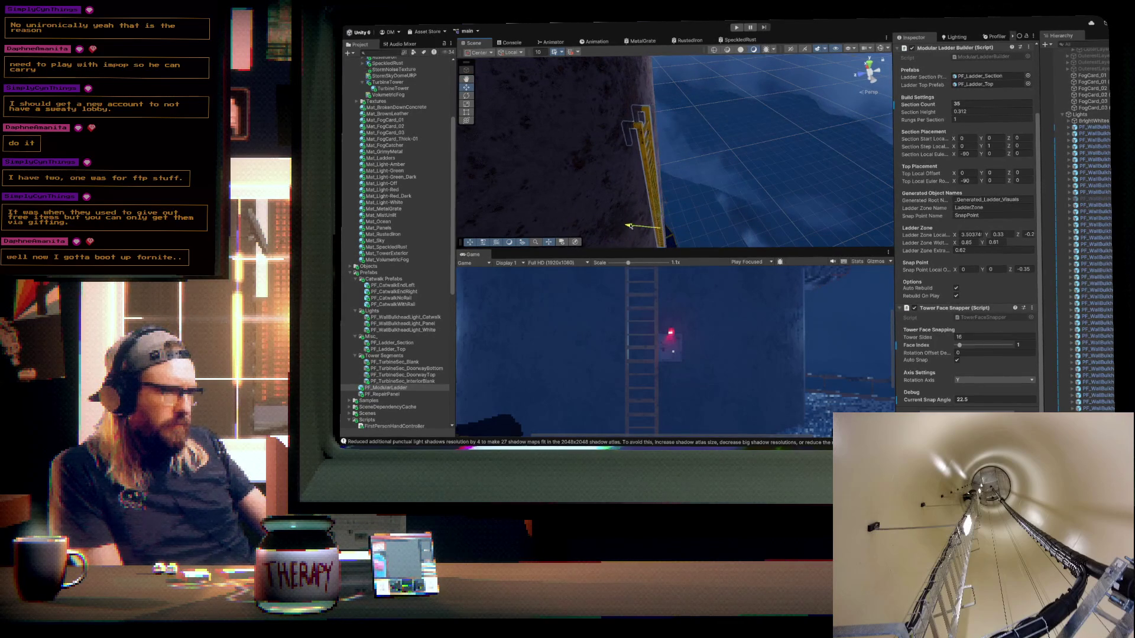
{"action": "mouse_move", "coordinate": [771, 193]}
{"action": "left_mouse_down"}
{"action": "mouse_move", "coordinate": [724, 167]}
{"action": "mouse_move", "coordinate": [612, 159]}
{"action": "mouse_move", "coordinate": [610, 136]}
{"action": "mouse_move", "coordinate": [658, 195]}
{"action": "left_mouse_up"}
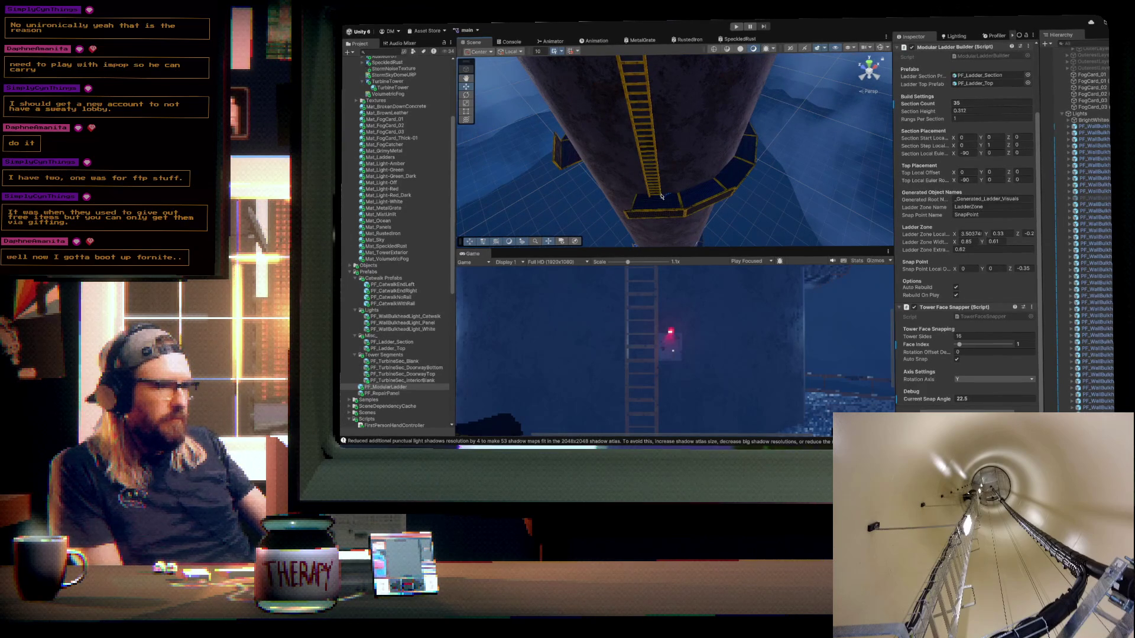
{"action": "left_click", "coordinate": [661, 197]}
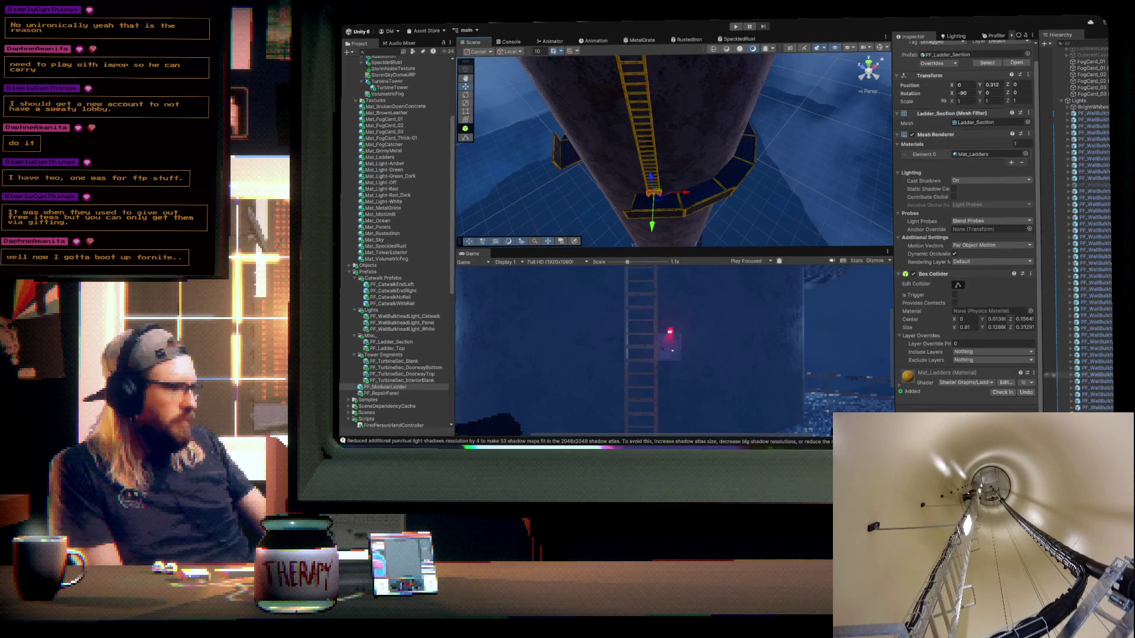
- Select the whole PF_ModularLadder and nudge it sideways along the tower wall
{"action": "left_click", "coordinate": [650, 177]}
{"action": "key", "text": "f"}
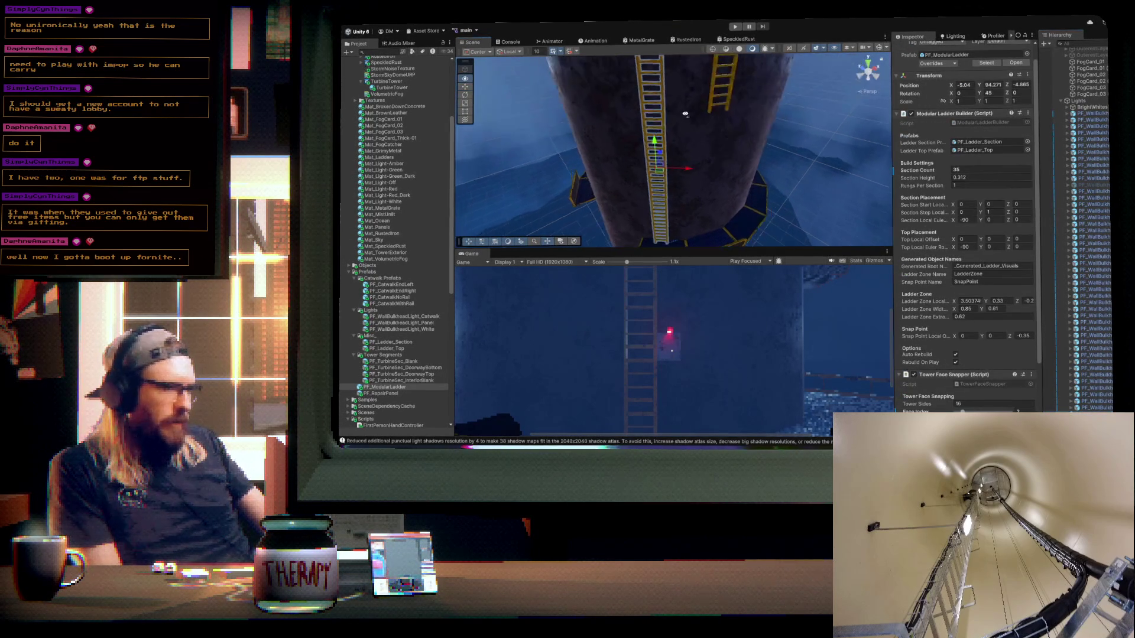
{"action": "mouse_move", "coordinate": [692, 154]}
{"action": "left_mouse_down"}
{"action": "mouse_move", "coordinate": [738, 138]}
{"action": "mouse_move", "coordinate": [730, 68]}
{"action": "left_mouse_up"}
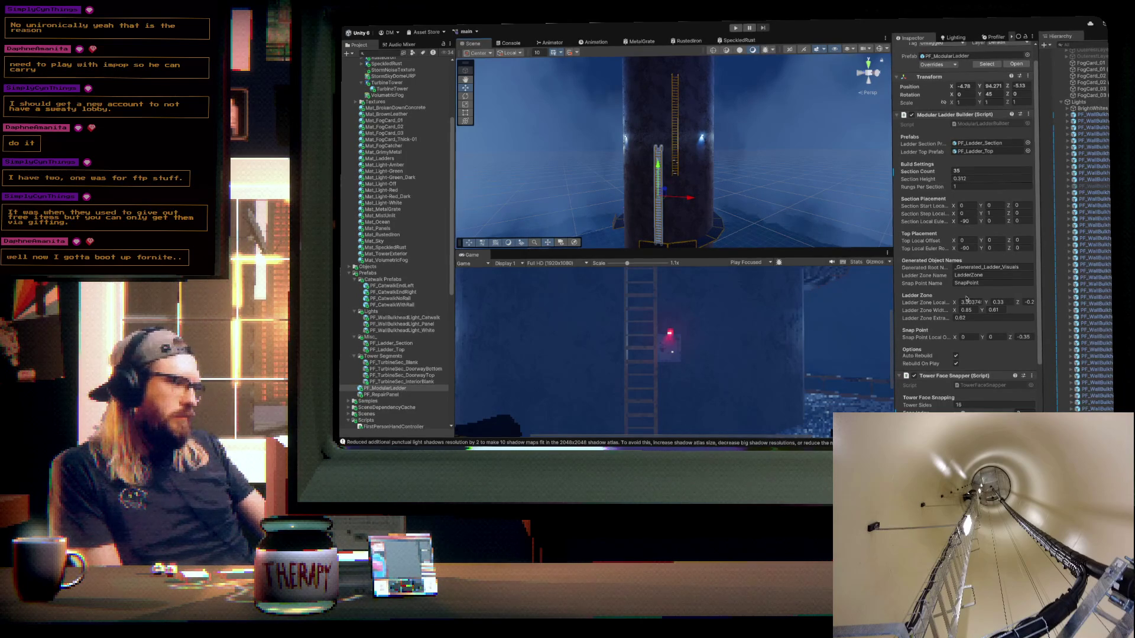
{"action": "scroll", "coordinate": [1059, 405], "scroll_direction": "up", "scroll_amount": 1}
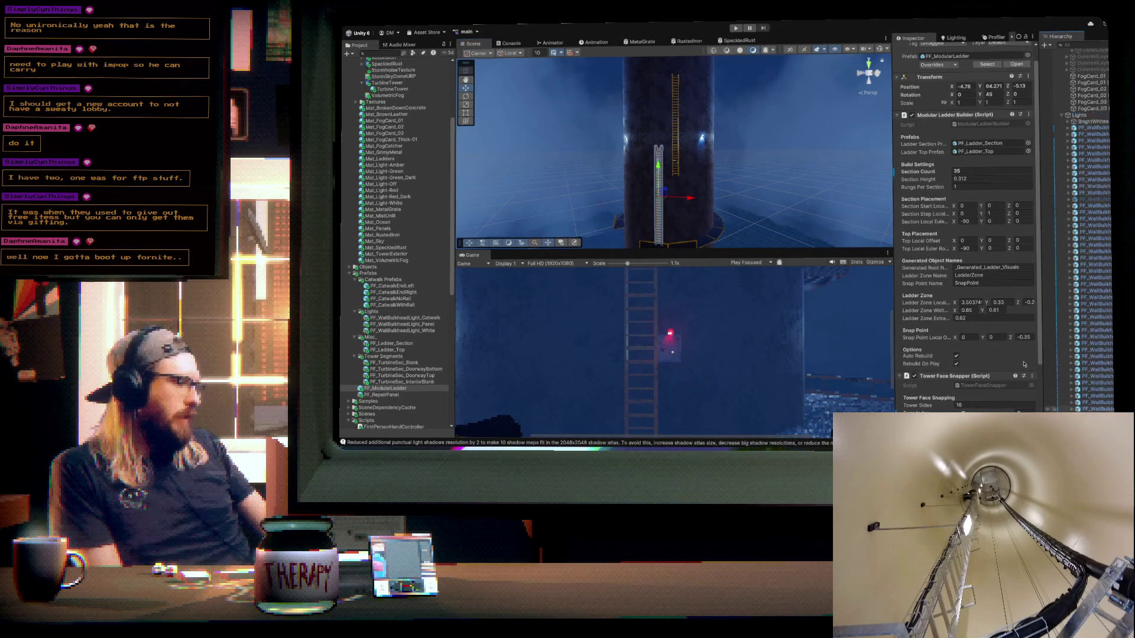
{"action": "scroll", "coordinate": [1063, 116], "scroll_direction": "up", "scroll_amount": 10}
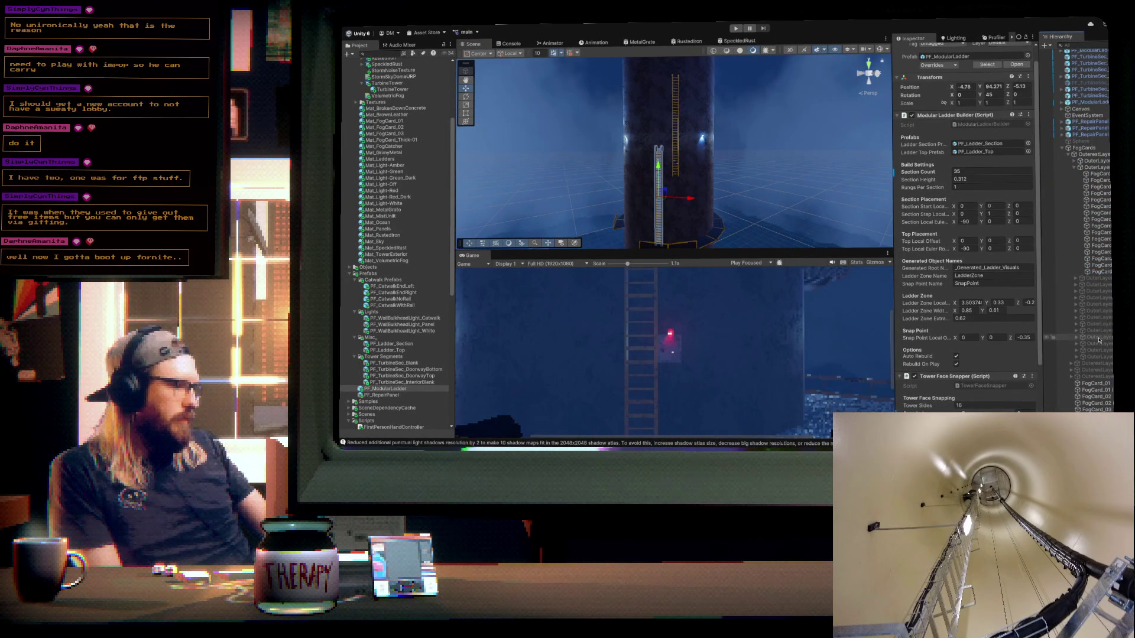
- Bring both ladders into view and pick the PF_CatwalkNoRail prefab
{"action": "left_click_drag", "start_coordinate": [750, 148], "coordinate": [727, 170]}
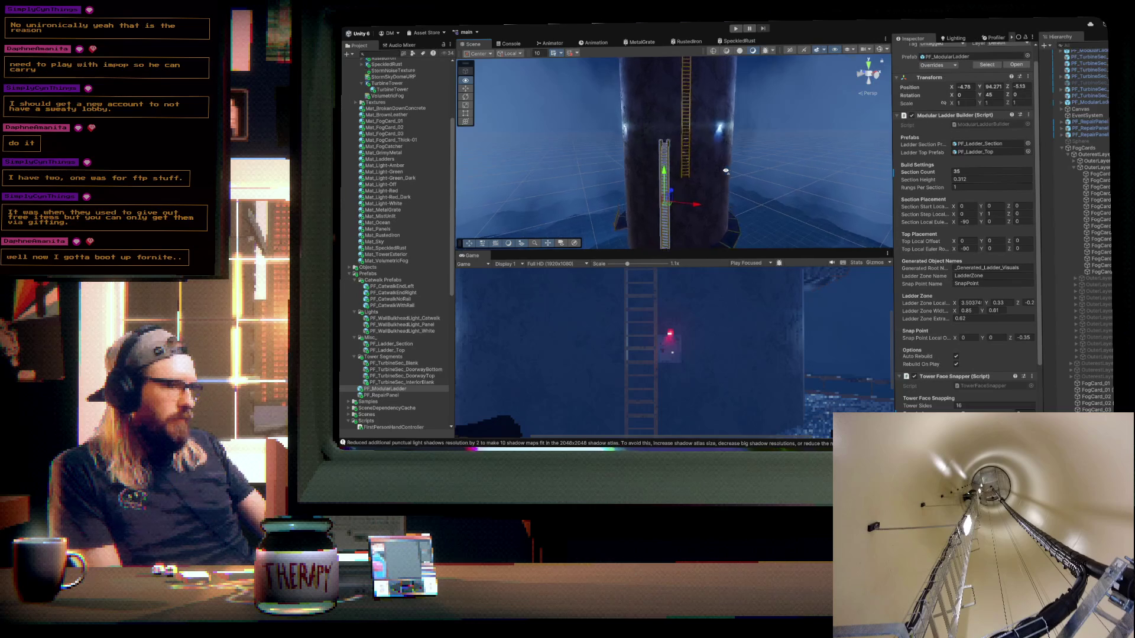
{"action": "left_click_drag", "start_coordinate": [726, 171], "coordinate": [696, 174]}
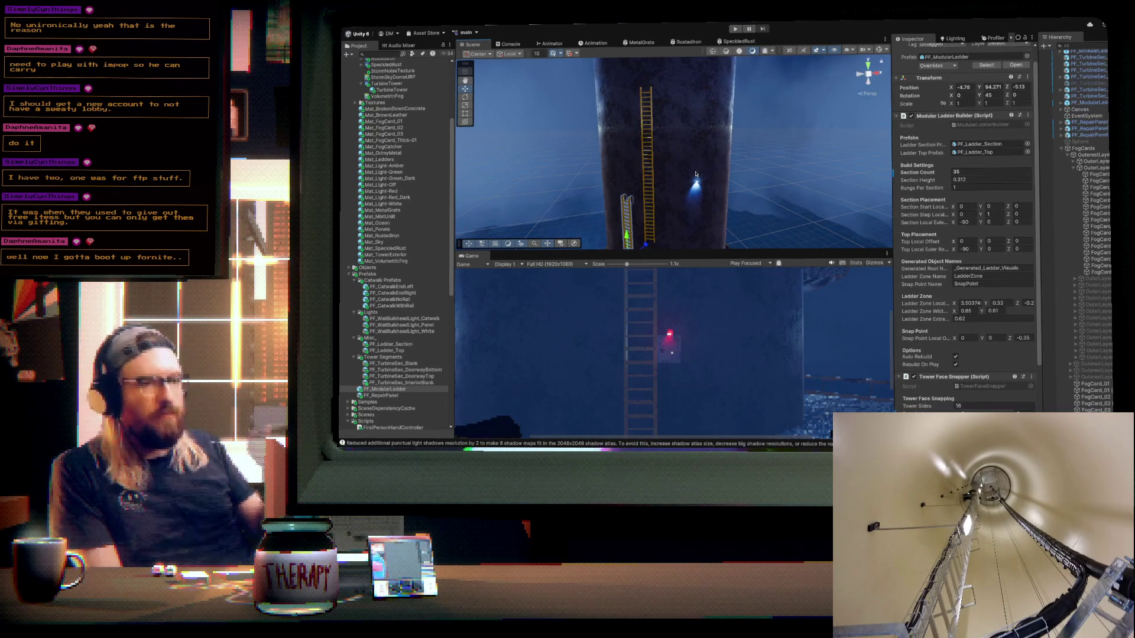
{"action": "mouse_move", "coordinate": [656, 148]}
{"action": "left_mouse_down"}
{"action": "mouse_move", "coordinate": [763, 133]}
{"action": "mouse_move", "coordinate": [674, 152]}
{"action": "left_mouse_up"}
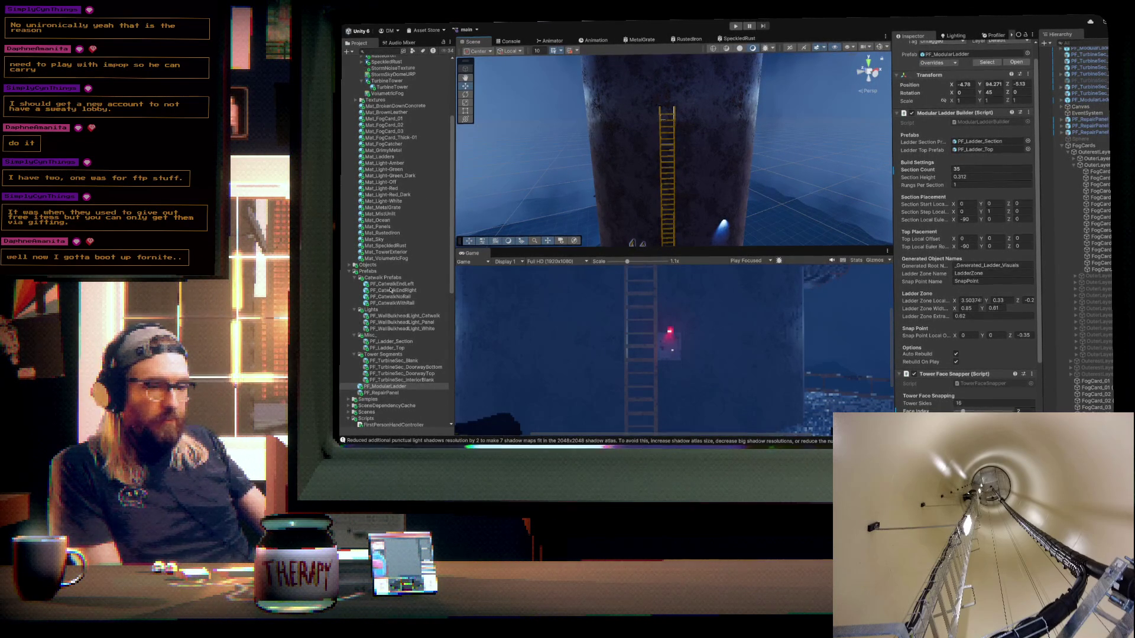
{"action": "left_click", "coordinate": [394, 296]}
- Place a railless catwalk in the scene and centre it at X 0 and Z 0
{"action": "left_click_drag", "start_coordinate": [394, 299], "coordinate": [699, 117]}
{"action": "left_click", "coordinate": [965, 83]}
{"action": "type", "text": "0"}
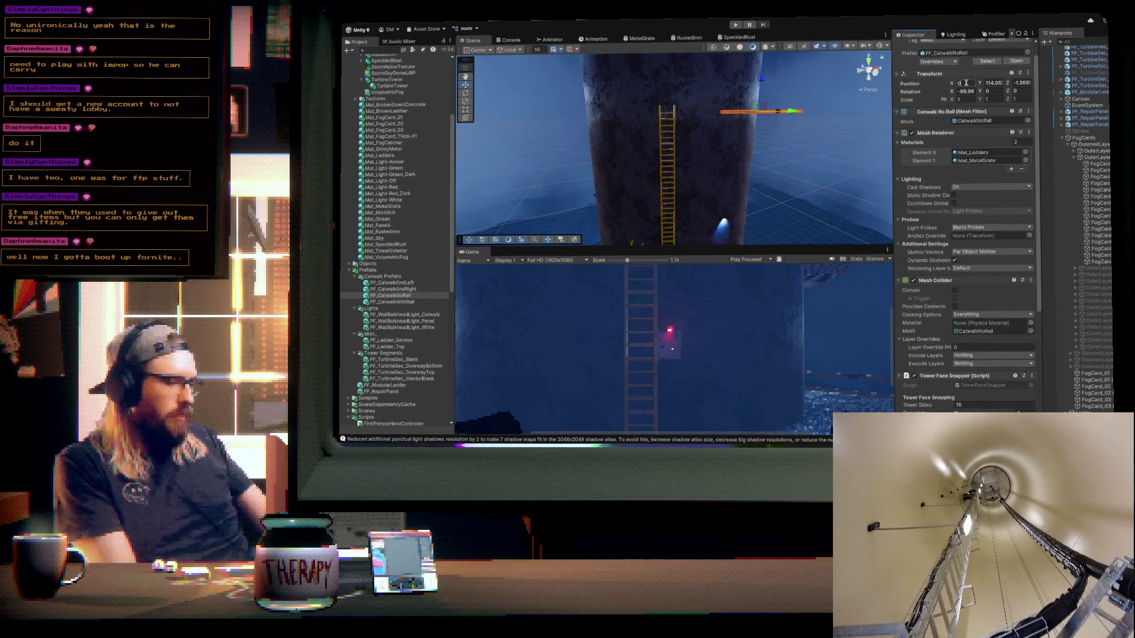
{"action": "left_click", "coordinate": [1024, 84]}
{"action": "type", "text": "0"}
{"action": "mouse_move", "coordinate": [762, 142]}
{"action": "left_mouse_down"}
{"action": "mouse_move", "coordinate": [776, 148]}
{"action": "mouse_move", "coordinate": [708, 204]}
{"action": "mouse_move", "coordinate": [749, 189]}
{"action": "mouse_move", "coordinate": [744, 178]}
{"action": "left_mouse_up"}
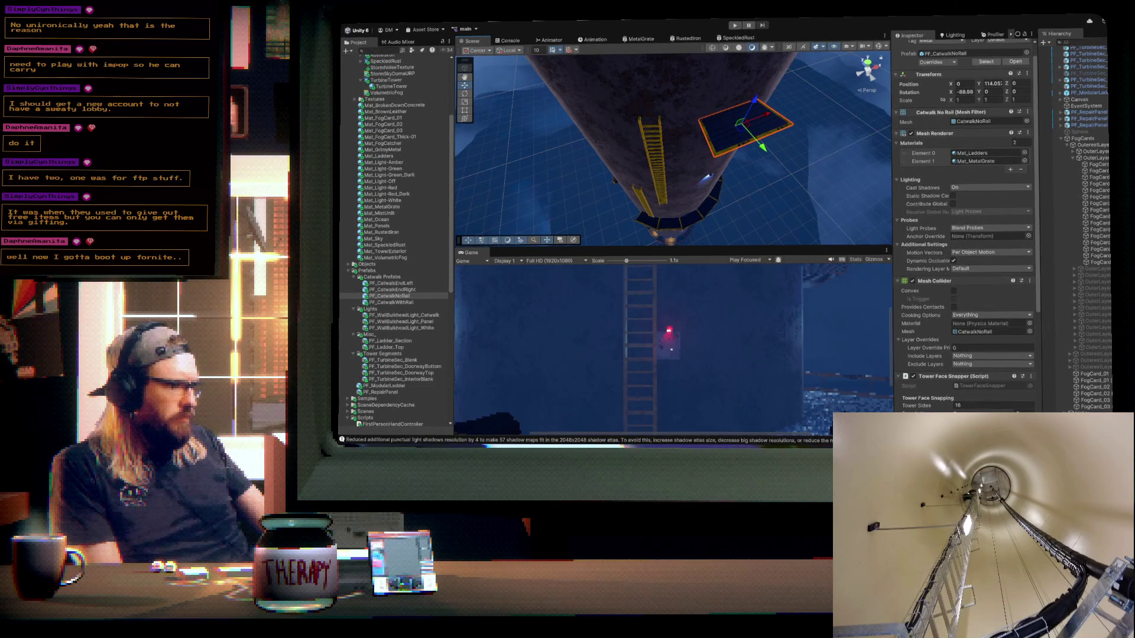
{"action": "mouse_move", "coordinate": [741, 124]}
{"action": "left_mouse_down"}
{"action": "mouse_move", "coordinate": [765, 127]}
{"action": "mouse_move", "coordinate": [601, 132]}
{"action": "mouse_move", "coordinate": [678, 171]}
{"action": "mouse_move", "coordinate": [744, 125]}
{"action": "mouse_move", "coordinate": [572, 132]}
{"action": "mouse_move", "coordinate": [535, 104]}
{"action": "mouse_move", "coordinate": [586, 127]}
{"action": "left_mouse_up"}
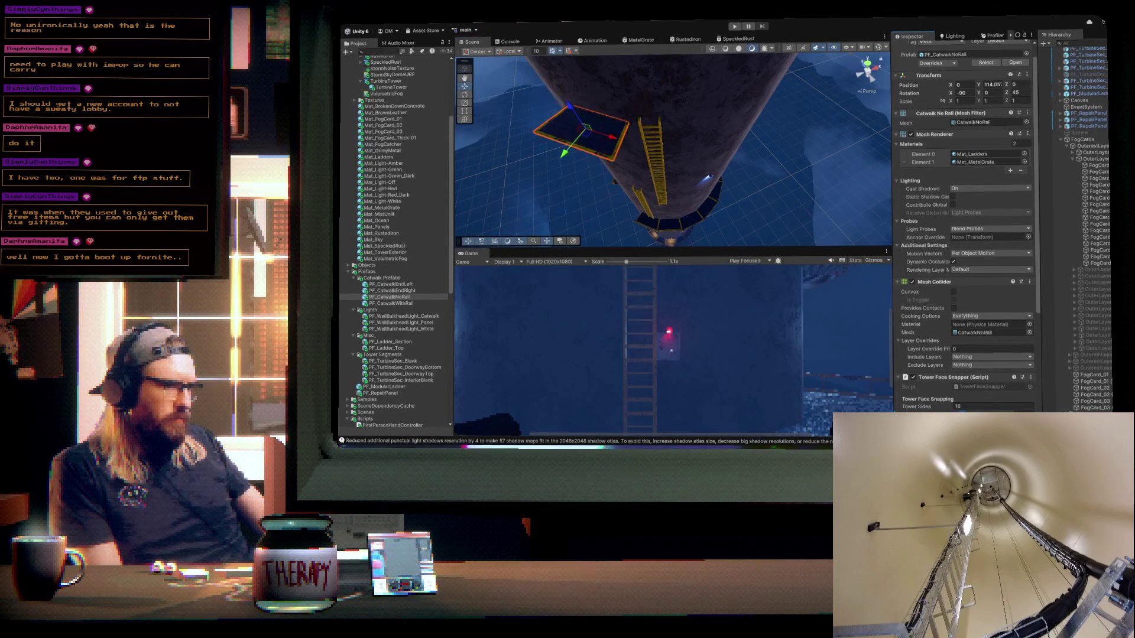
- Raise the railless catwalk to Y 112, near the top of the ladder
{"action": "mouse_move", "coordinate": [666, 220]}
{"action": "left_mouse_down"}
{"action": "mouse_move", "coordinate": [728, 178]}
{"action": "mouse_move", "coordinate": [717, 119]}
{"action": "mouse_move", "coordinate": [656, 97]}
{"action": "left_mouse_up"}
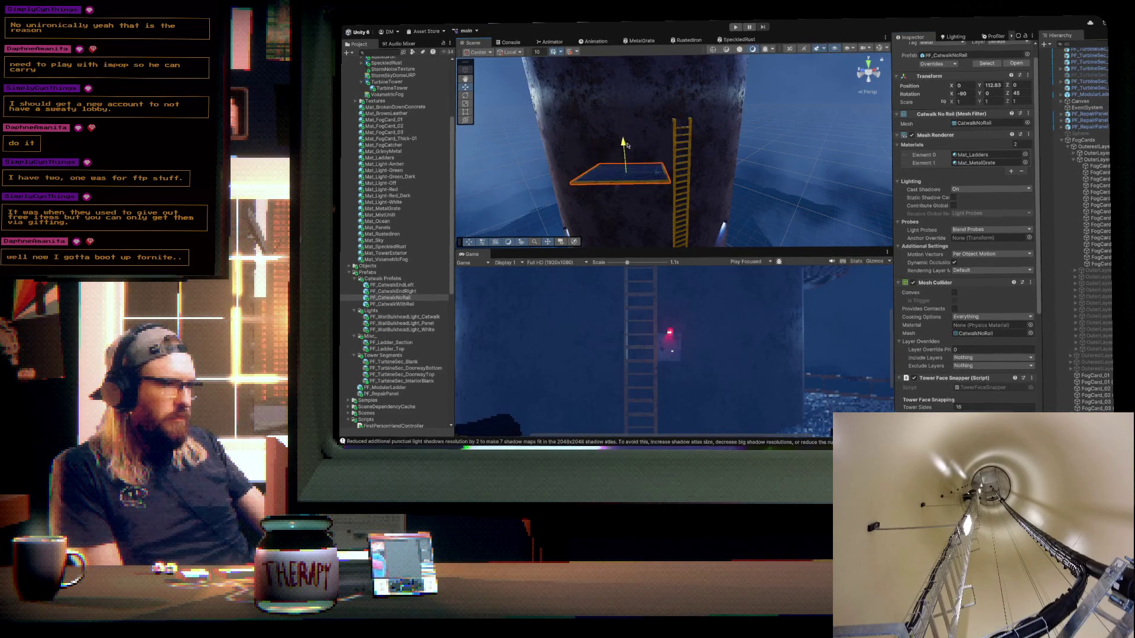
{"action": "mouse_move", "coordinate": [627, 155]}
{"action": "left_mouse_down"}
{"action": "mouse_move", "coordinate": [708, 160]}
{"action": "mouse_move", "coordinate": [672, 160]}
{"action": "left_mouse_up"}
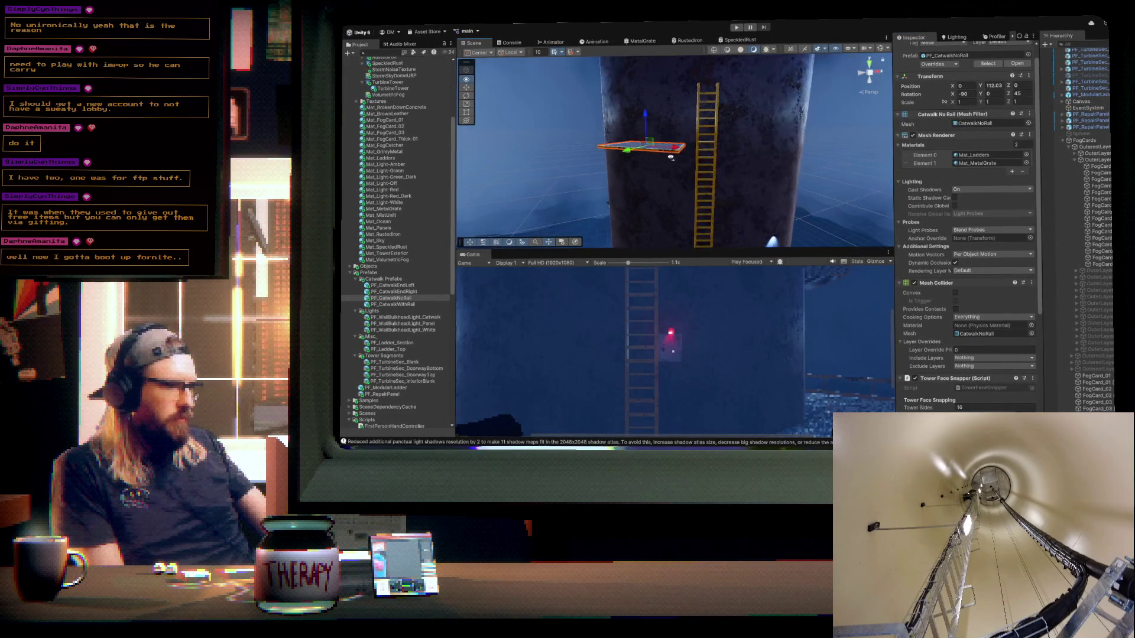
{"action": "left_click_drag", "start_coordinate": [647, 118], "coordinate": [645, 105]}
{"action": "mouse_move", "coordinate": [727, 172]}
{"action": "left_mouse_down"}
{"action": "mouse_move", "coordinate": [796, 172]}
{"action": "mouse_move", "coordinate": [816, 161]}
{"action": "mouse_move", "coordinate": [783, 168]}
{"action": "left_mouse_up"}
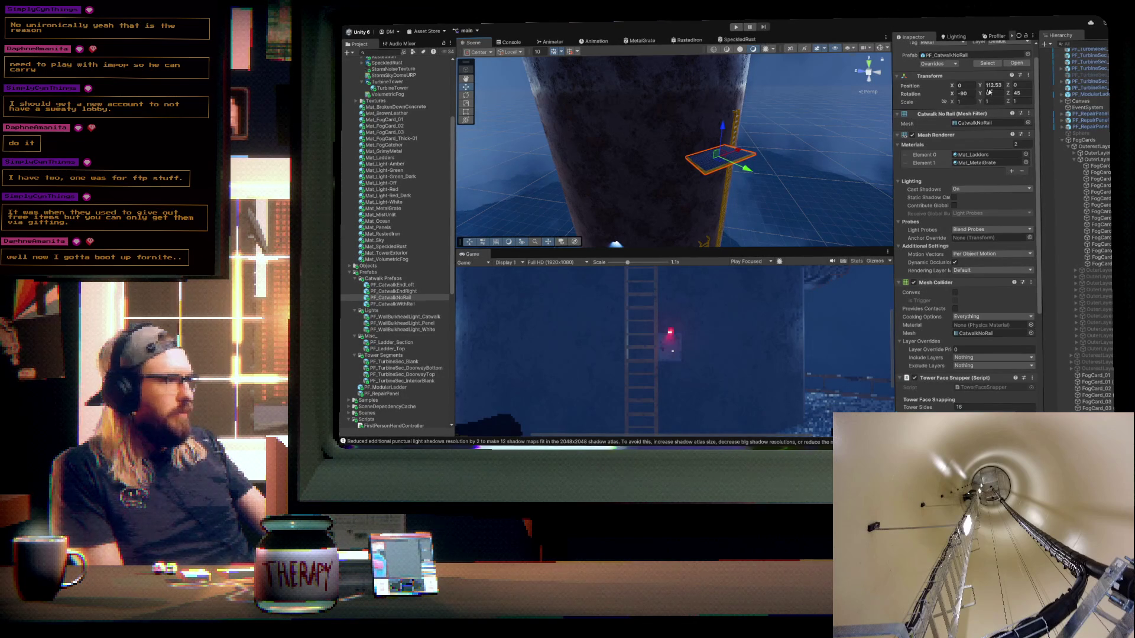
{"action": "type", "text": "112"}
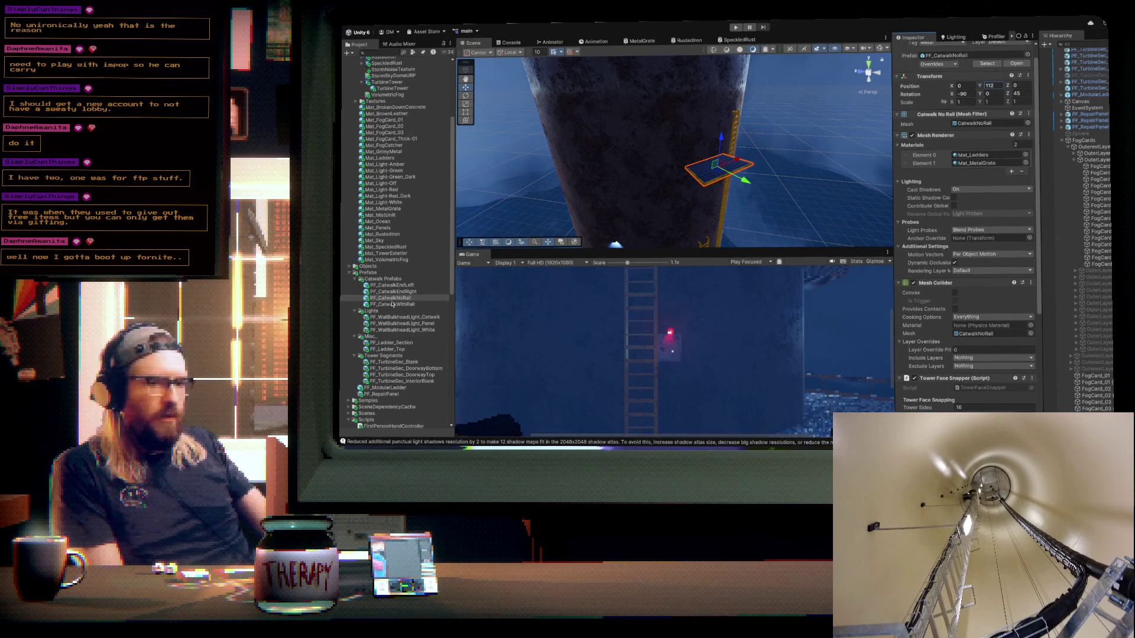
- Add a railed catwalk centred on the tower at X 0, Z 0, Y 112
{"action": "left_click_drag", "start_coordinate": [395, 306], "coordinate": [830, 157]}
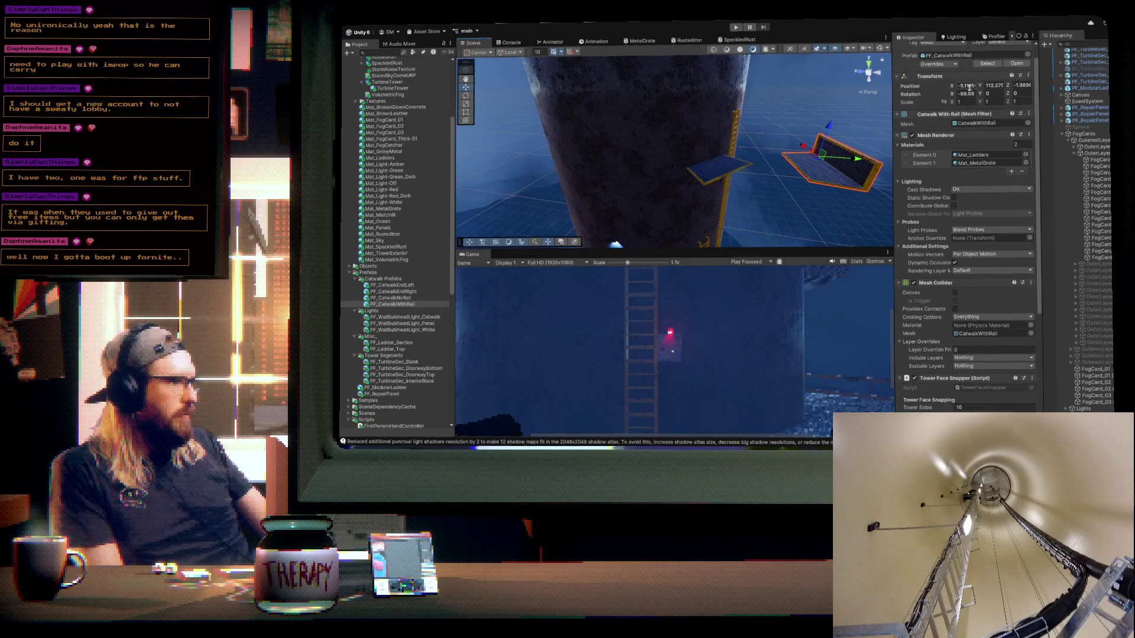
{"action": "type", "text": "0"}
{"action": "key", "text": "Tab"}
{"action": "key", "text": "Tab"}
{"action": "type", "text": "0"}
{"action": "left_click", "coordinate": [997, 85]}
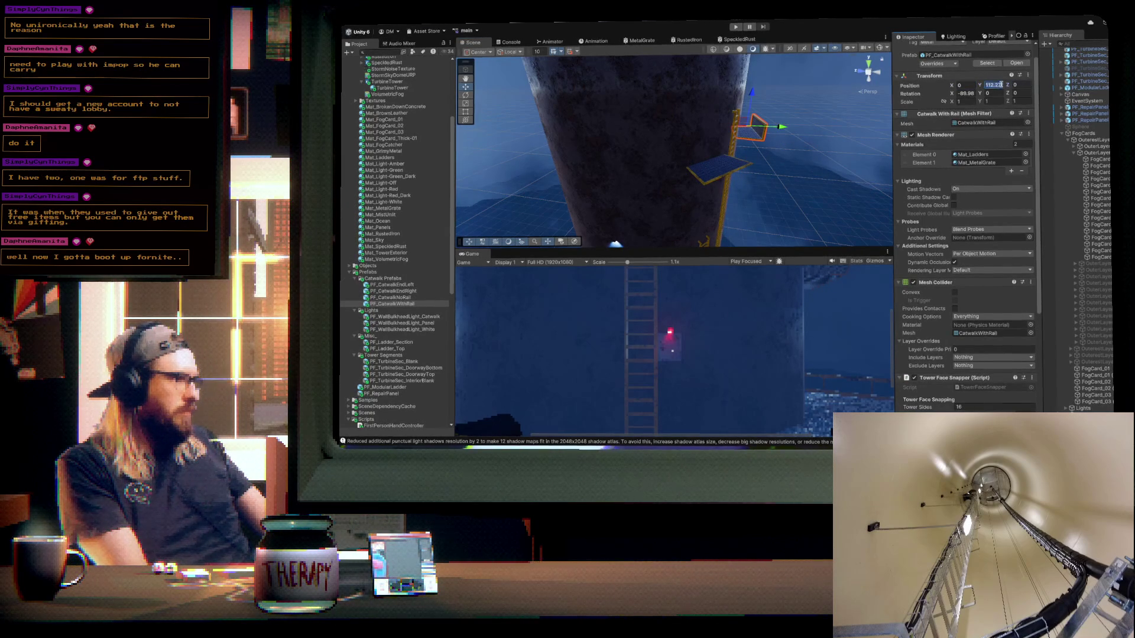
{"action": "type", "text": "112"}
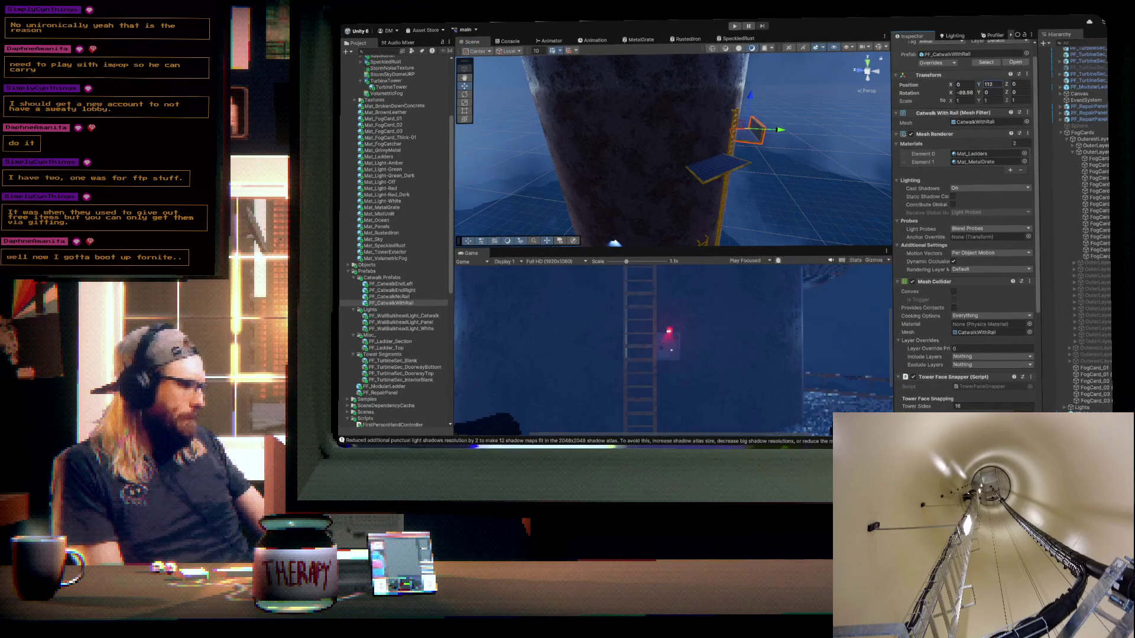
{"action": "key", "text": "Return"}
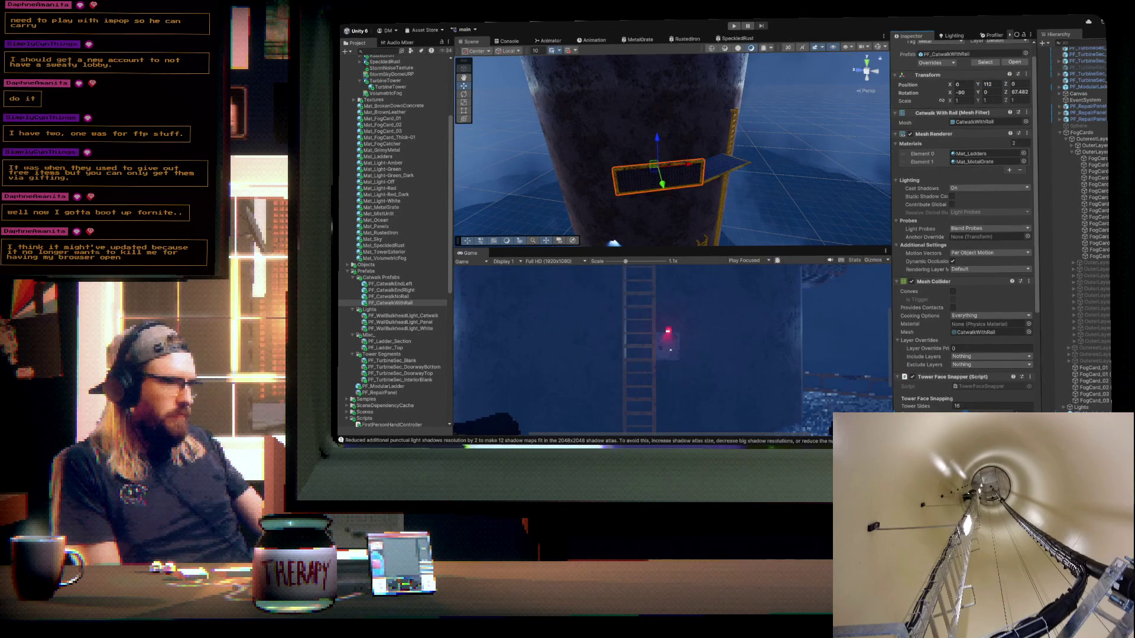
- Turn the railed catwalk to 112.5° around the tower, then add a PF_TurbineSec_Blank segment
{"action": "left_click_drag", "start_coordinate": [654, 164], "coordinate": [589, 165]}
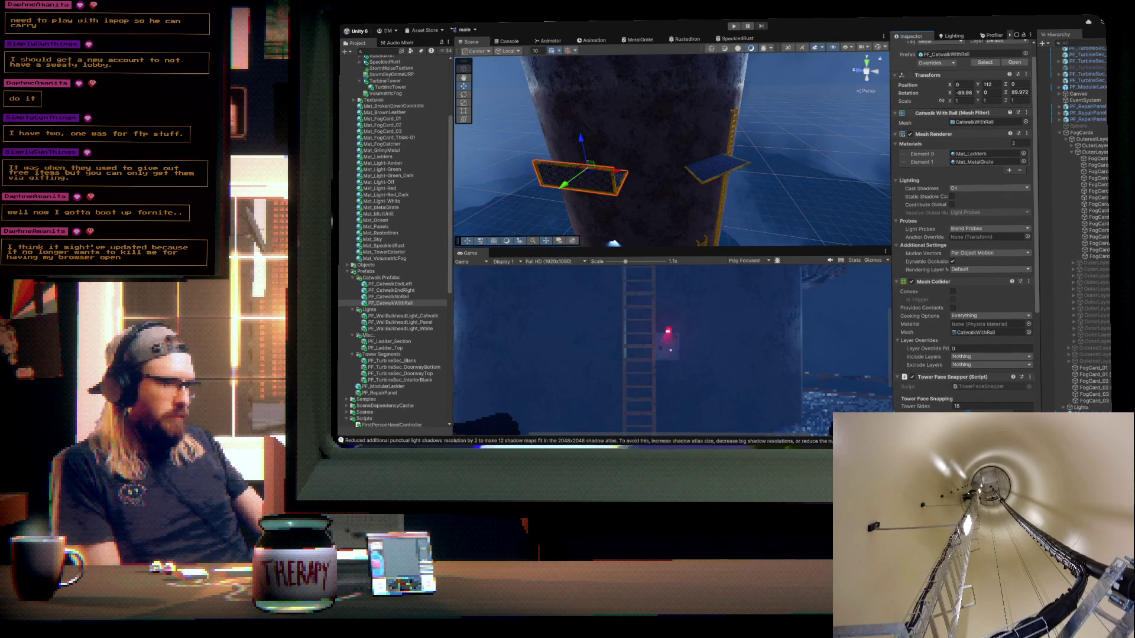
{"action": "key", "text": "ctrl+z"}
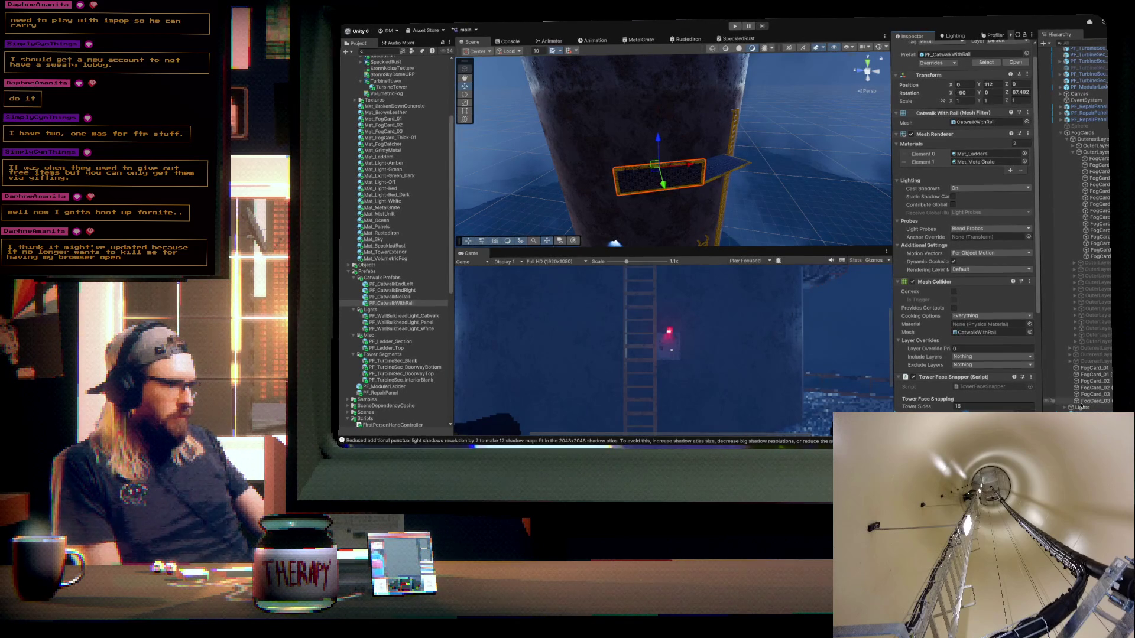
{"action": "mouse_move", "coordinate": [659, 171]}
{"action": "left_mouse_down"}
{"action": "mouse_move", "coordinate": [537, 166]}
{"action": "mouse_move", "coordinate": [570, 178]}
{"action": "mouse_move", "coordinate": [726, 167]}
{"action": "mouse_move", "coordinate": [709, 165]}
{"action": "left_mouse_up"}
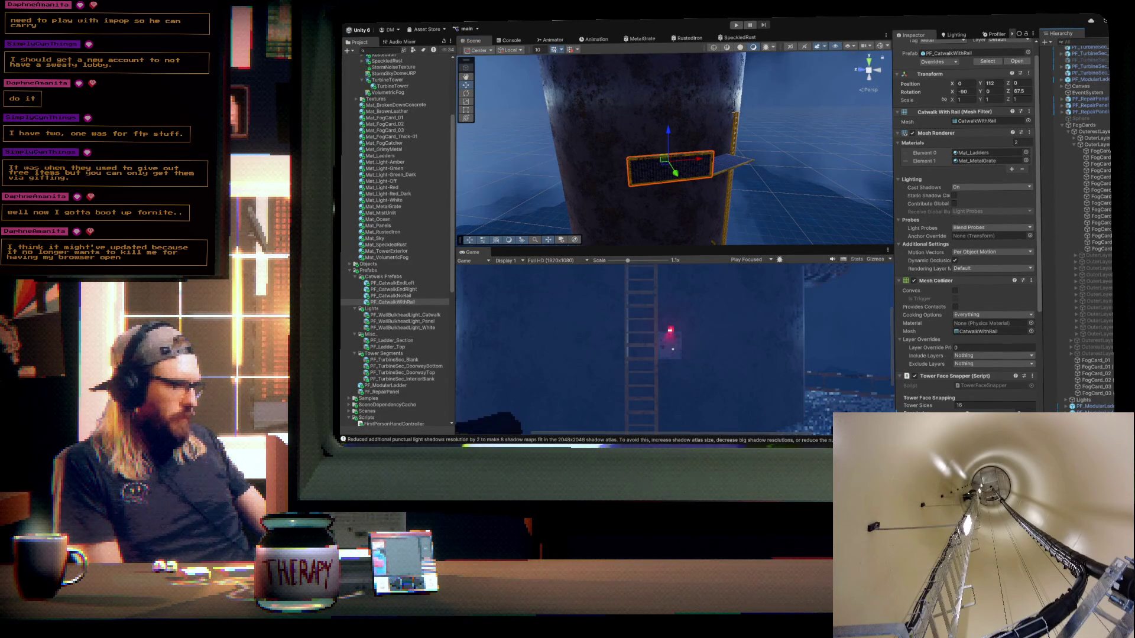
{"action": "left_click", "coordinate": [969, 413]}
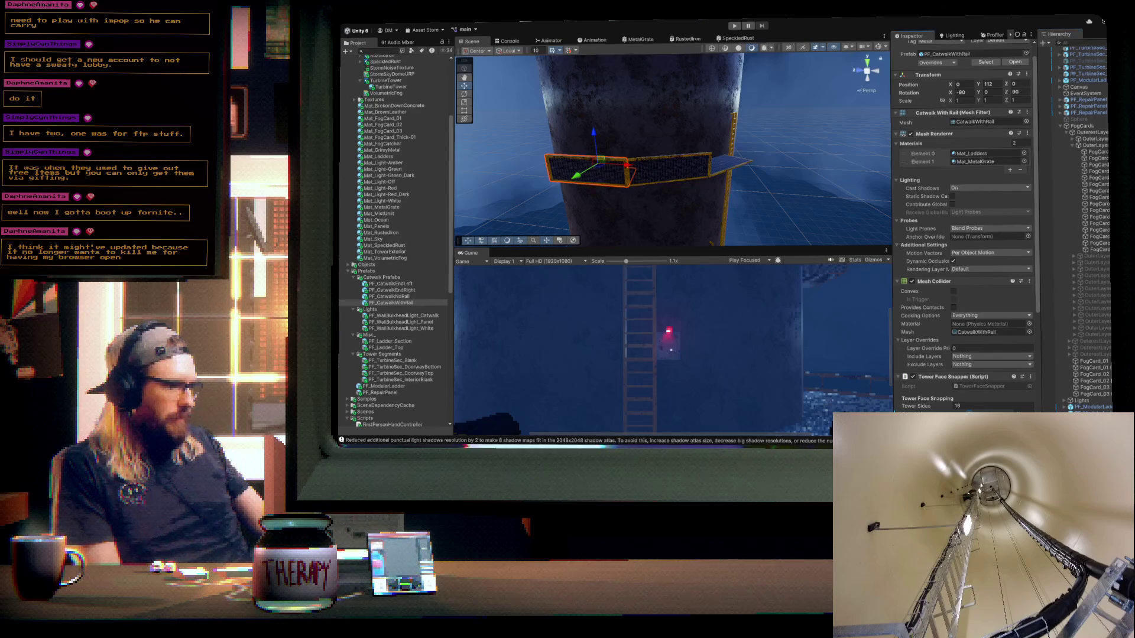
{"action": "key", "text": "period"}
{"action": "mouse_move", "coordinate": [619, 190]}
{"action": "left_mouse_down", "text": "alt"}
{"action": "mouse_move", "coordinate": [636, 157]}
{"action": "mouse_move", "coordinate": [708, 198]}
{"action": "mouse_move", "coordinate": [802, 224]}
{"action": "mouse_move", "coordinate": [678, 205]}
{"action": "mouse_move", "coordinate": [664, 142]}
{"action": "mouse_move", "coordinate": [512, 185]}
{"action": "left_mouse_up", "text": "alt"}
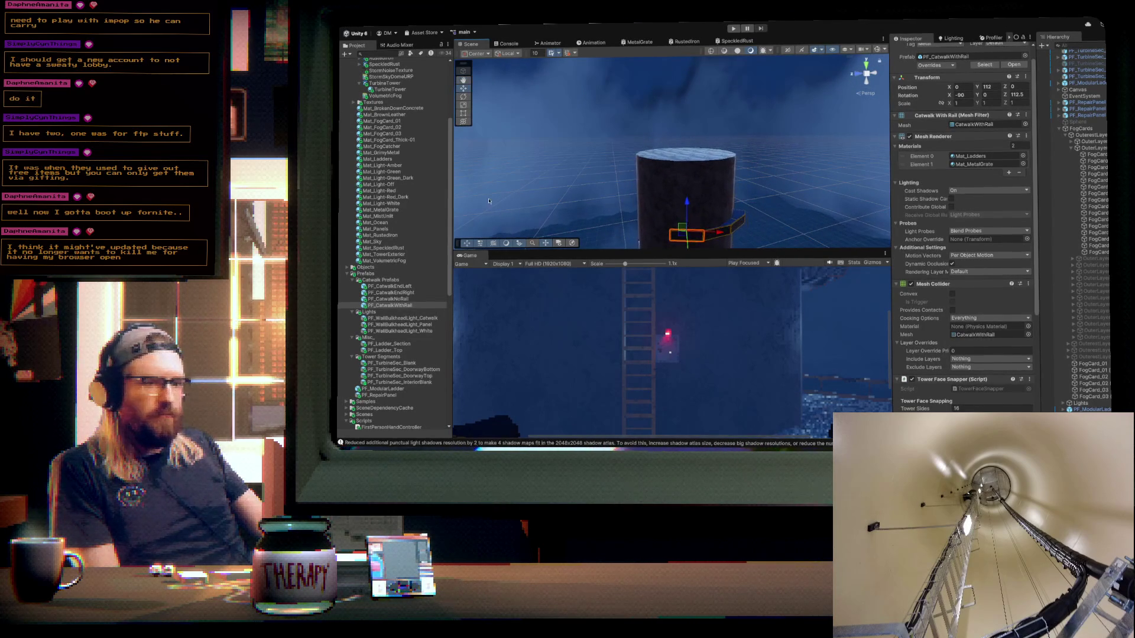
{"action": "left_click_drag", "start_coordinate": [393, 363], "coordinate": [690, 157]}
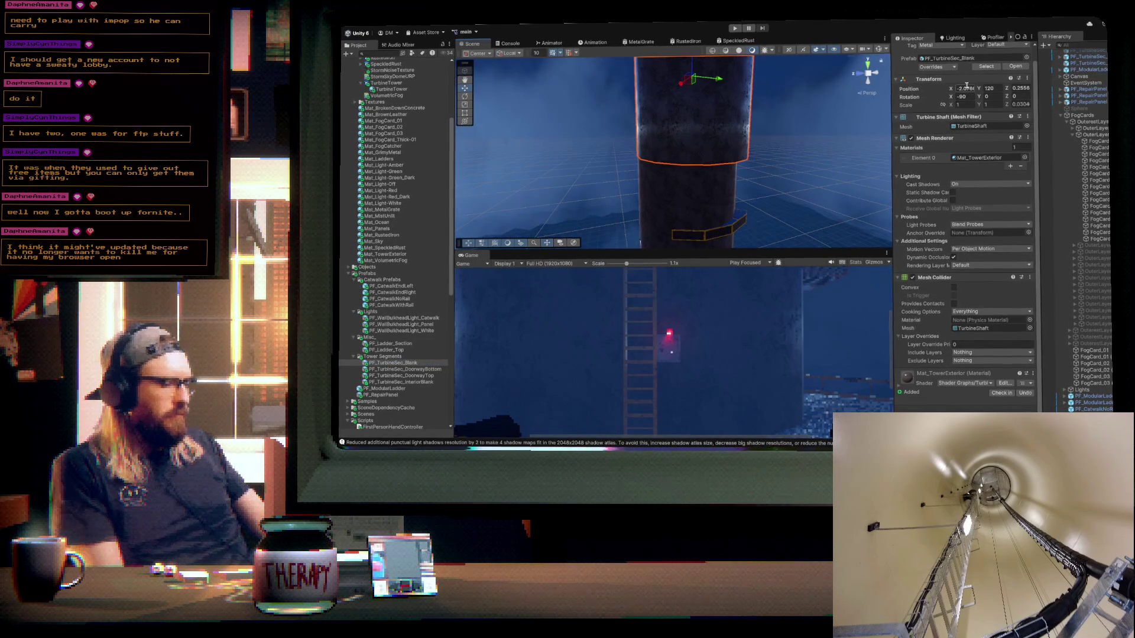
- Centre the PF_TurbineSec_Blank segment at X 0, Z 0, then delete it
{"action": "left_click", "coordinate": [1012, 87]}
{"action": "type", "text": "0"}
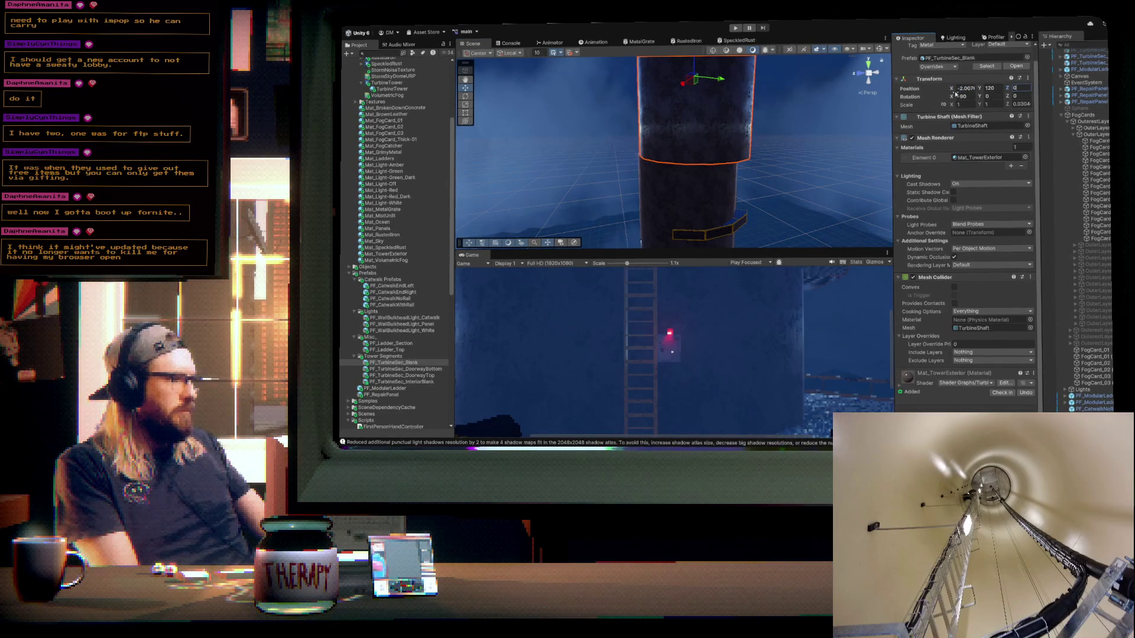
{"action": "left_click", "coordinate": [962, 88]}
{"action": "type", "text": "0"}
{"action": "mouse_move", "coordinate": [709, 175]}
{"action": "left_mouse_down"}
{"action": "mouse_move", "coordinate": [719, 201]}
{"action": "mouse_move", "coordinate": [760, 74]}
{"action": "mouse_move", "coordinate": [716, 57]}
{"action": "mouse_move", "coordinate": [751, 203]}
{"action": "mouse_move", "coordinate": [784, 202]}
{"action": "mouse_move", "coordinate": [725, 155]}
{"action": "mouse_move", "coordinate": [721, 208]}
{"action": "left_mouse_up"}
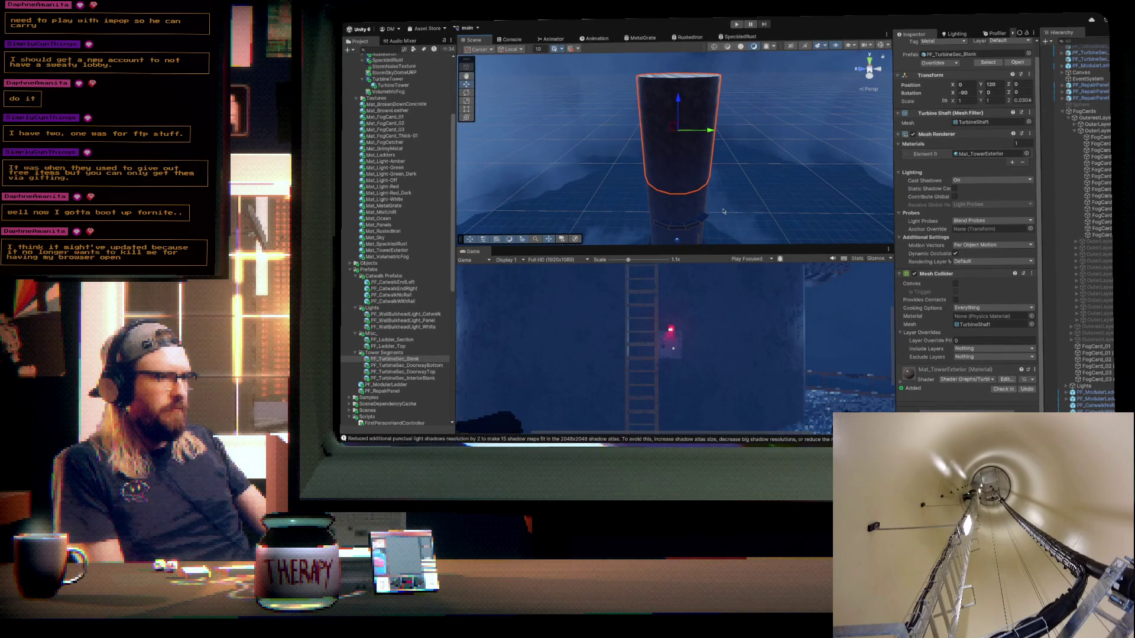
{"action": "key", "text": "Delete"}
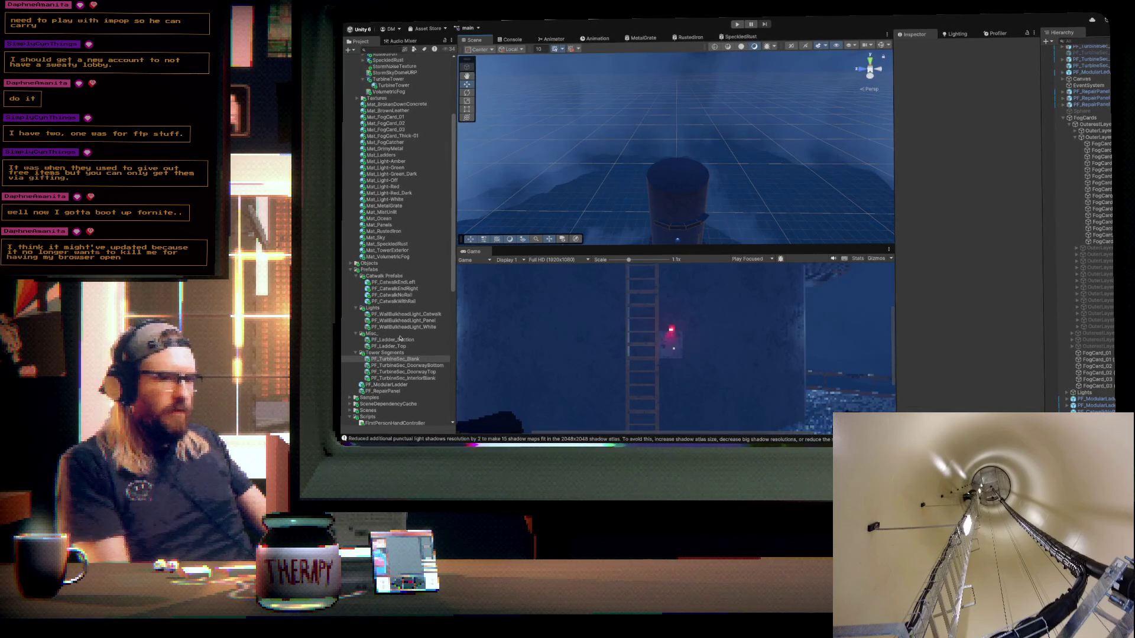
- Drop a PF_TurbineSec_DoorwayTop segment into the scene, delete it, then undo the deletion
{"action": "mouse_move", "coordinate": [400, 372]}
{"action": "left_mouse_down"}
{"action": "mouse_move", "coordinate": [455, 278]}
{"action": "mouse_move", "coordinate": [678, 175]}
{"action": "left_mouse_up"}
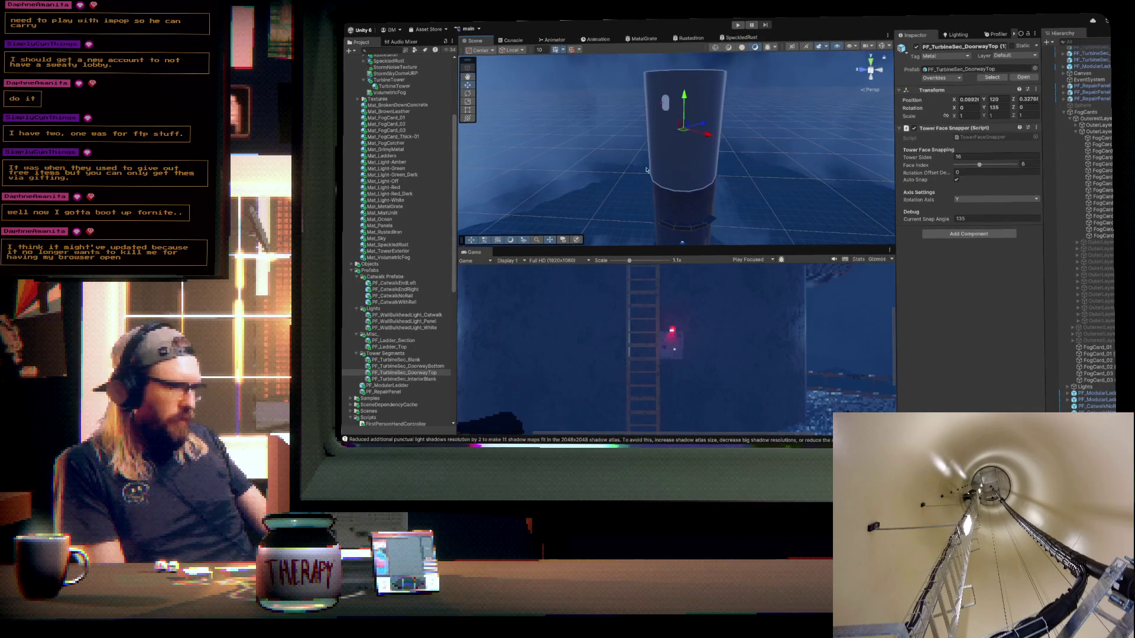
{"action": "key", "text": "Delete"}
{"action": "left_click_drag", "start_coordinate": [656, 174], "coordinate": [744, 253]}
{"action": "key", "text": "ctrl+z"}
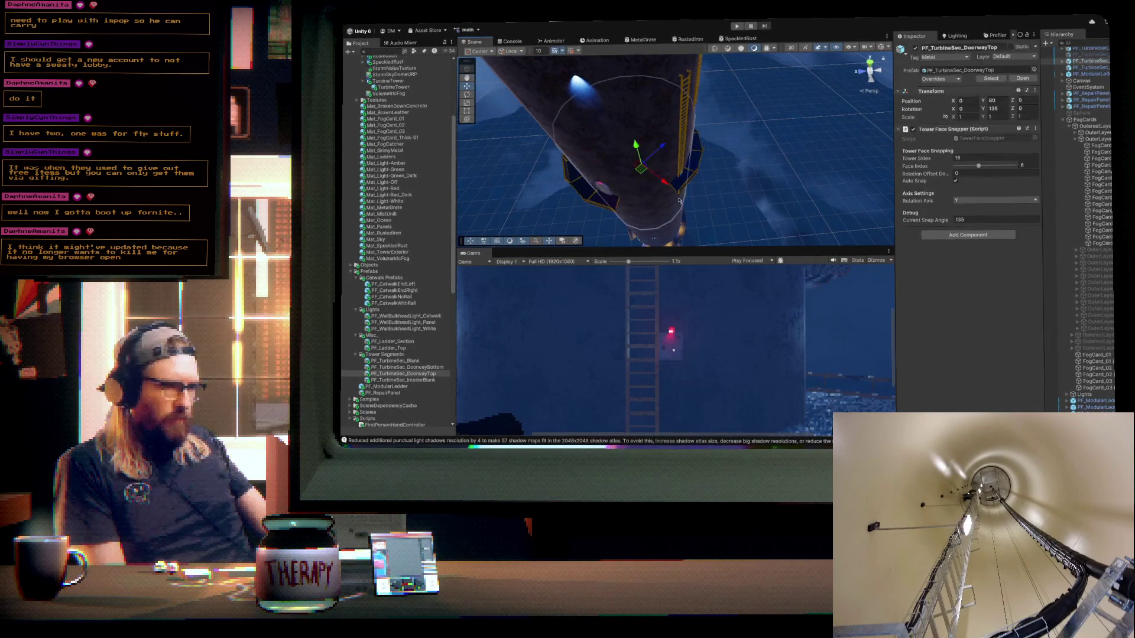
{"action": "left_click_drag", "start_coordinate": [677, 141], "coordinate": [703, 95]}
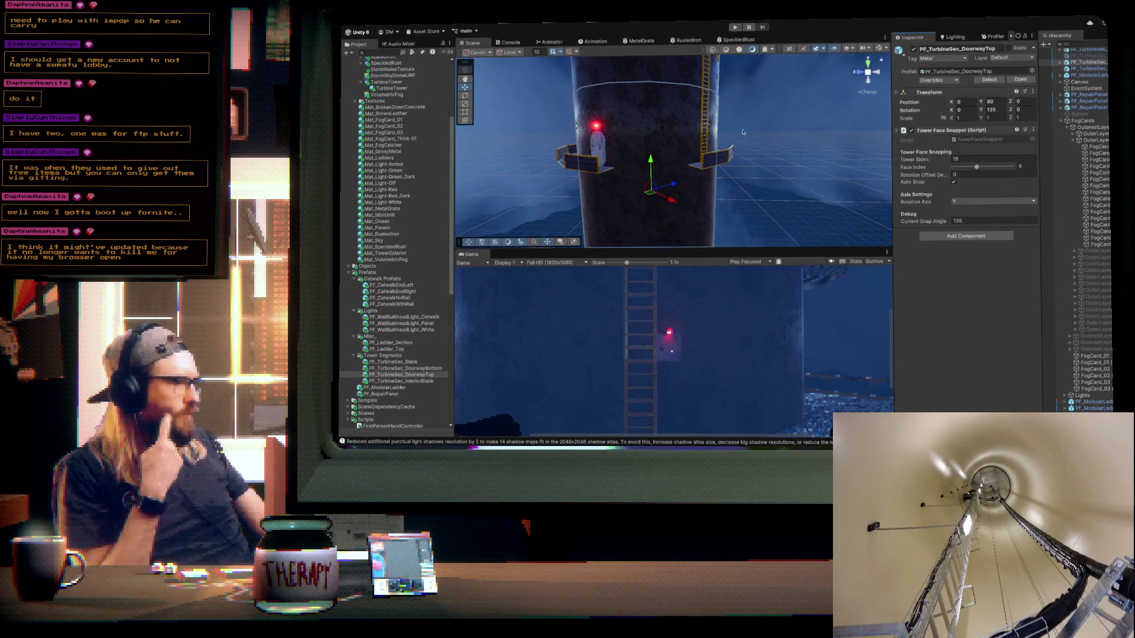
{"action": "mouse_move", "coordinate": [727, 138]}
{"action": "left_mouse_down"}
{"action": "mouse_move", "coordinate": [737, 164]}
{"action": "mouse_move", "coordinate": [491, 222]}
{"action": "left_mouse_up"}
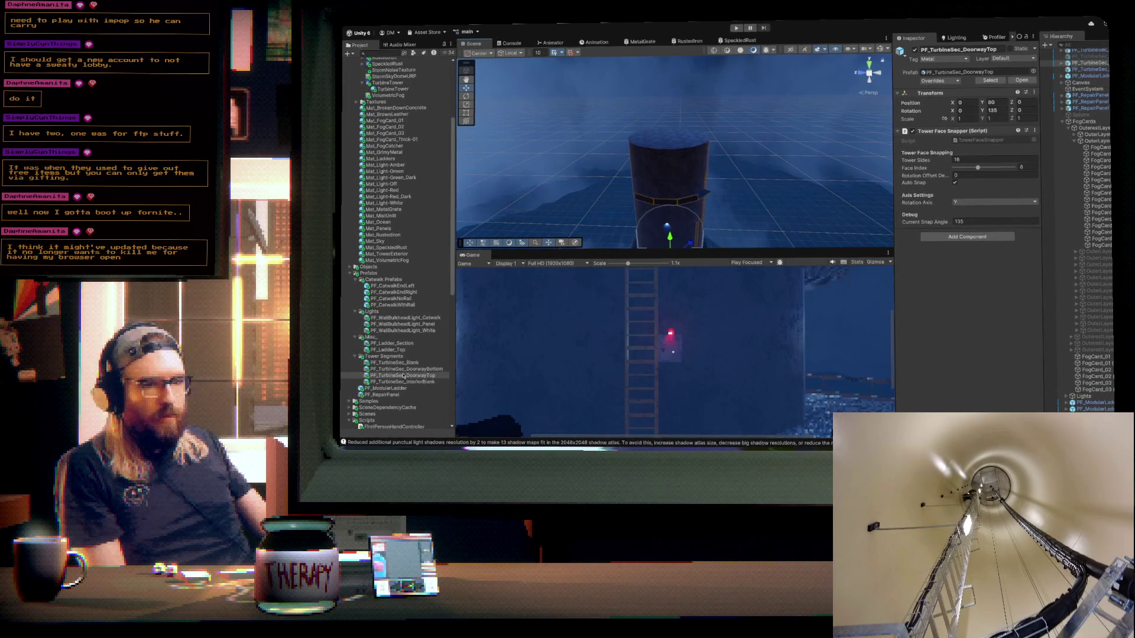
- Add another doorway-top segment at X 0, Z 0, snapped to tower face 12 (270°)
{"action": "mouse_move", "coordinate": [403, 377]}
{"action": "left_mouse_down"}
{"action": "mouse_move", "coordinate": [665, 145]}
{"action": "mouse_move", "coordinate": [662, 112]}
{"action": "left_mouse_up"}
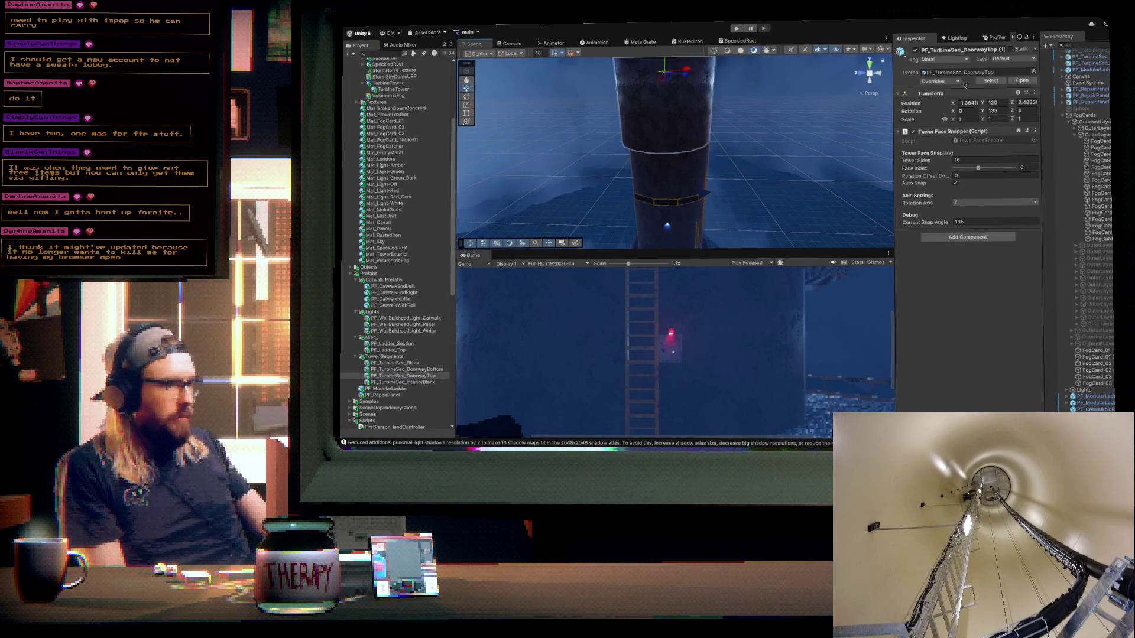
{"action": "type", "text": "0"}
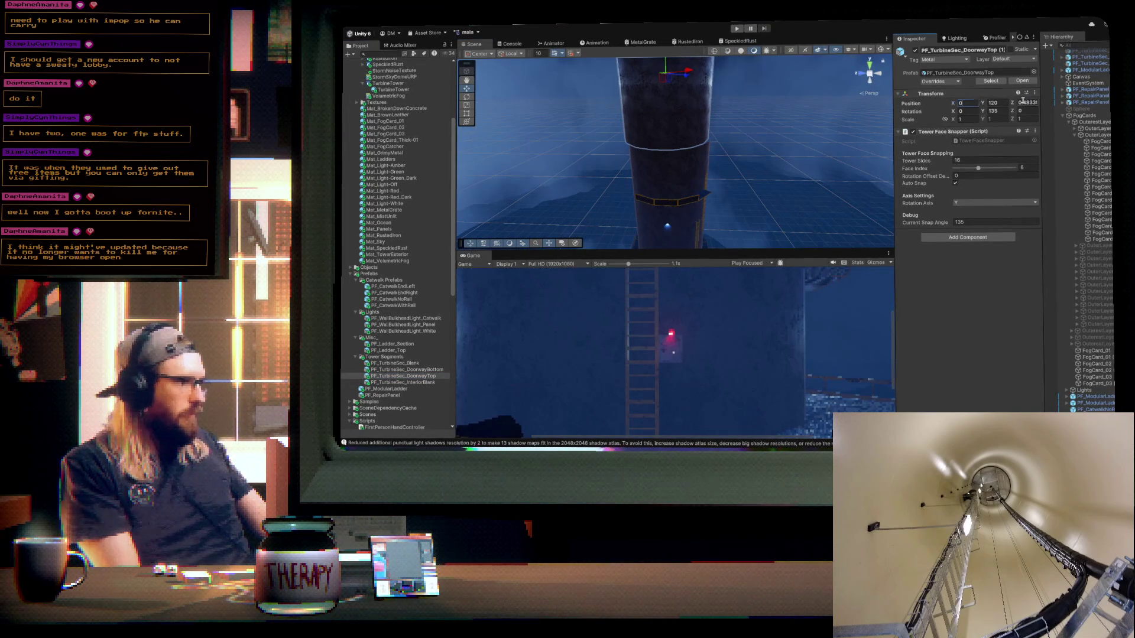
{"action": "left_click", "coordinate": [1023, 102]}
{"action": "type", "text": "0"}
{"action": "left_click_drag", "start_coordinate": [756, 121], "coordinate": [858, 165]}
{"action": "mouse_move", "coordinate": [779, 171]}
{"action": "left_mouse_down"}
{"action": "mouse_move", "coordinate": [732, 144]}
{"action": "mouse_move", "coordinate": [872, 146]}
{"action": "mouse_move", "coordinate": [839, 189]}
{"action": "left_mouse_up"}
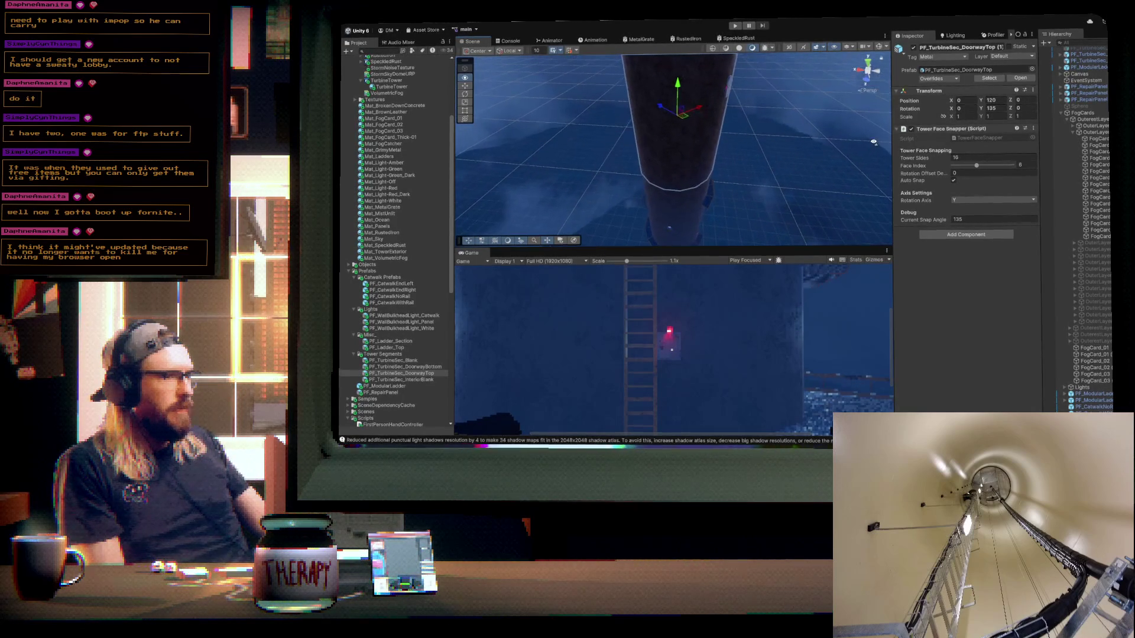
{"action": "left_click", "coordinate": [978, 166]}
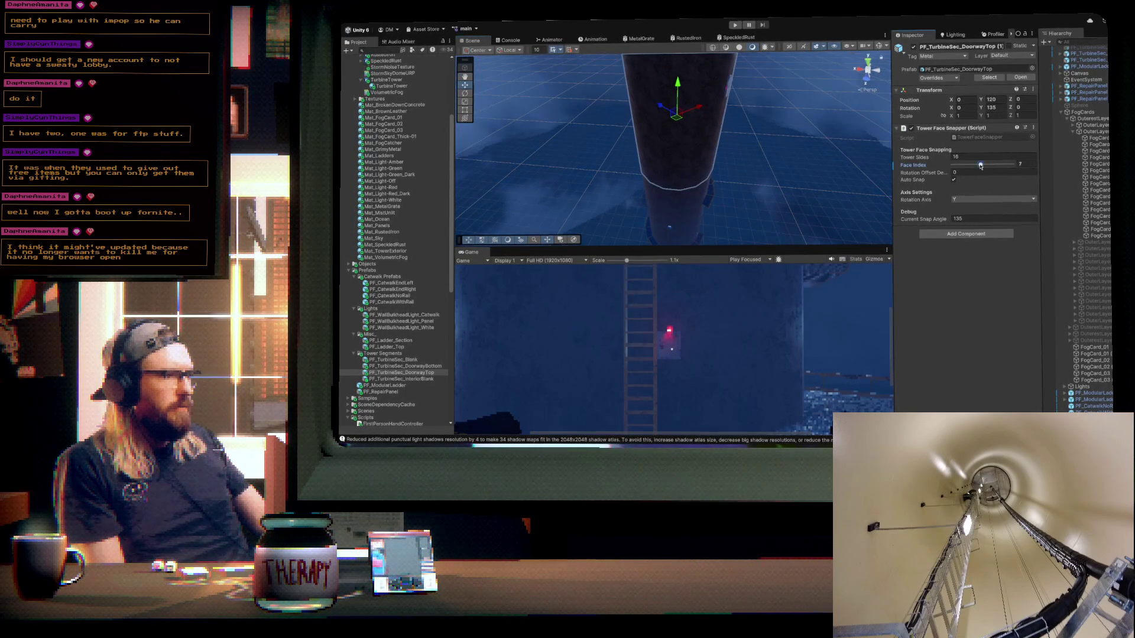
{"action": "left_click_drag", "start_coordinate": [981, 166], "coordinate": [1001, 162]}
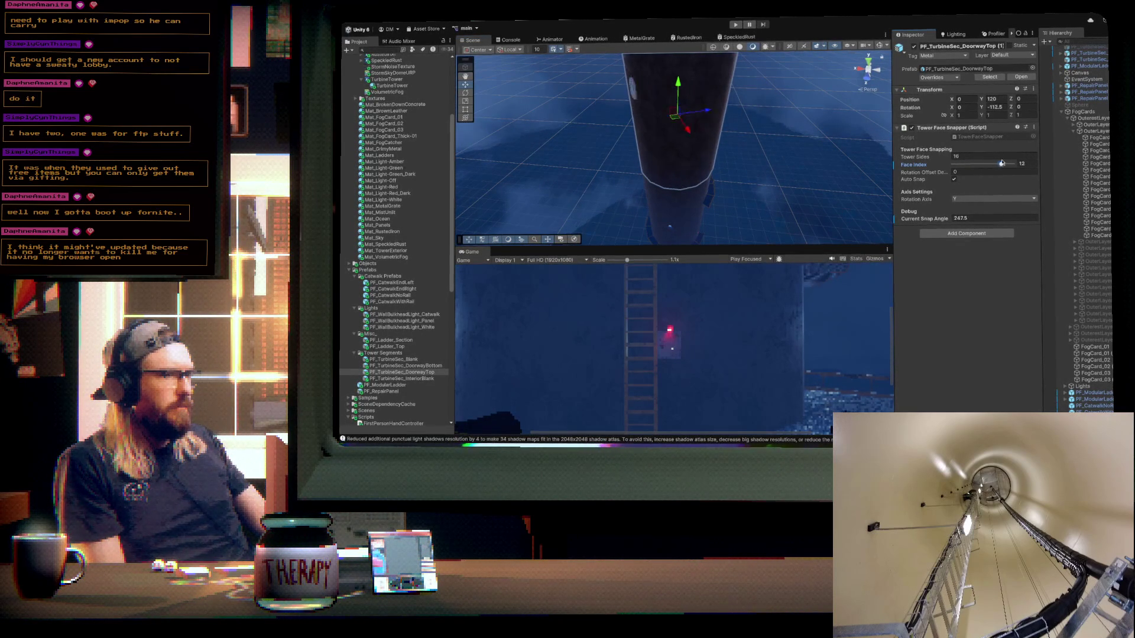
{"action": "mouse_move", "coordinate": [659, 153]}
{"action": "left_mouse_down"}
{"action": "mouse_move", "coordinate": [762, 136]}
{"action": "mouse_move", "coordinate": [773, 117]}
{"action": "mouse_move", "coordinate": [800, 119]}
{"action": "mouse_move", "coordinate": [803, 94]}
{"action": "mouse_move", "coordinate": [804, 104]}
{"action": "mouse_move", "coordinate": [882, 74]}
{"action": "mouse_move", "coordinate": [874, 84]}
{"action": "left_mouse_up"}
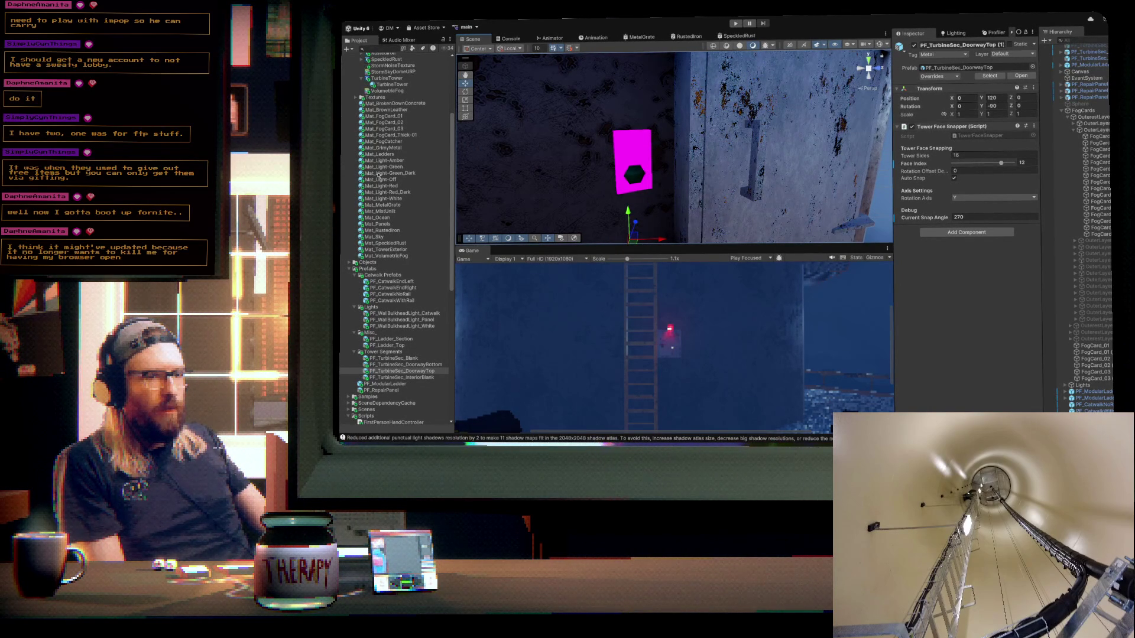
- Create a new material named Mat_Black in the Materials folder
{"action": "scroll", "coordinate": [378, 175], "scroll_direction": "up", "scroll_amount": 3}
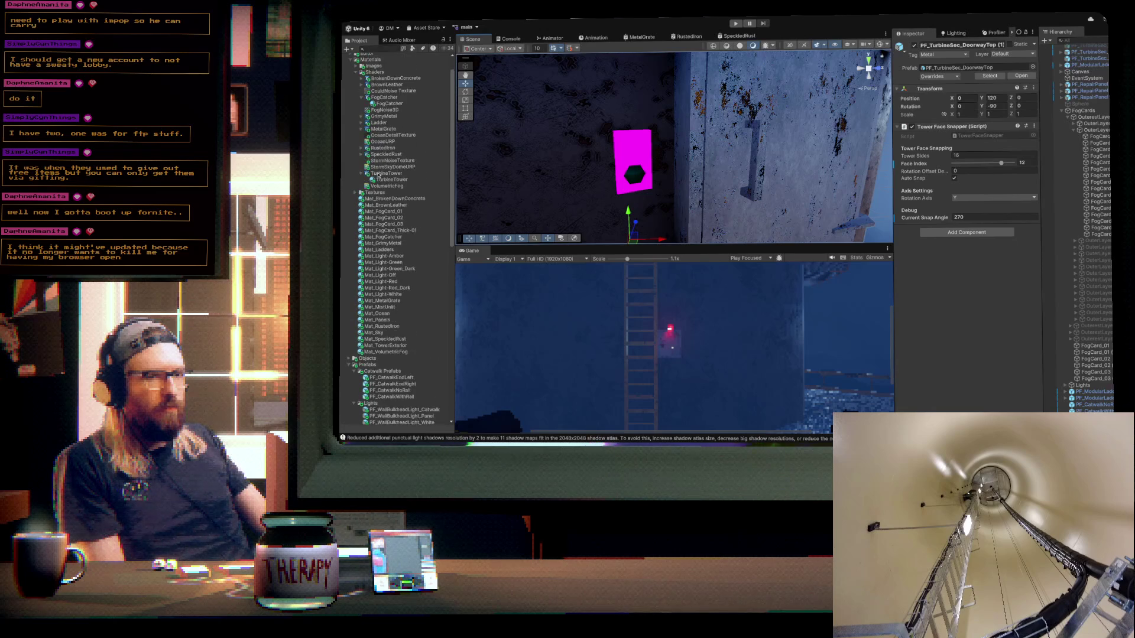
{"action": "scroll", "coordinate": [378, 175], "scroll_direction": "up", "scroll_amount": 2}
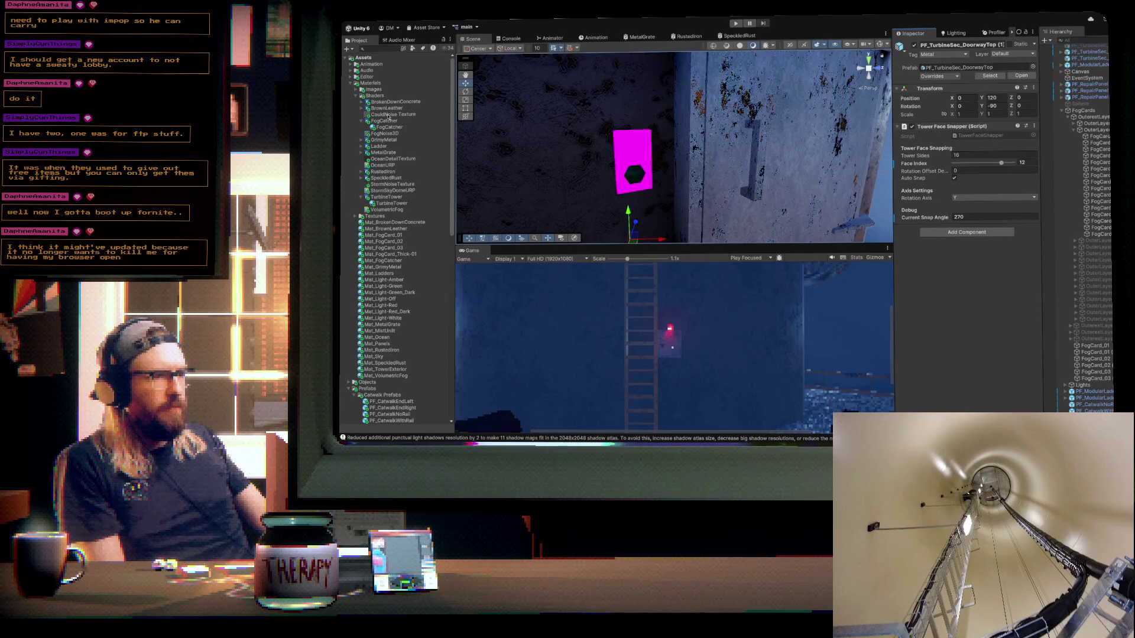
{"action": "left_click", "coordinate": [368, 84]}
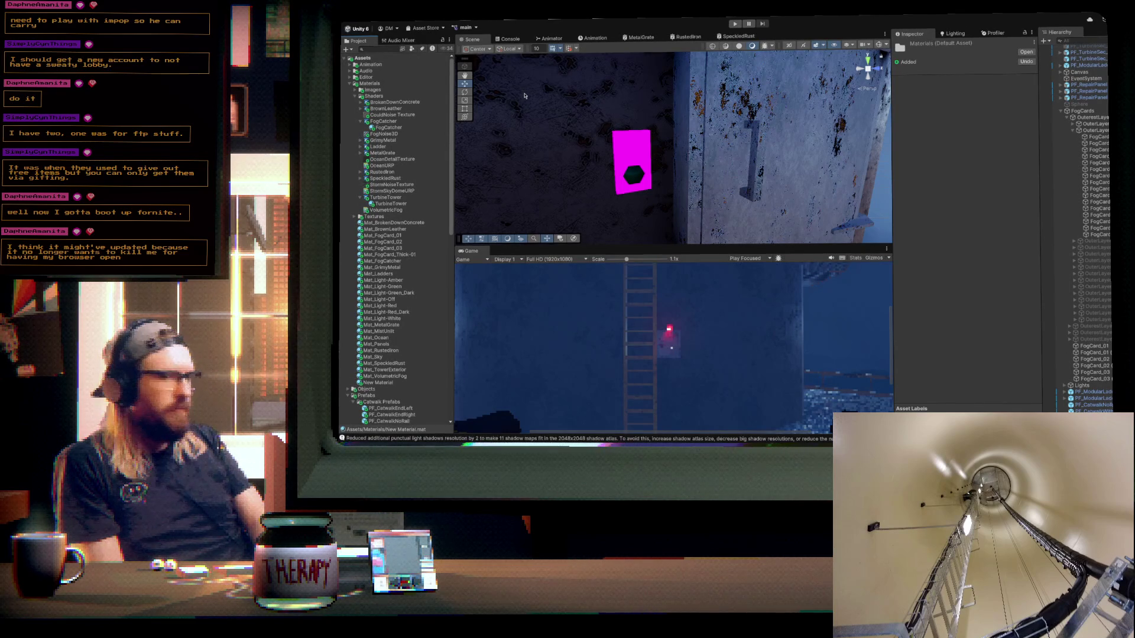
{"action": "left_click", "coordinate": [524, 95]}
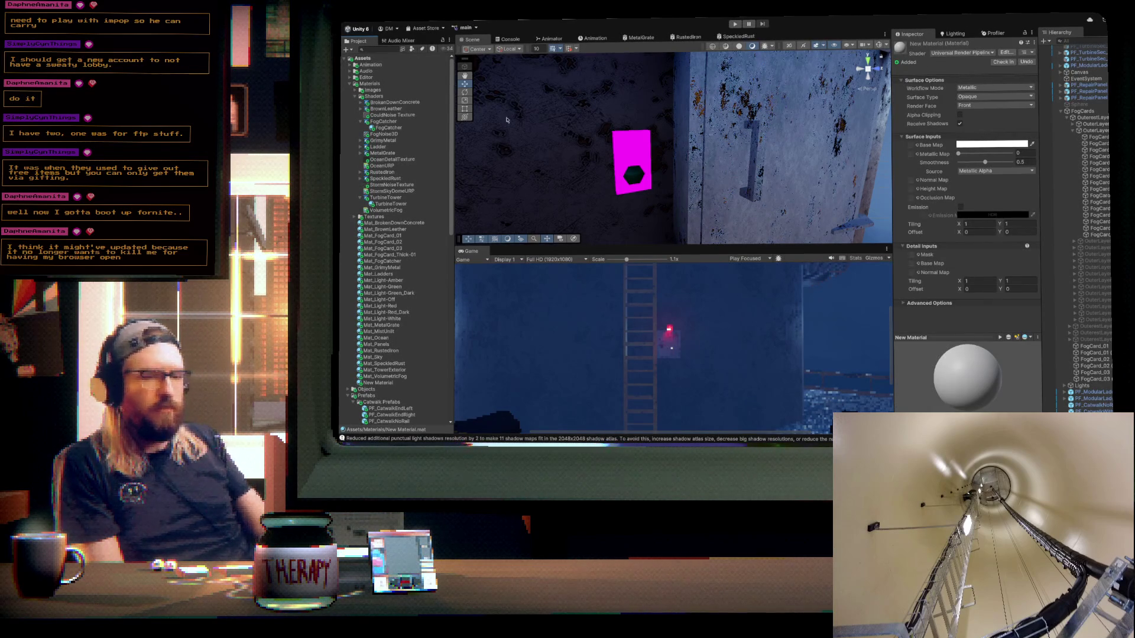
{"action": "left_click", "coordinate": [389, 383]}
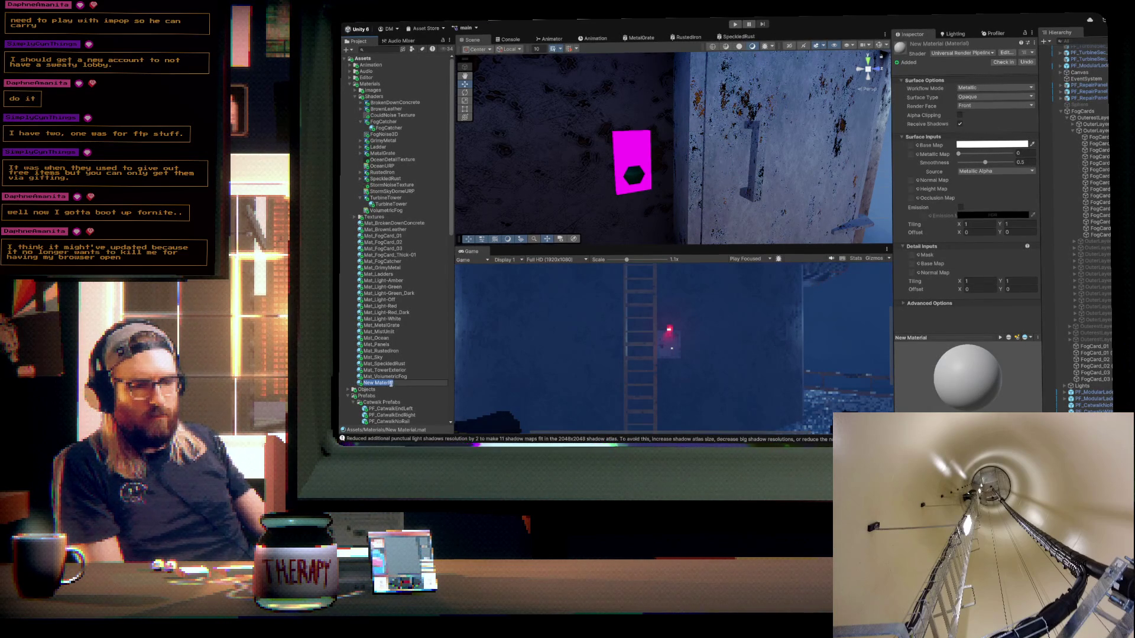
{"action": "type", "text": "Mat_"}
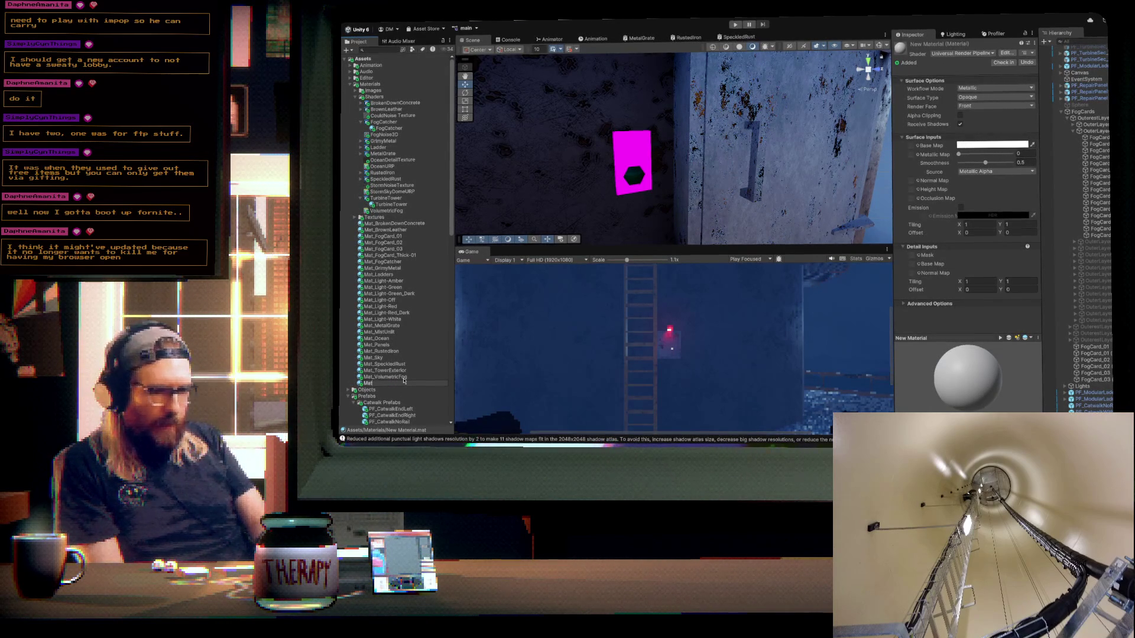
{"action": "type", "text": "Black"}
{"action": "key", "text": "Return"}
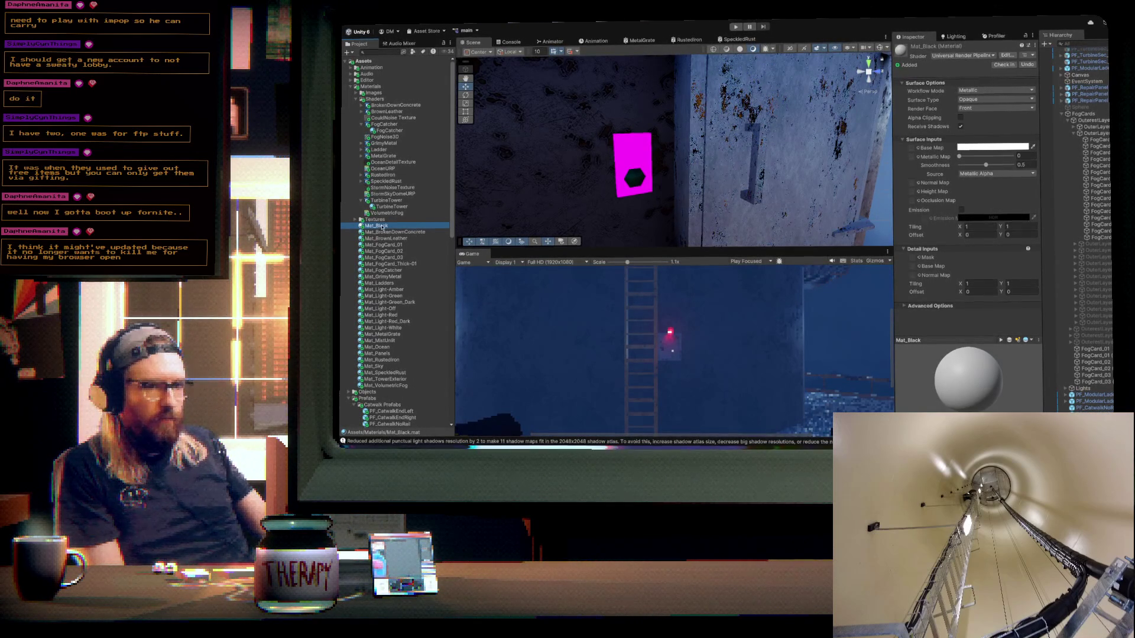
- Apply Mat_Black and Mat_Light-Red to the magenta indicator, making Mat_Black's base colour black
{"action": "left_click_drag", "start_coordinate": [615, 167], "coordinate": [621, 168]}
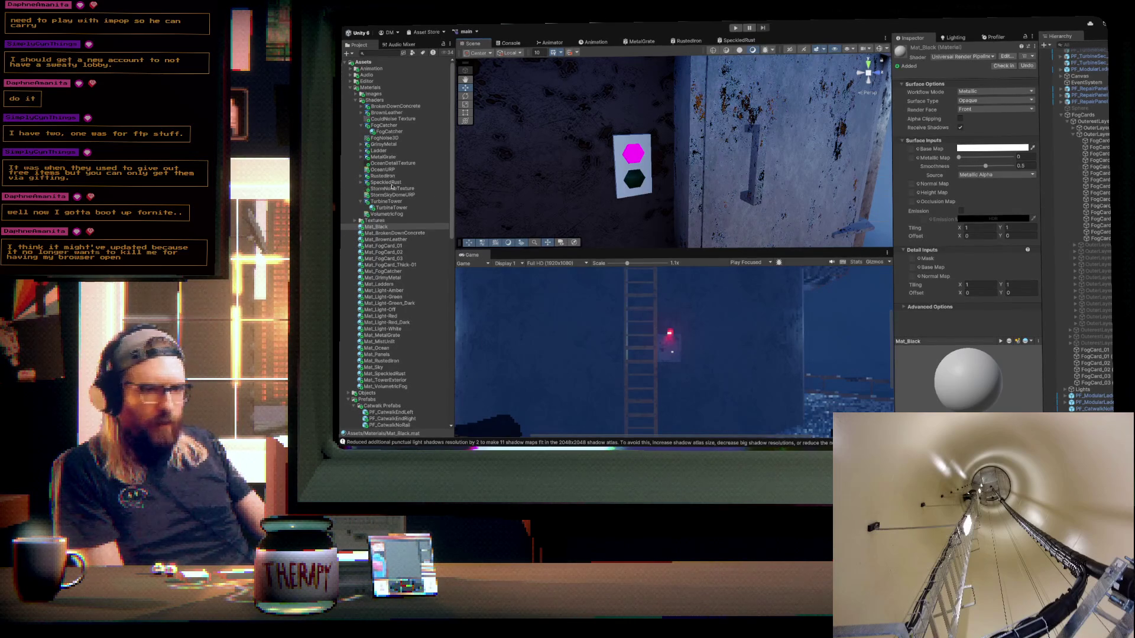
{"action": "left_click_drag", "start_coordinate": [387, 317], "coordinate": [635, 159]}
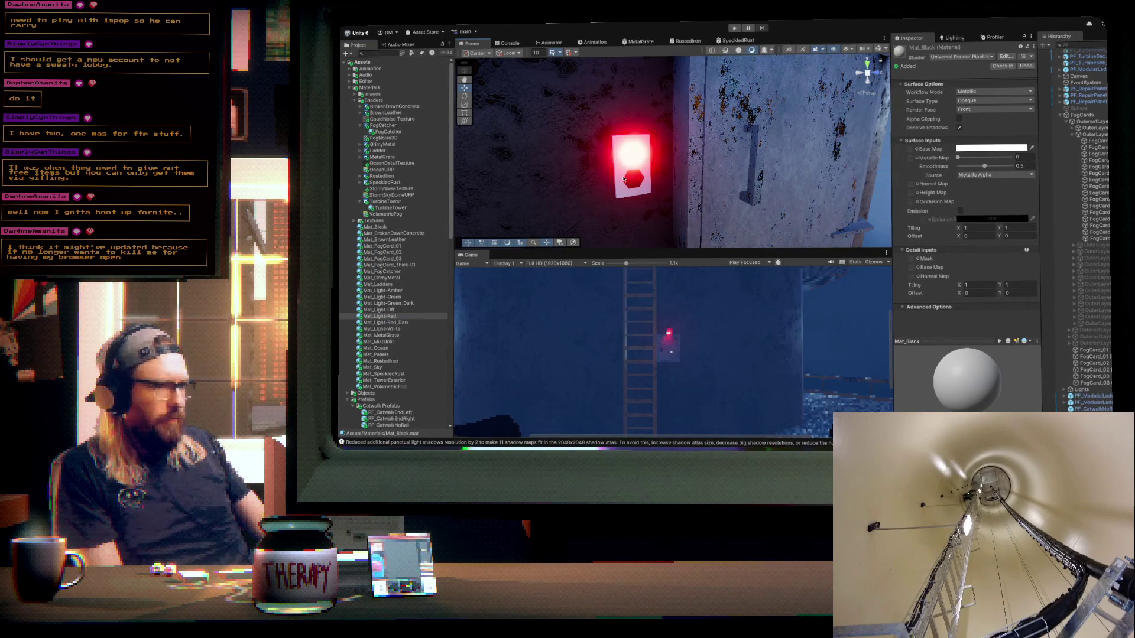
{"action": "left_click", "coordinate": [619, 173]}
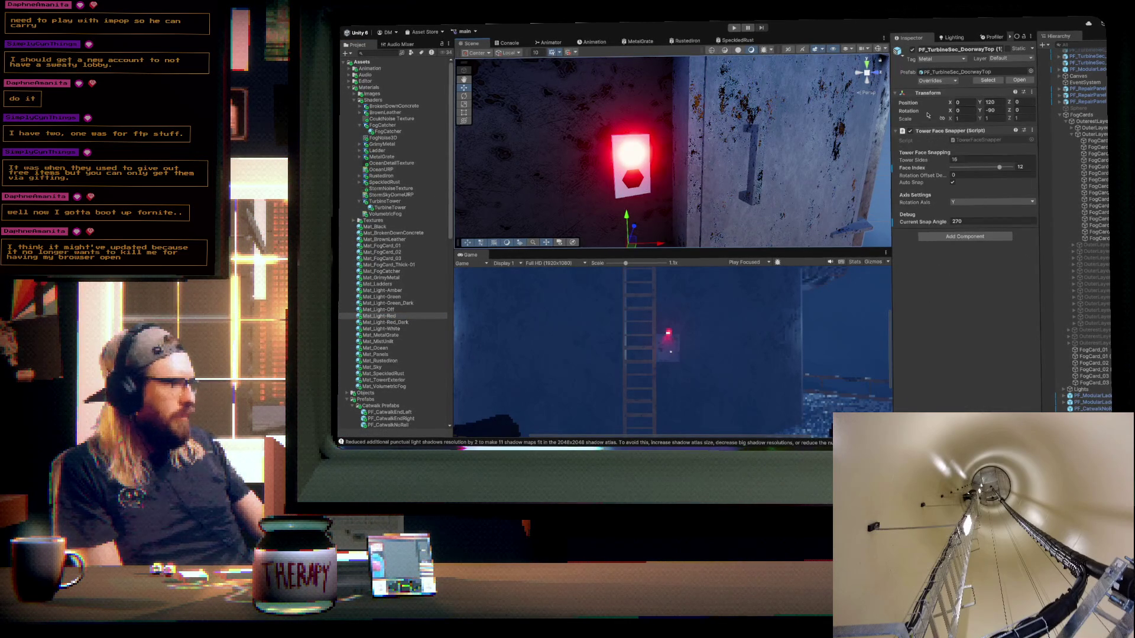
{"action": "left_click", "coordinate": [374, 227]}
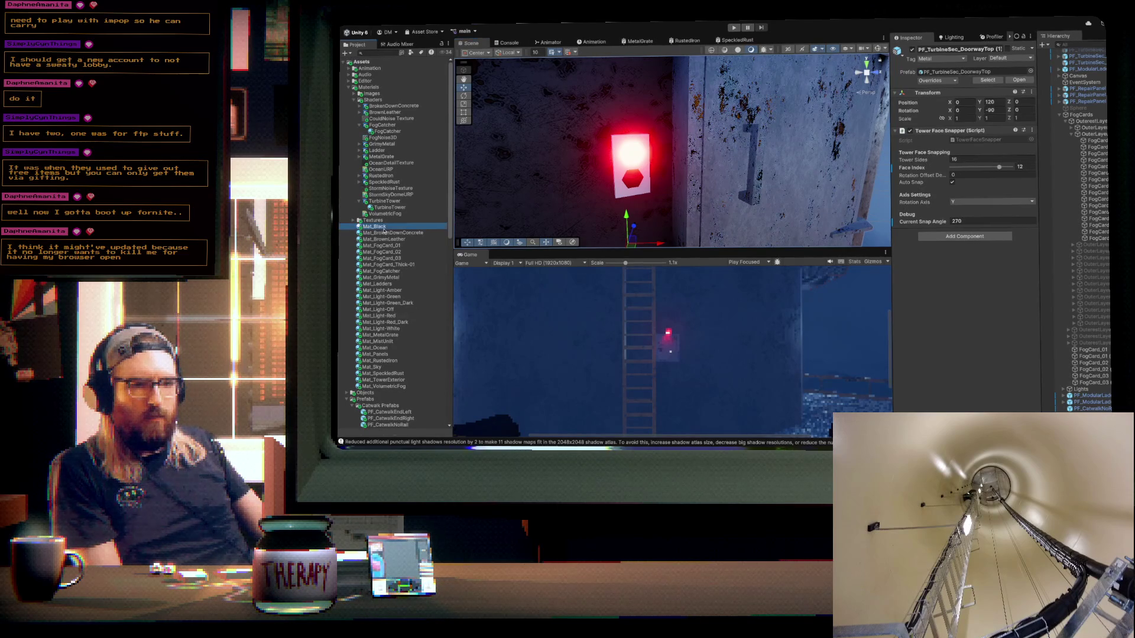
{"action": "left_click", "coordinate": [980, 148]}
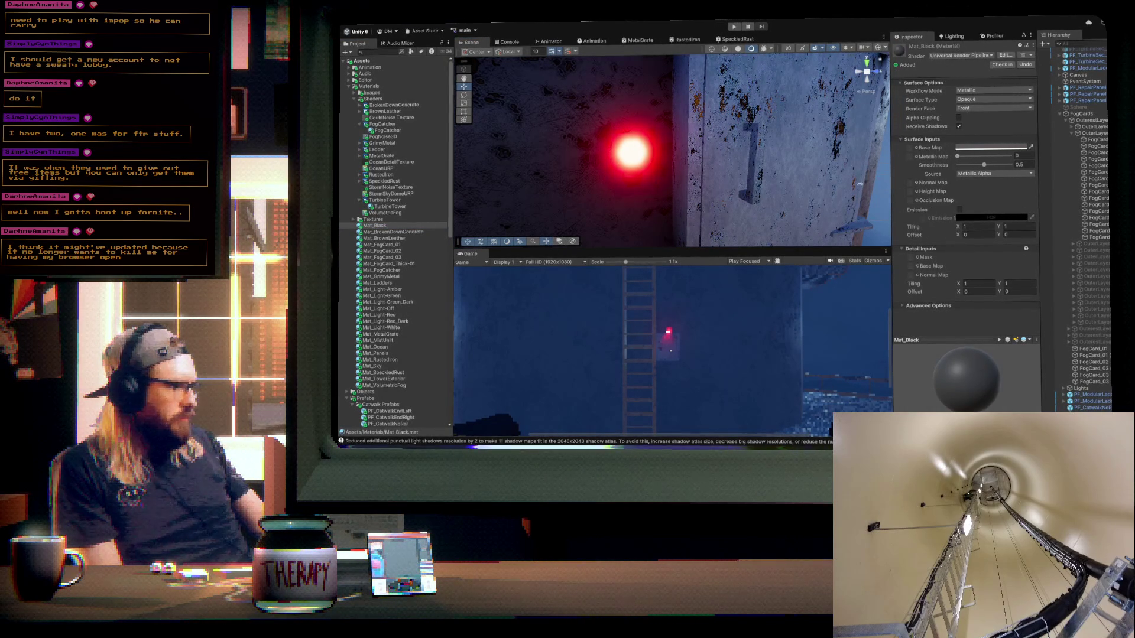
{"action": "left_click_drag", "start_coordinate": [870, 188], "coordinate": [762, 153]}
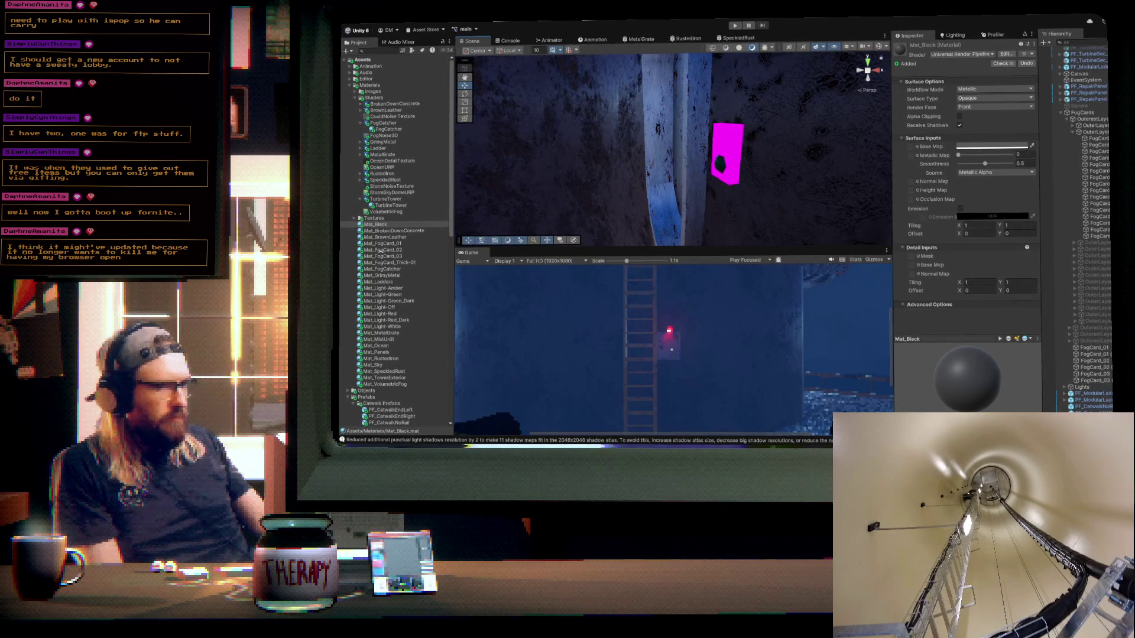
- Give the second indicator a Mat_Black block and a glowing Mat_Light-Red light
{"action": "left_click", "coordinate": [381, 313]}
{"action": "mouse_move", "coordinate": [739, 143]}
{"action": "left_mouse_down"}
{"action": "mouse_move", "coordinate": [562, 224]}
{"action": "mouse_move", "coordinate": [389, 331]}
{"action": "left_mouse_up"}
{"action": "left_click_drag", "start_coordinate": [382, 225], "coordinate": [737, 151]}
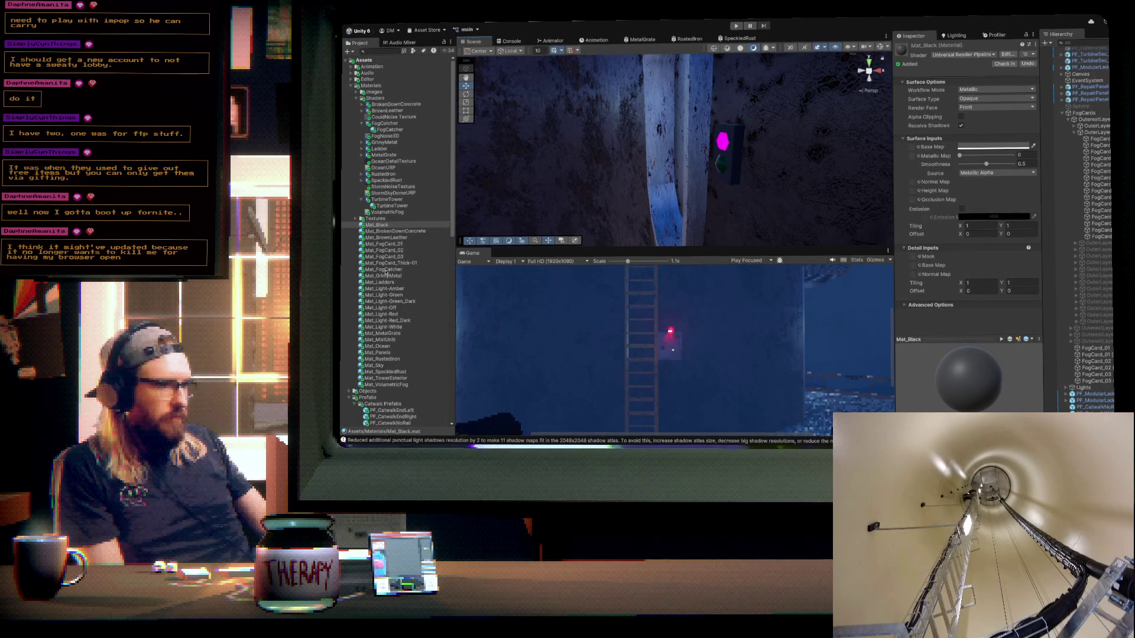
{"action": "mouse_move", "coordinate": [387, 316]}
{"action": "left_mouse_down"}
{"action": "mouse_move", "coordinate": [671, 201]}
{"action": "mouse_move", "coordinate": [726, 150]}
{"action": "left_mouse_up"}
{"action": "mouse_move", "coordinate": [655, 181]}
{"action": "left_mouse_down"}
{"action": "mouse_move", "coordinate": [456, 176]}
{"action": "mouse_move", "coordinate": [680, 131]}
{"action": "left_mouse_up"}
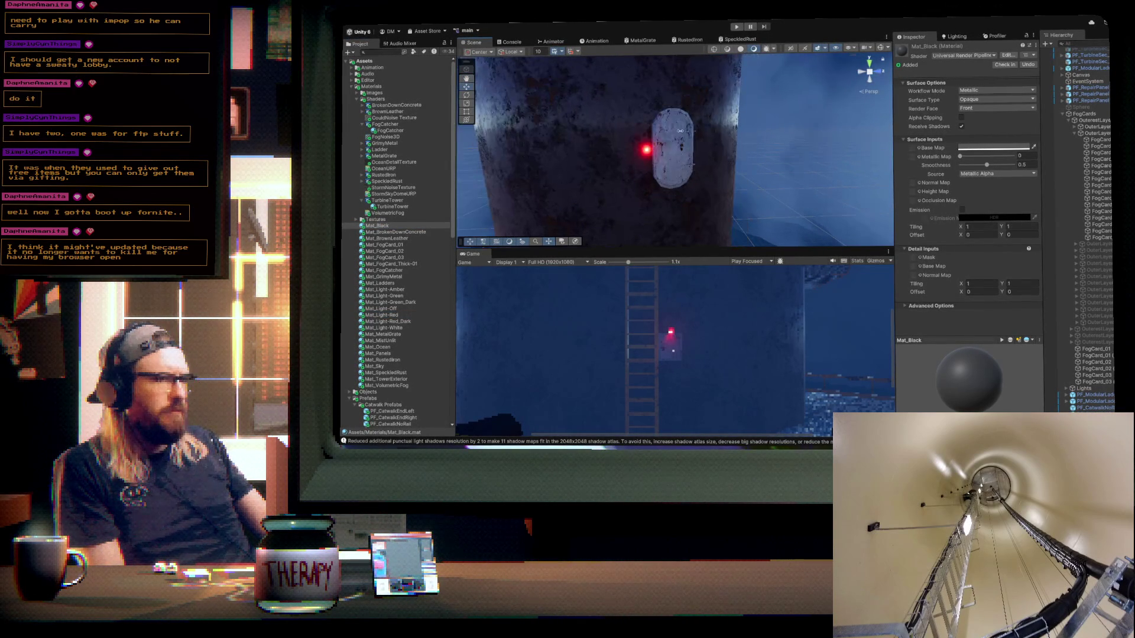
{"action": "left_click", "coordinate": [692, 107]}
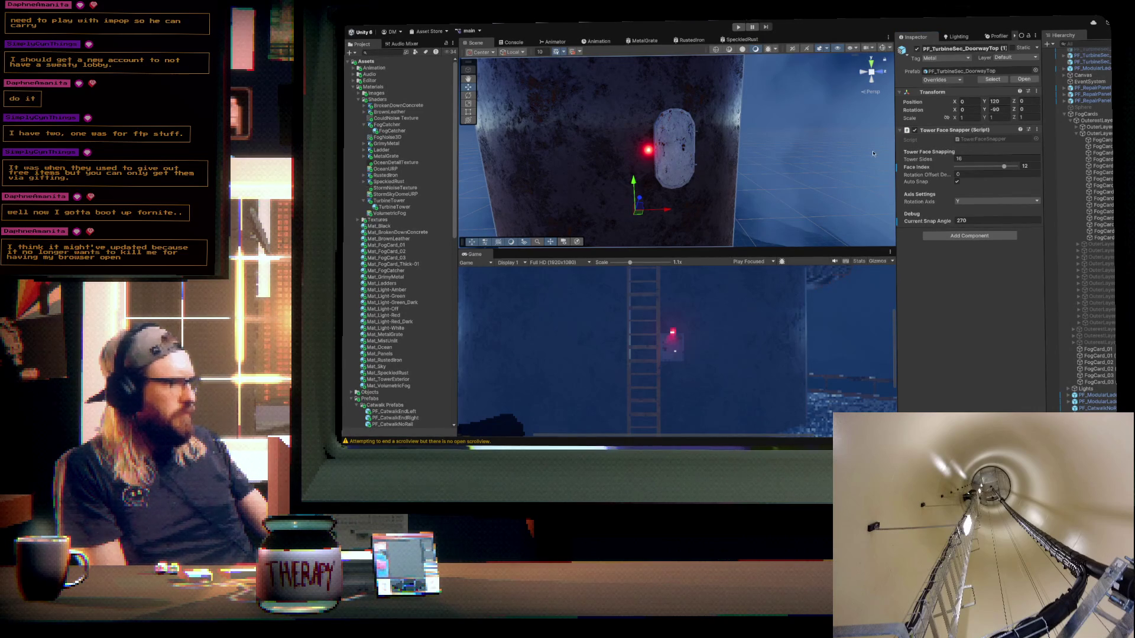
- Turn the catwalk PF_CatwalkWithRail (2) onto tower face 6
{"action": "mouse_move", "coordinate": [626, 169]}
{"action": "left_mouse_down"}
{"action": "mouse_move", "coordinate": [667, 167]}
{"action": "mouse_move", "coordinate": [658, 230]}
{"action": "mouse_move", "coordinate": [676, 163]}
{"action": "mouse_move", "coordinate": [432, 162]}
{"action": "mouse_move", "coordinate": [663, 153]}
{"action": "mouse_move", "coordinate": [669, 163]}
{"action": "mouse_move", "coordinate": [518, 183]}
{"action": "mouse_move", "coordinate": [590, 171]}
{"action": "mouse_move", "coordinate": [766, 186]}
{"action": "left_mouse_up"}
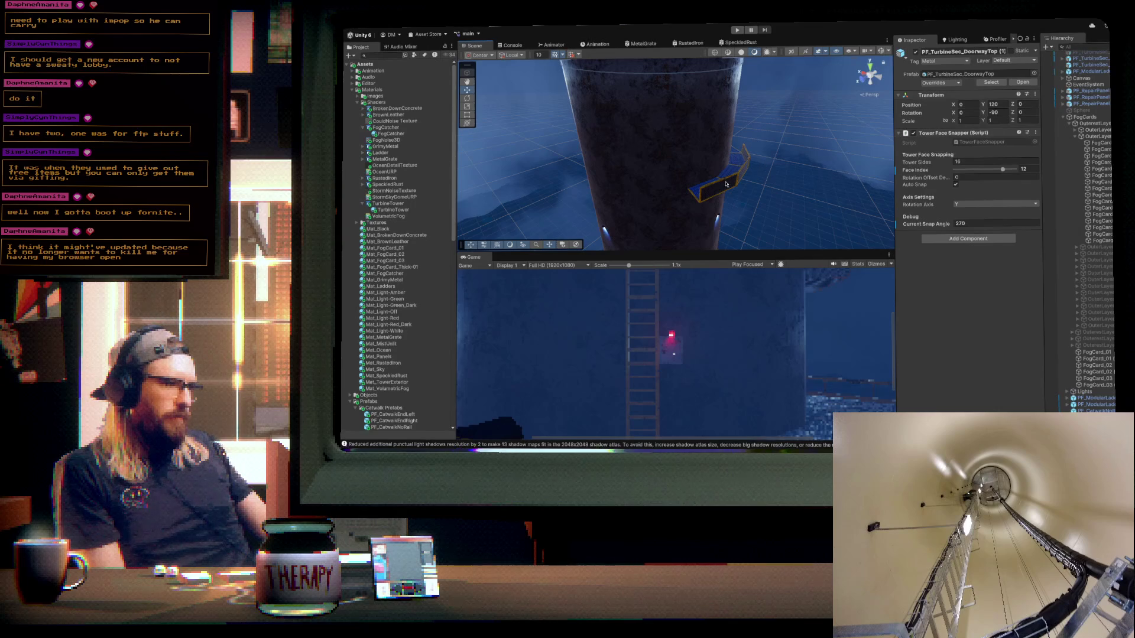
{"action": "left_click", "coordinate": [700, 190]}
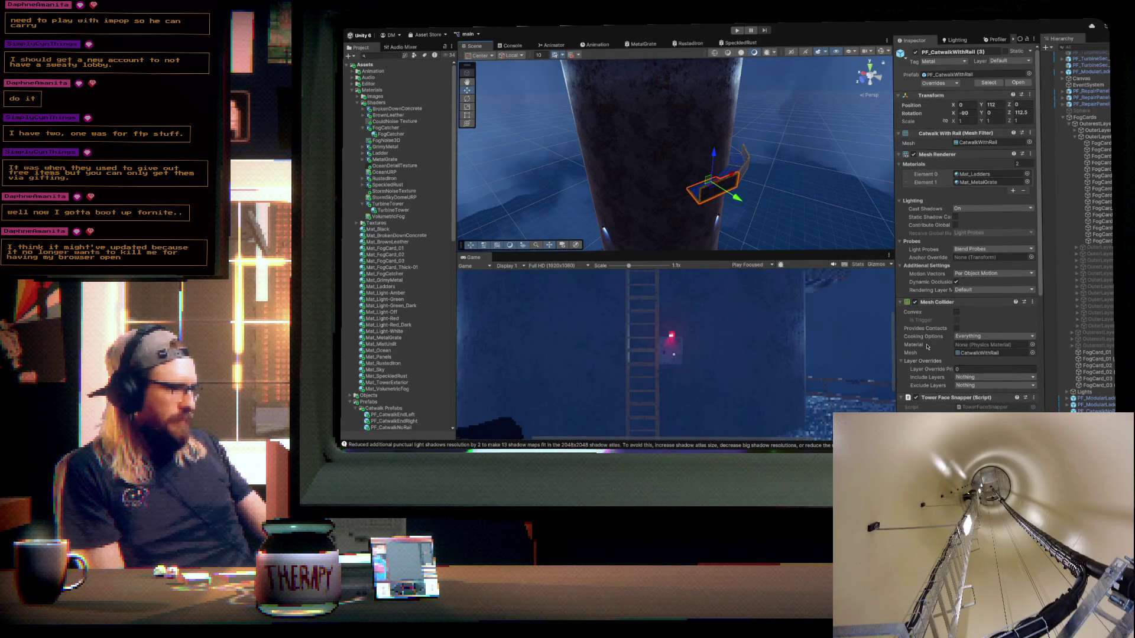
{"action": "scroll", "coordinate": [928, 348], "scroll_direction": "down", "scroll_amount": 5}
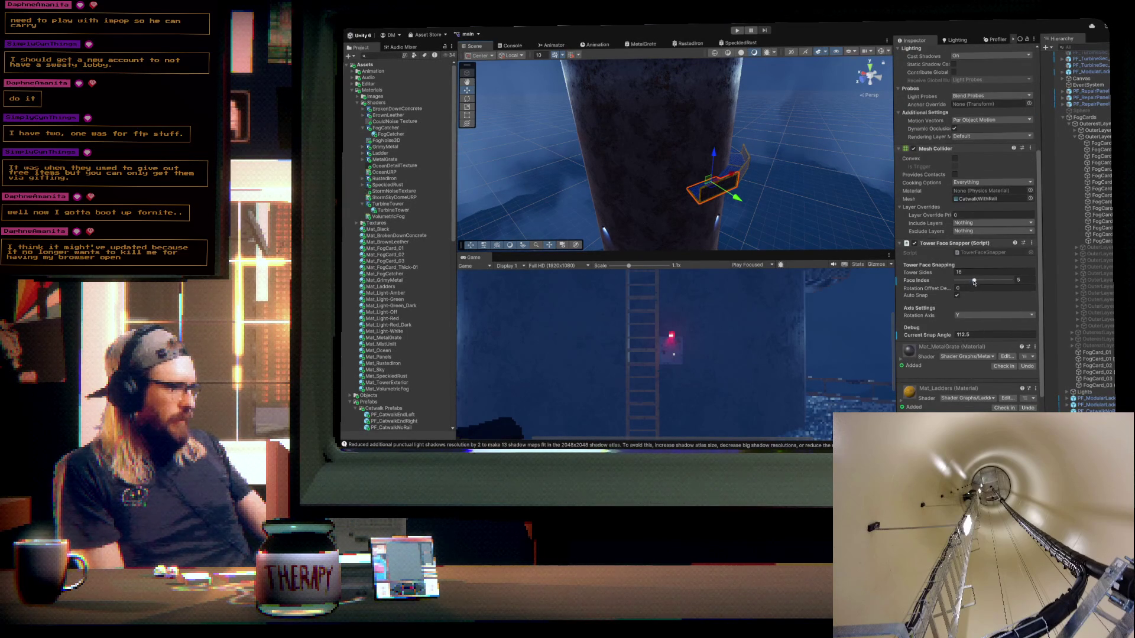
{"action": "left_click_drag", "start_coordinate": [974, 282], "coordinate": [978, 281]}
- Place a PF_ModularLadder in the scene and snap it to tower face 7 at 157.5°
{"action": "mouse_move", "coordinate": [763, 198]}
{"action": "left_mouse_down"}
{"action": "mouse_move", "coordinate": [761, 247]}
{"action": "mouse_move", "coordinate": [779, 249]}
{"action": "mouse_move", "coordinate": [774, 290]}
{"action": "mouse_move", "coordinate": [672, 260]}
{"action": "mouse_move", "coordinate": [508, 271]}
{"action": "left_mouse_up"}
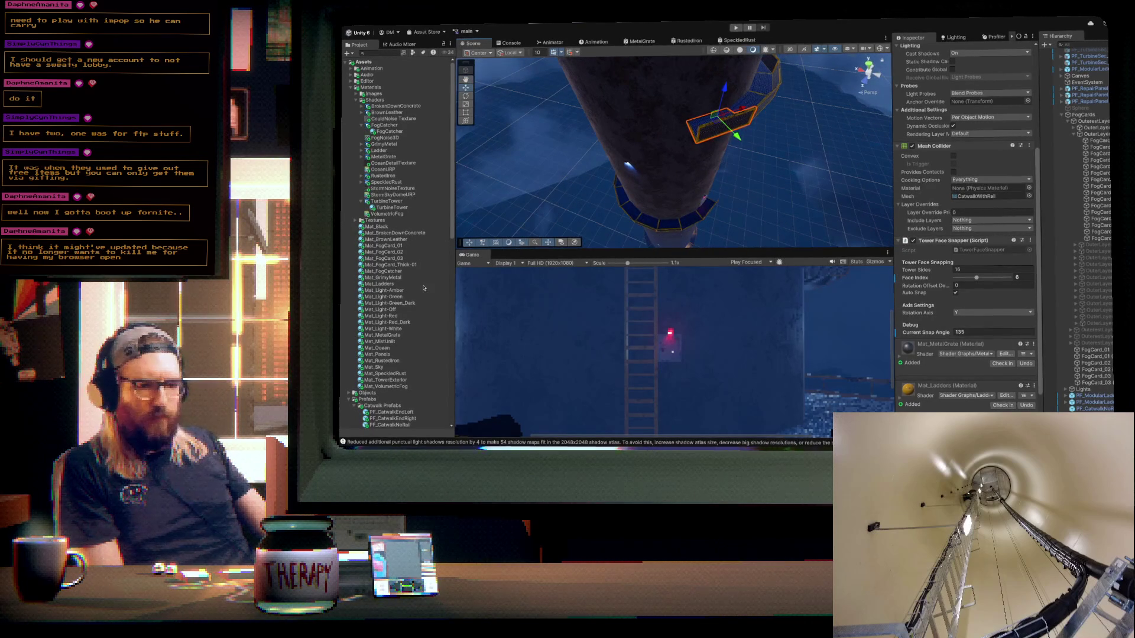
{"action": "left_click", "coordinate": [352, 87]}
{"action": "mouse_move", "coordinate": [391, 213]}
{"action": "left_mouse_down"}
{"action": "mouse_move", "coordinate": [662, 133]}
{"action": "mouse_move", "coordinate": [657, 149]}
{"action": "mouse_move", "coordinate": [668, 121]}
{"action": "left_mouse_up"}
{"action": "left_click_drag", "start_coordinate": [956, 335], "coordinate": [980, 335]}
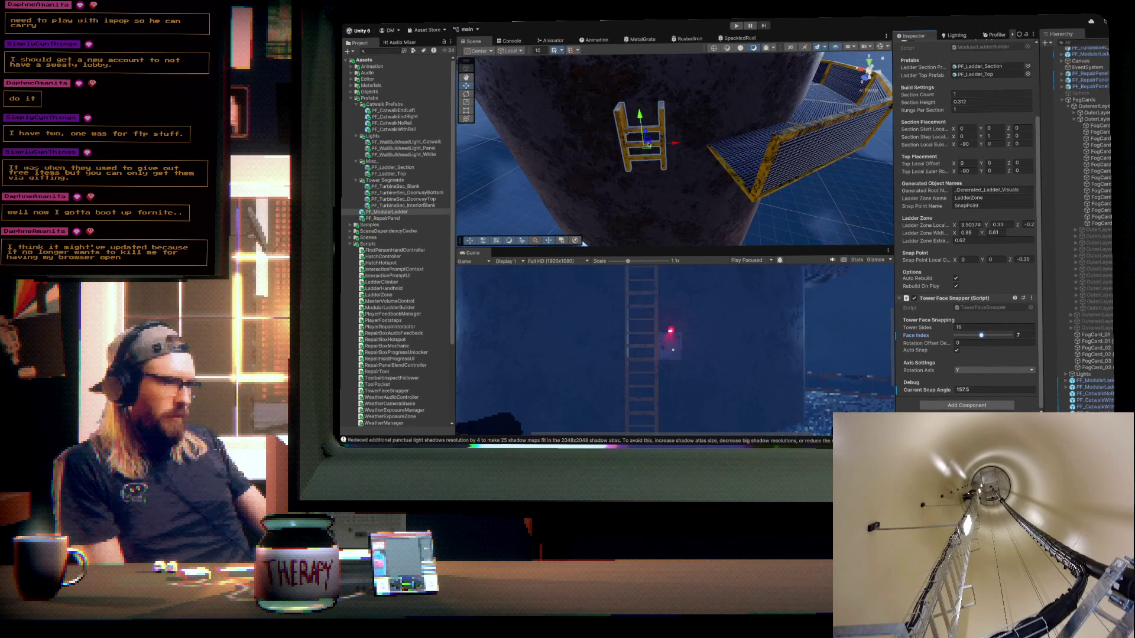
- Reposition the modular ladder against the tower and set it to 20 sections
{"action": "mouse_move", "coordinate": [650, 148]}
{"action": "left_mouse_down"}
{"action": "mouse_move", "coordinate": [673, 143]}
{"action": "mouse_move", "coordinate": [762, 172]}
{"action": "mouse_move", "coordinate": [739, 160]}
{"action": "mouse_move", "coordinate": [749, 131]}
{"action": "mouse_move", "coordinate": [650, 143]}
{"action": "mouse_move", "coordinate": [774, 160]}
{"action": "left_mouse_up"}
{"action": "left_click", "coordinate": [925, 93]}
{"action": "type", "text": "20"}
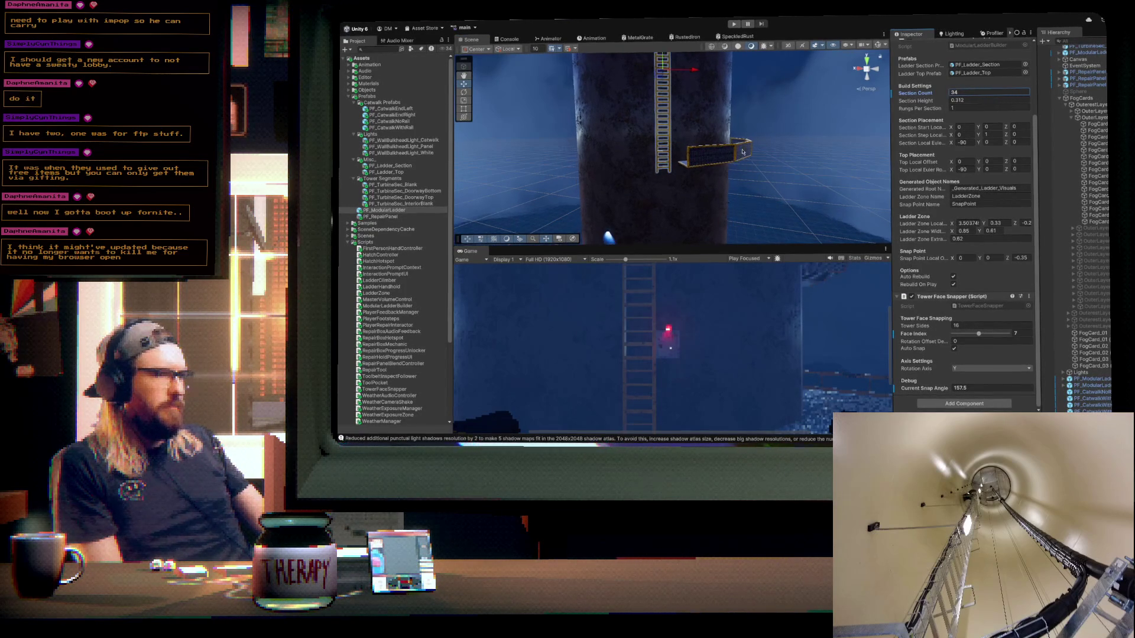
{"action": "mouse_move", "coordinate": [764, 141]}
{"action": "left_mouse_down"}
{"action": "mouse_move", "coordinate": [704, 64]}
{"action": "mouse_move", "coordinate": [704, 80]}
{"action": "left_mouse_up"}
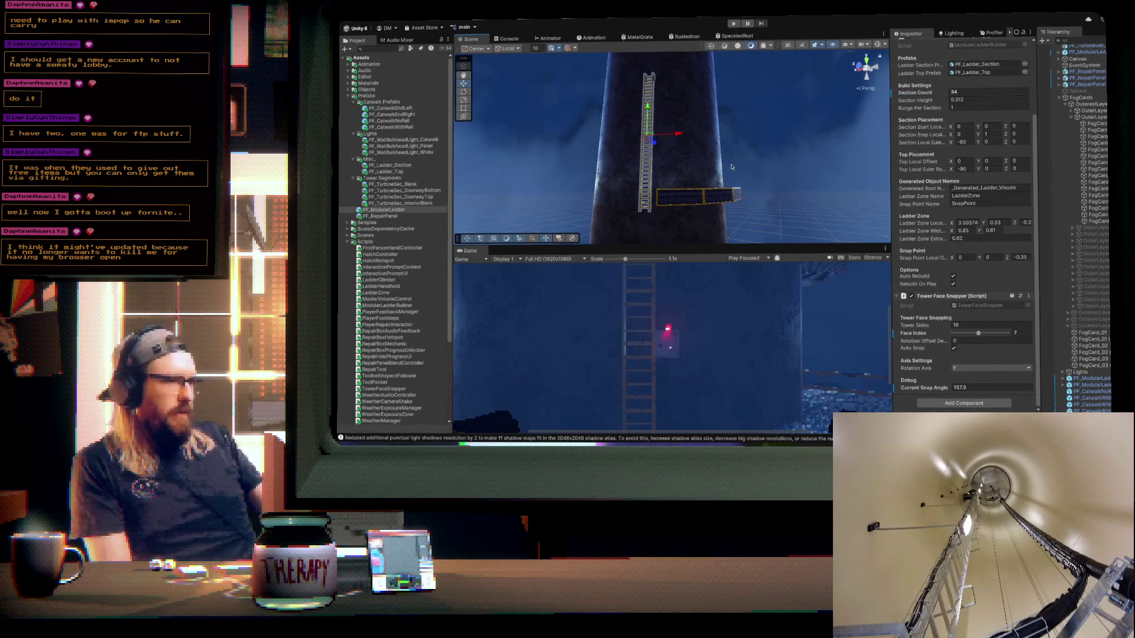
{"action": "mouse_move", "coordinate": [760, 164]}
{"action": "left_mouse_down"}
{"action": "mouse_move", "coordinate": [750, 150]}
{"action": "mouse_move", "coordinate": [711, 202]}
{"action": "mouse_move", "coordinate": [727, 233]}
{"action": "left_mouse_up"}
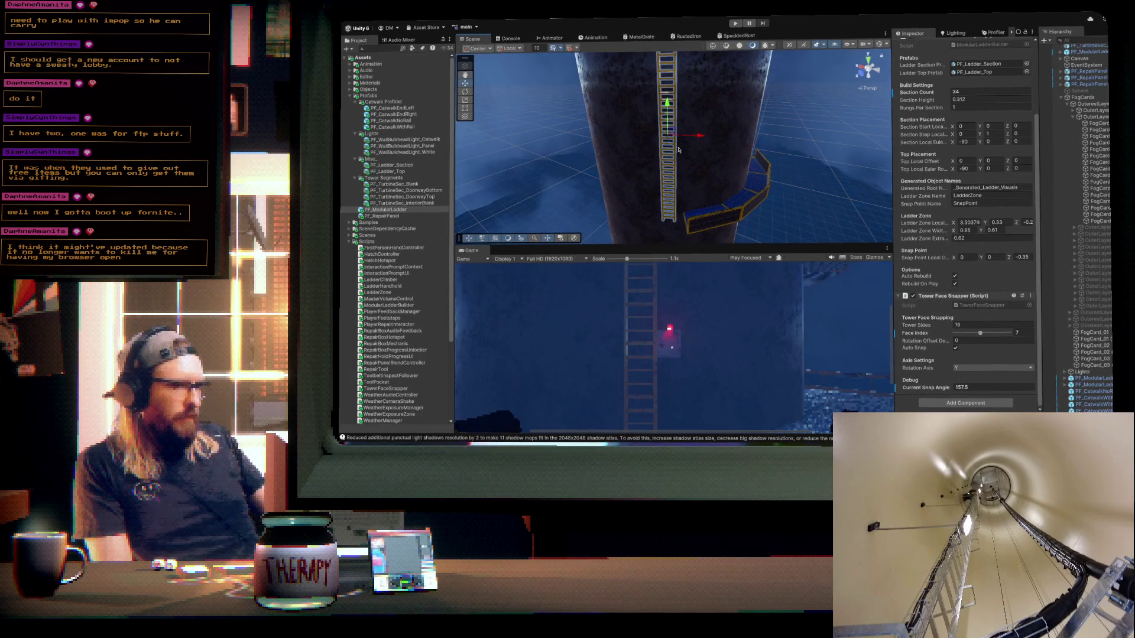
- Nudge the ladder onto tower face 6 at 135° and adjust it to 39 sections
{"action": "left_click_drag", "start_coordinate": [670, 140], "coordinate": [671, 140]}
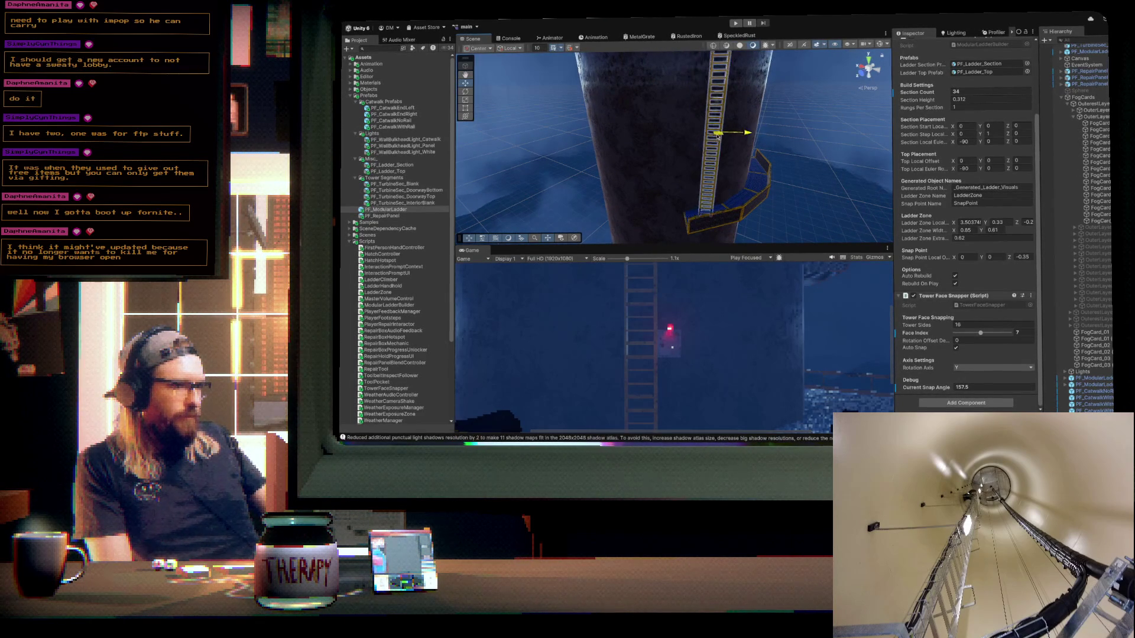
{"action": "left_click", "coordinate": [980, 335]}
{"action": "left_click_drag", "start_coordinate": [851, 231], "coordinate": [762, 166]}
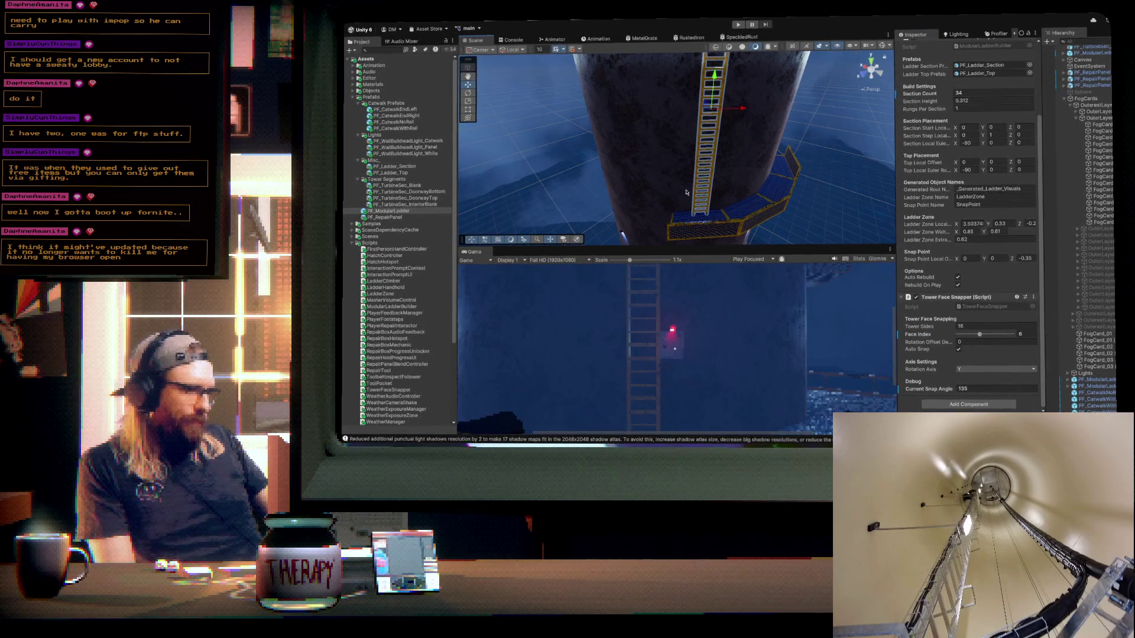
{"action": "left_click_drag", "start_coordinate": [927, 97], "coordinate": [918, 95]}
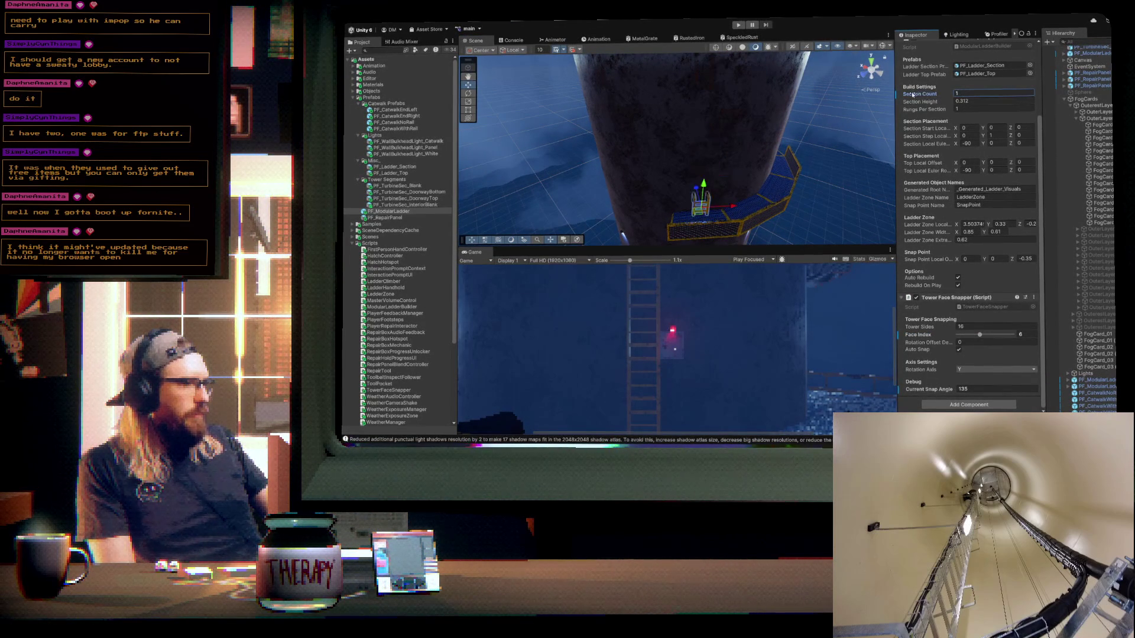
{"action": "mouse_move", "coordinate": [719, 204]}
{"action": "left_mouse_down"}
{"action": "mouse_move", "coordinate": [821, 202]}
{"action": "mouse_move", "coordinate": [734, 130]}
{"action": "left_mouse_up"}
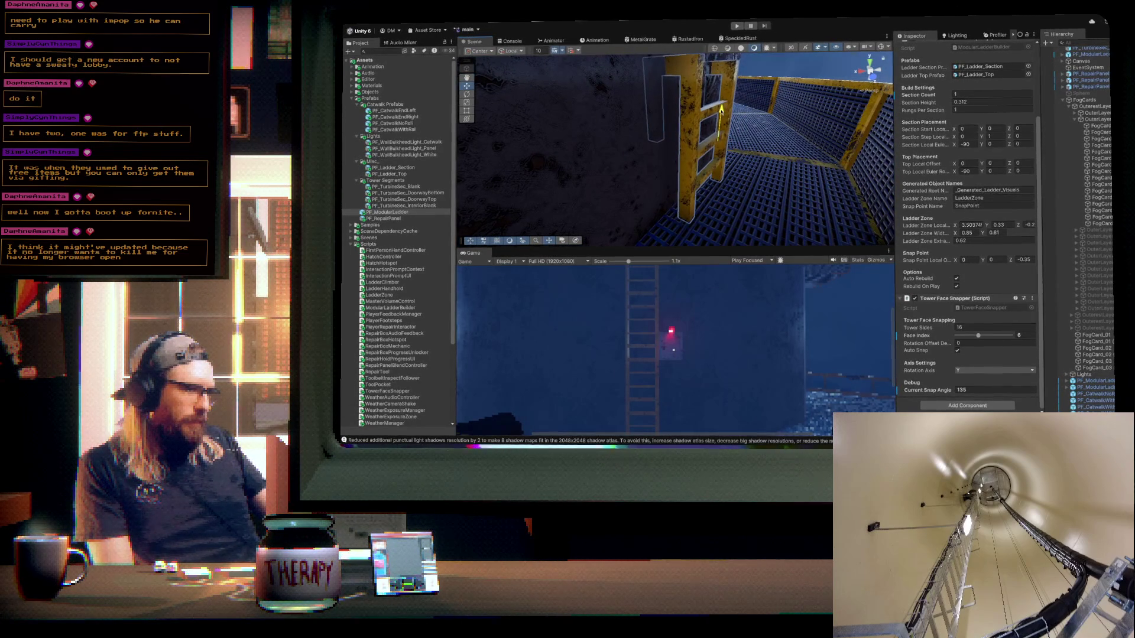
{"action": "mouse_move", "coordinate": [718, 133]}
{"action": "left_mouse_down"}
{"action": "mouse_move", "coordinate": [699, 124]}
{"action": "mouse_move", "coordinate": [689, 96]}
{"action": "mouse_move", "coordinate": [708, 129]}
{"action": "left_mouse_up"}
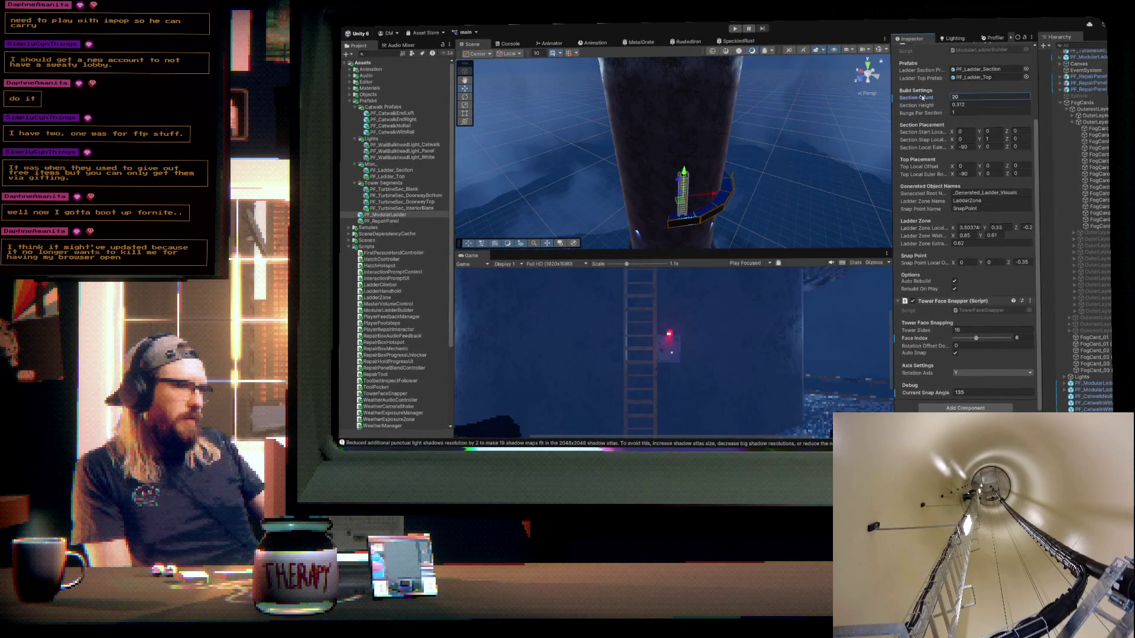
{"action": "mouse_move", "coordinate": [761, 182]}
{"action": "left_mouse_down"}
{"action": "mouse_move", "coordinate": [735, 96]}
{"action": "mouse_move", "coordinate": [900, 122]}
{"action": "mouse_move", "coordinate": [795, 119]}
{"action": "mouse_move", "coordinate": [810, 122]}
{"action": "mouse_move", "coordinate": [757, 128]}
{"action": "mouse_move", "coordinate": [742, 145]}
{"action": "left_mouse_up"}
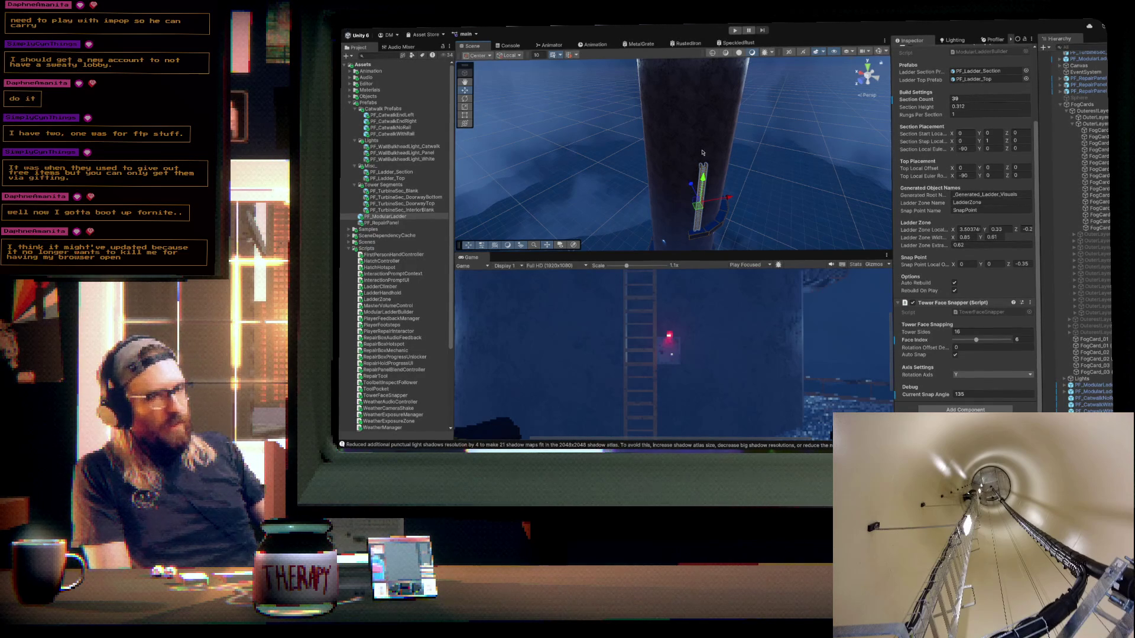
{"action": "mouse_move", "coordinate": [703, 154]}
{"action": "left_mouse_down"}
{"action": "mouse_move", "coordinate": [686, 124]}
{"action": "mouse_move", "coordinate": [709, 147]}
{"action": "mouse_move", "coordinate": [808, 132]}
{"action": "mouse_move", "coordinate": [817, 150]}
{"action": "mouse_move", "coordinate": [869, 138]}
{"action": "mouse_move", "coordinate": [685, 138]}
{"action": "left_mouse_up"}
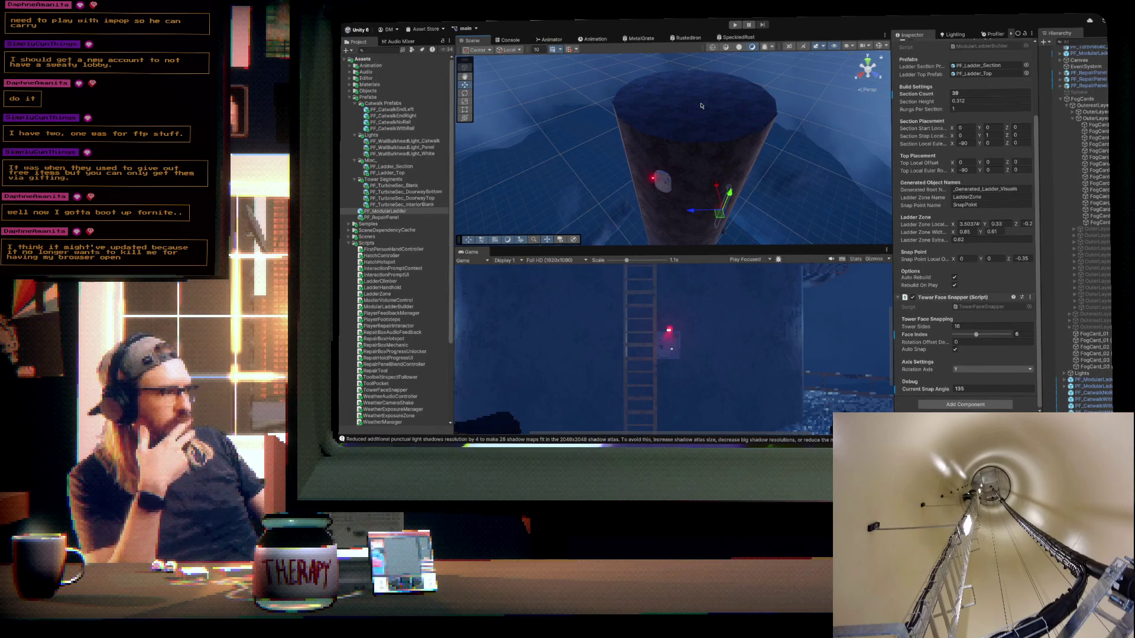
{"action": "left_click", "coordinate": [705, 110]}
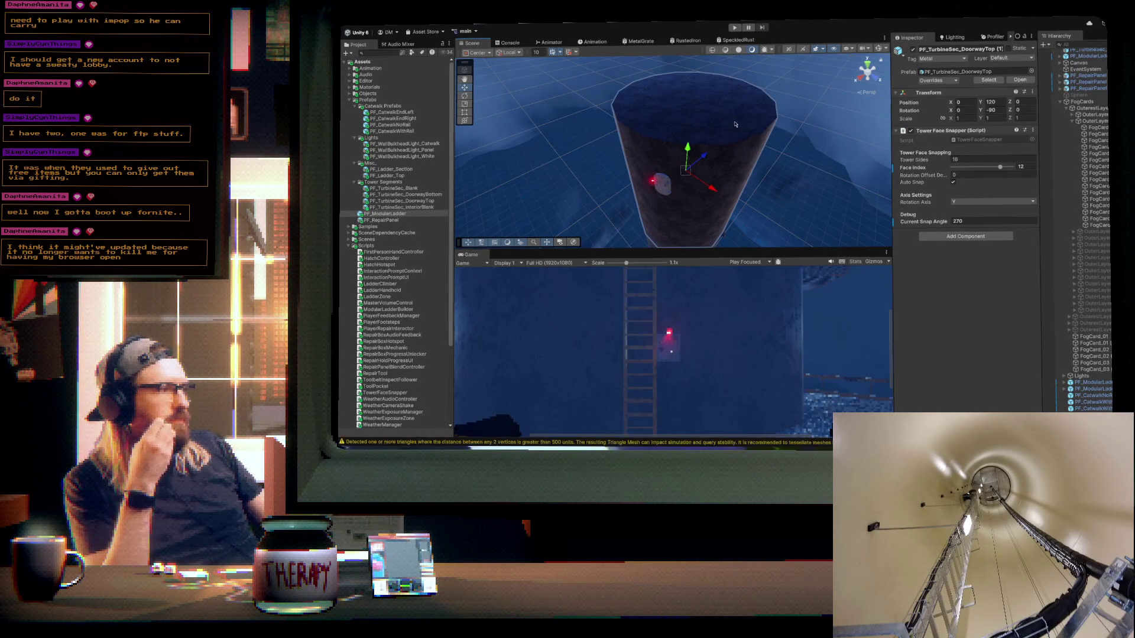
- Orbit and zoom around the doorway-top segment to inspect it from below and side-on
{"action": "mouse_move", "coordinate": [659, 147]}
{"action": "left_mouse_down"}
{"action": "mouse_move", "coordinate": [682, 221]}
{"action": "mouse_move", "coordinate": [696, 92]}
{"action": "left_mouse_up"}
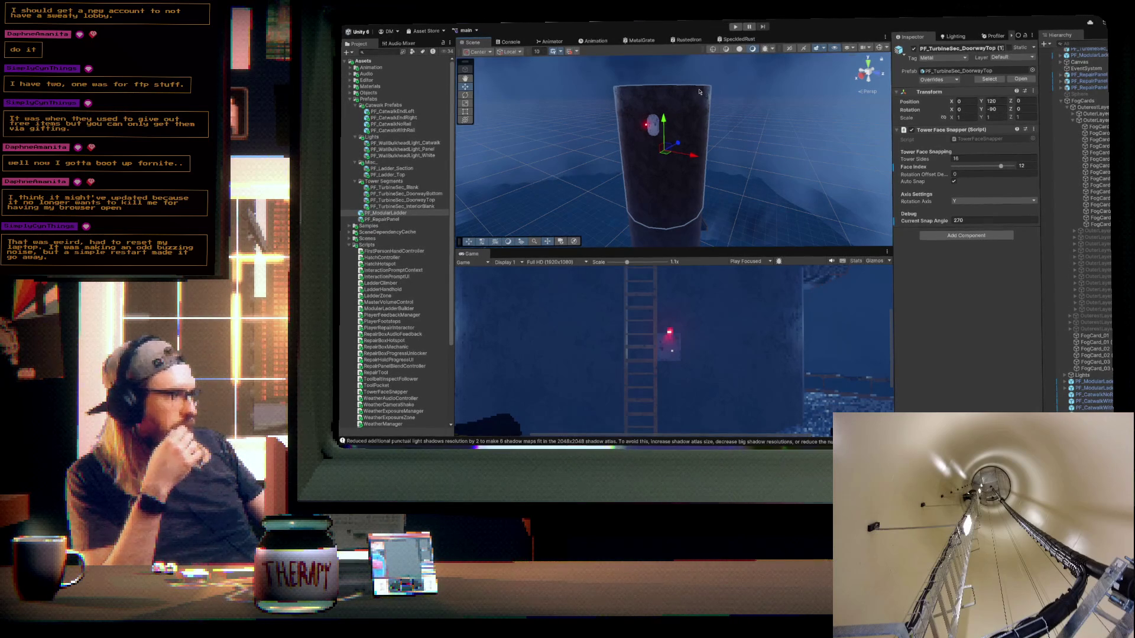
{"action": "mouse_move", "coordinate": [796, 160]}
{"action": "left_mouse_down"}
{"action": "mouse_move", "coordinate": [712, 161]}
{"action": "mouse_move", "coordinate": [697, 177]}
{"action": "left_mouse_up"}
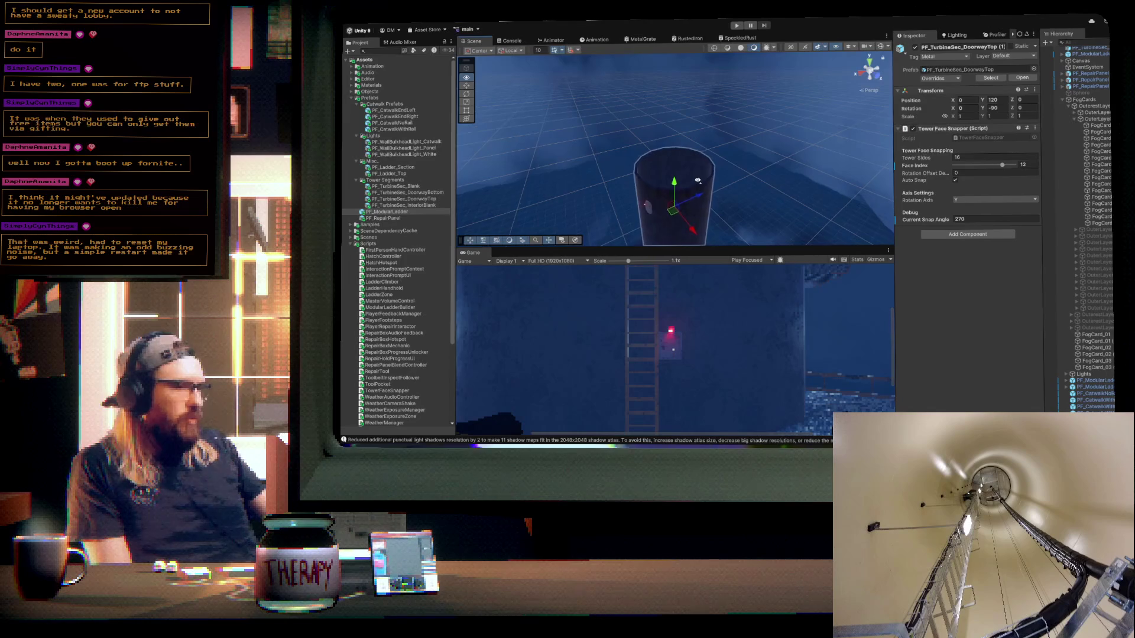
{"action": "scroll", "coordinate": [697, 177], "scroll_direction": "up", "scroll_amount": 2}
{"action": "left_click_drag", "start_coordinate": [698, 180], "coordinate": [697, 181]}
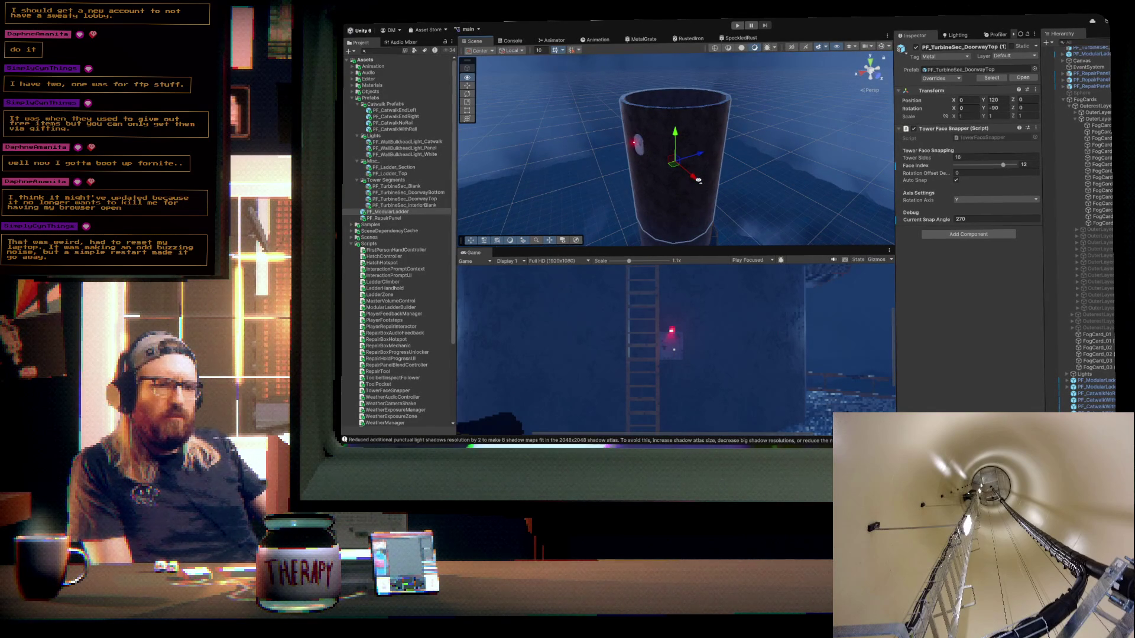
{"action": "left_click_drag", "start_coordinate": [698, 180], "coordinate": [590, 131]}
{"action": "scroll", "coordinate": [614, 148], "scroll_direction": "down", "scroll_amount": 3}
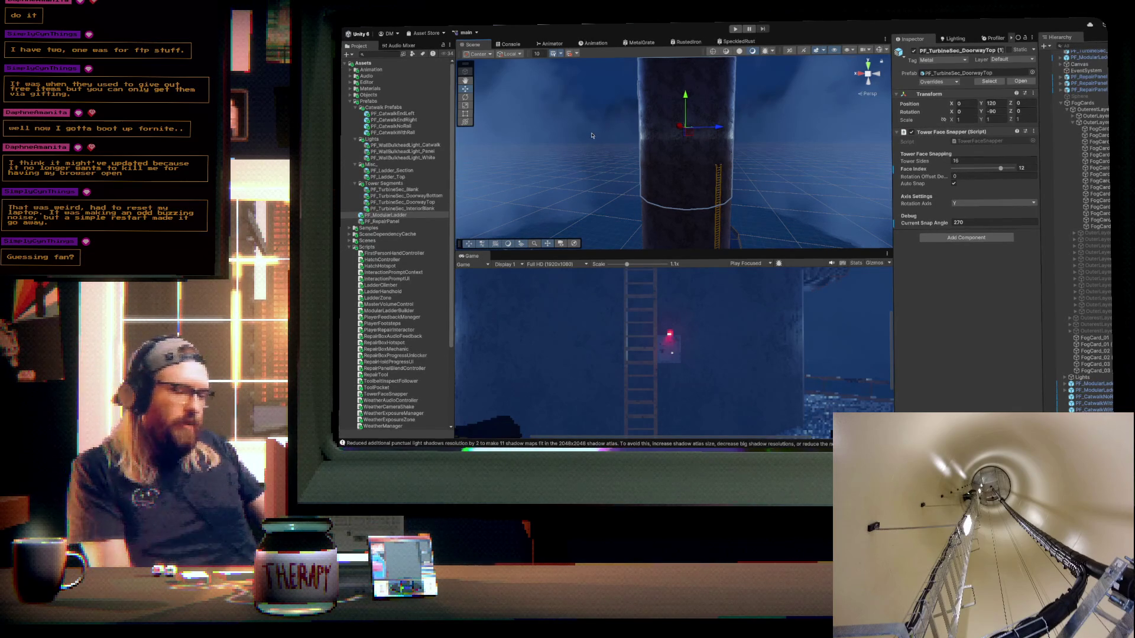
{"action": "mouse_move", "coordinate": [629, 163]}
{"action": "left_mouse_down"}
{"action": "mouse_move", "coordinate": [732, 154]}
{"action": "mouse_move", "coordinate": [608, 170]}
{"action": "left_mouse_up"}
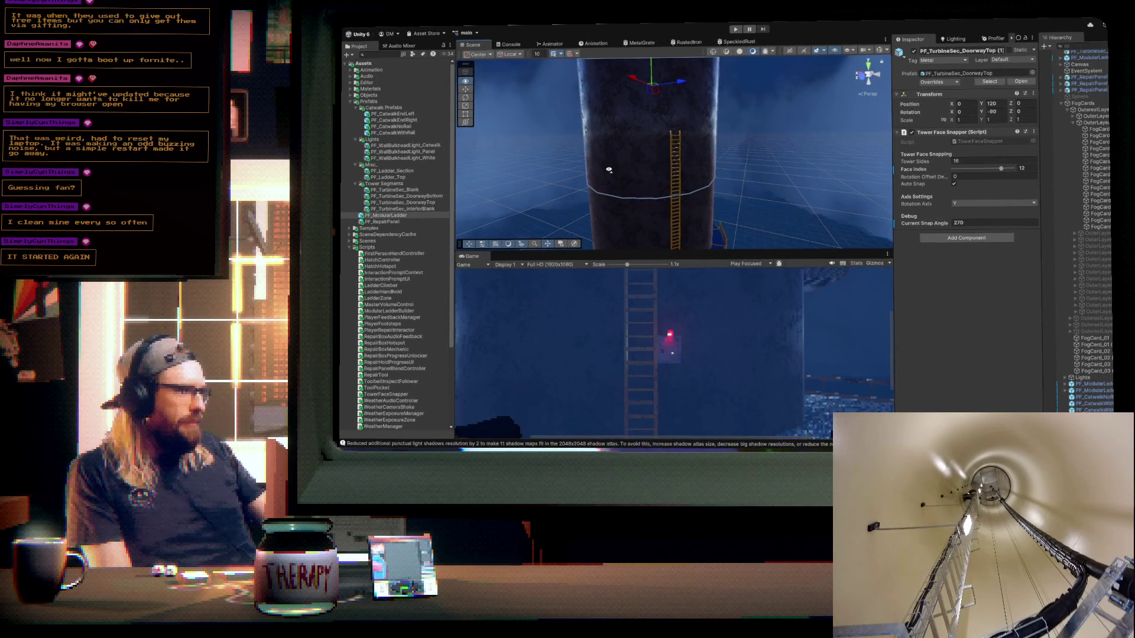
{"action": "key", "text": "w"}
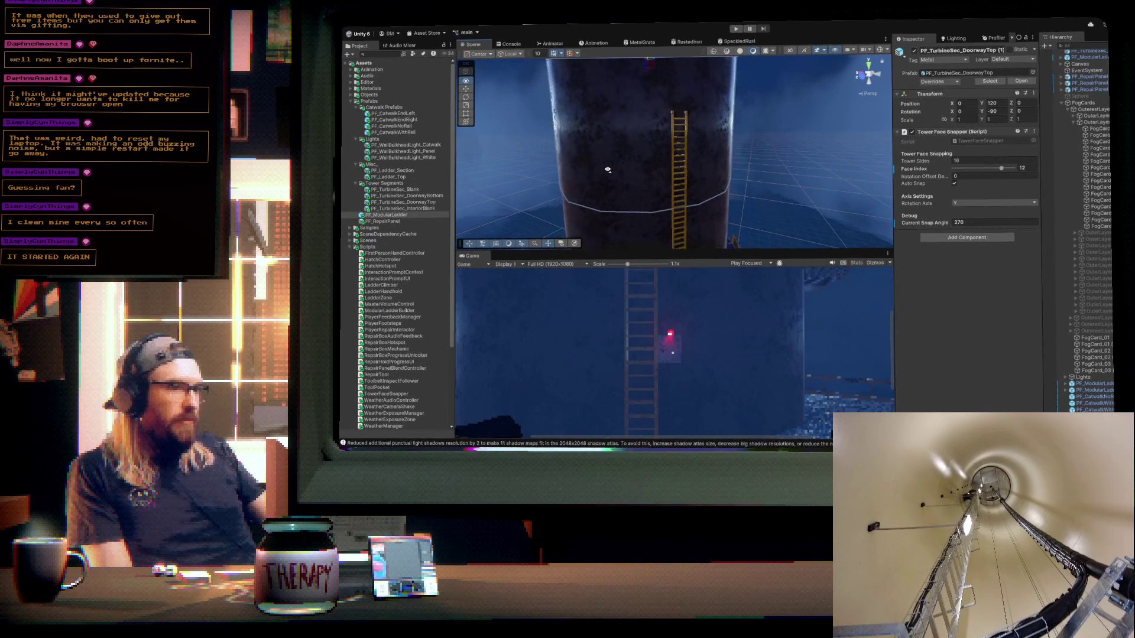
{"action": "key", "text": "s"}
{"action": "left_click_drag", "start_coordinate": [712, 160], "coordinate": [688, 197]}
{"action": "key", "text": "a"}
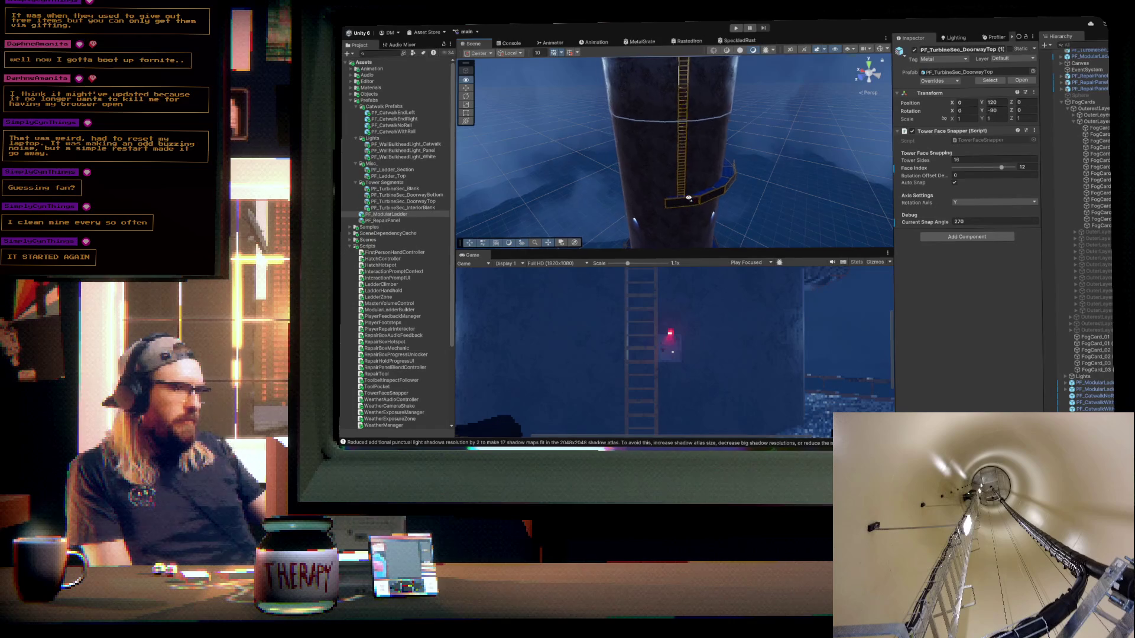
{"action": "key", "text": "w"}
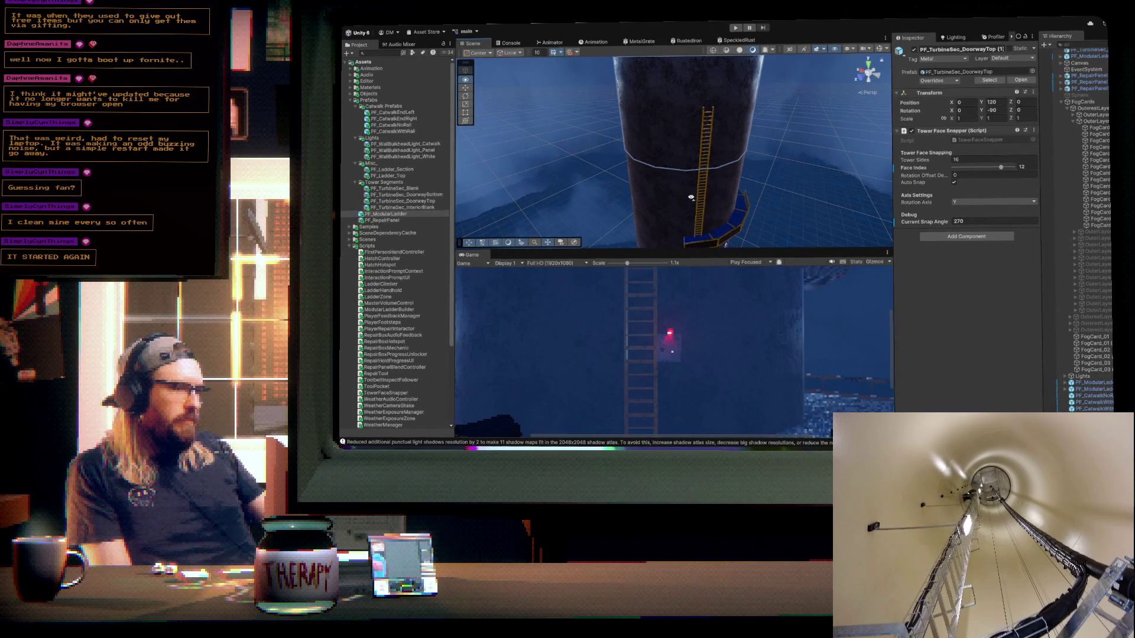
{"action": "mouse_move", "coordinate": [691, 198]}
{"action": "left_mouse_down"}
{"action": "mouse_move", "coordinate": [709, 246]}
{"action": "mouse_move", "coordinate": [724, 236]}
{"action": "mouse_move", "coordinate": [689, 179]}
{"action": "mouse_move", "coordinate": [711, 170]}
{"action": "mouse_move", "coordinate": [736, 162]}
{"action": "mouse_move", "coordinate": [845, 188]}
{"action": "mouse_move", "coordinate": [681, 185]}
{"action": "mouse_move", "coordinate": [702, 199]}
{"action": "mouse_move", "coordinate": [724, 185]}
{"action": "mouse_move", "coordinate": [678, 145]}
{"action": "left_mouse_up"}
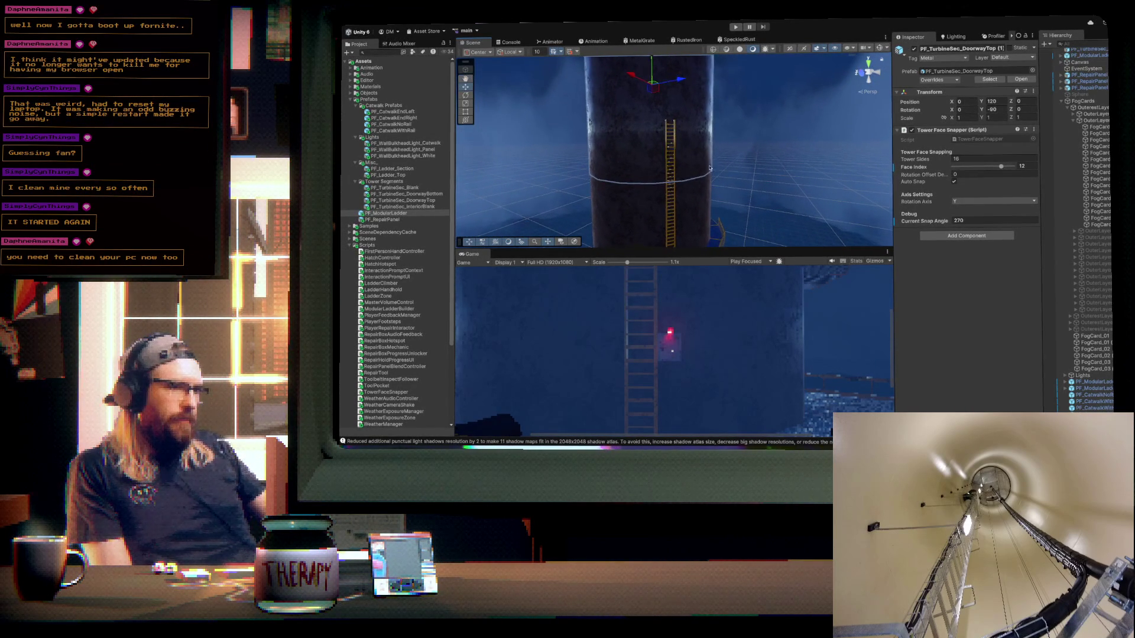
{"action": "left_click", "coordinate": [675, 143]}
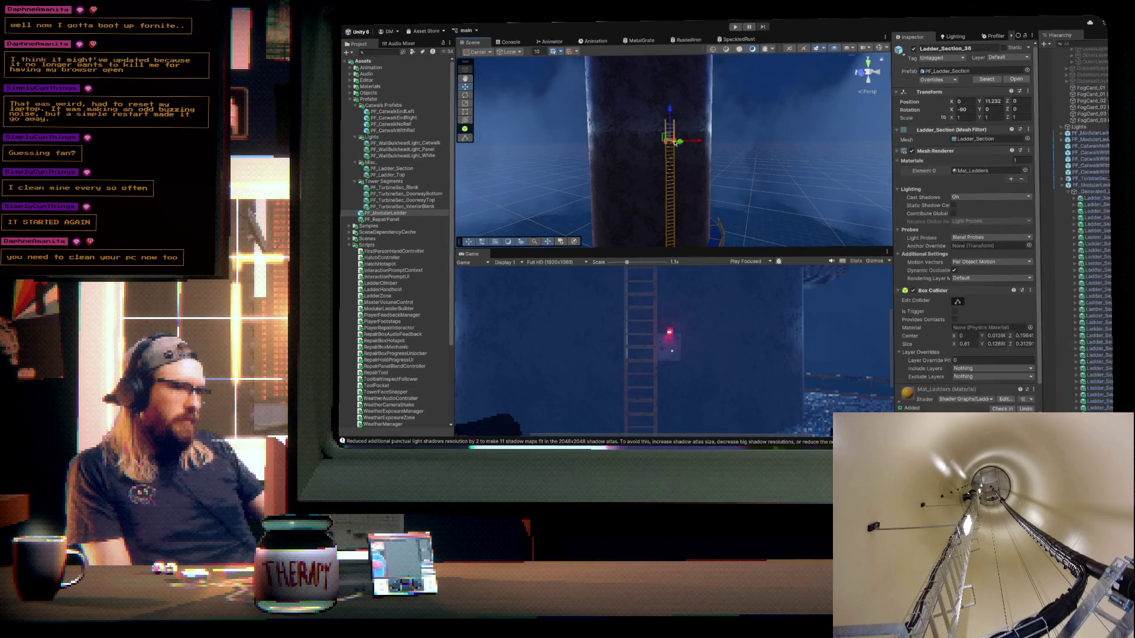
- Raise PF_CatwalkWithRail (4) to about Y 123 and snap it to tower face 7 at 157.5°
{"action": "left_click_drag", "start_coordinate": [676, 143], "coordinate": [708, 227]}
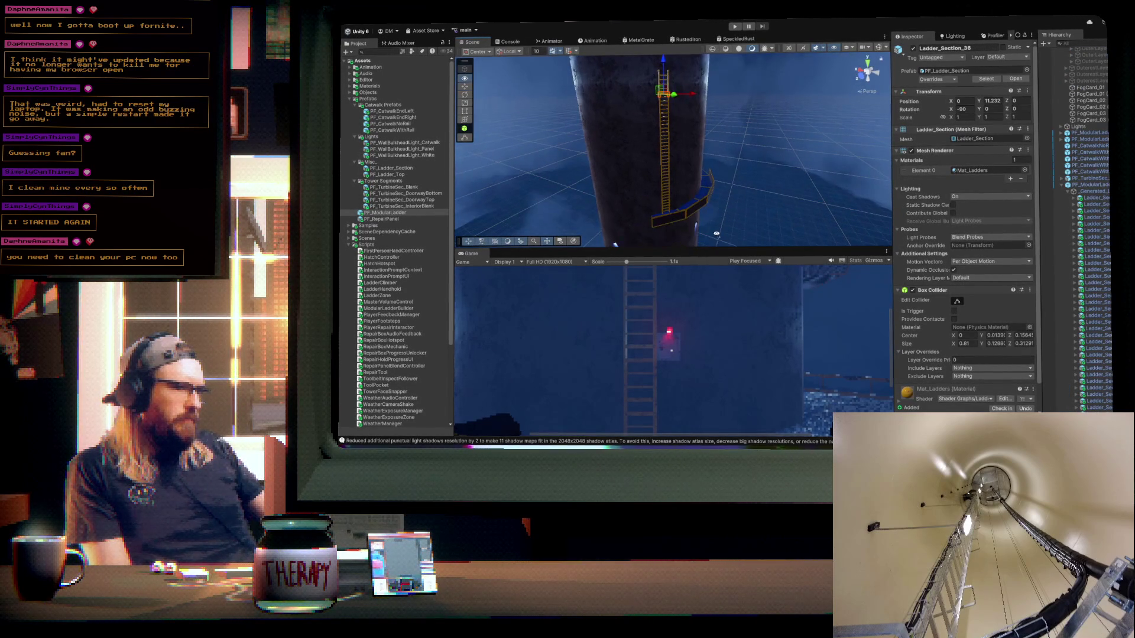
{"action": "left_click", "coordinate": [682, 218]}
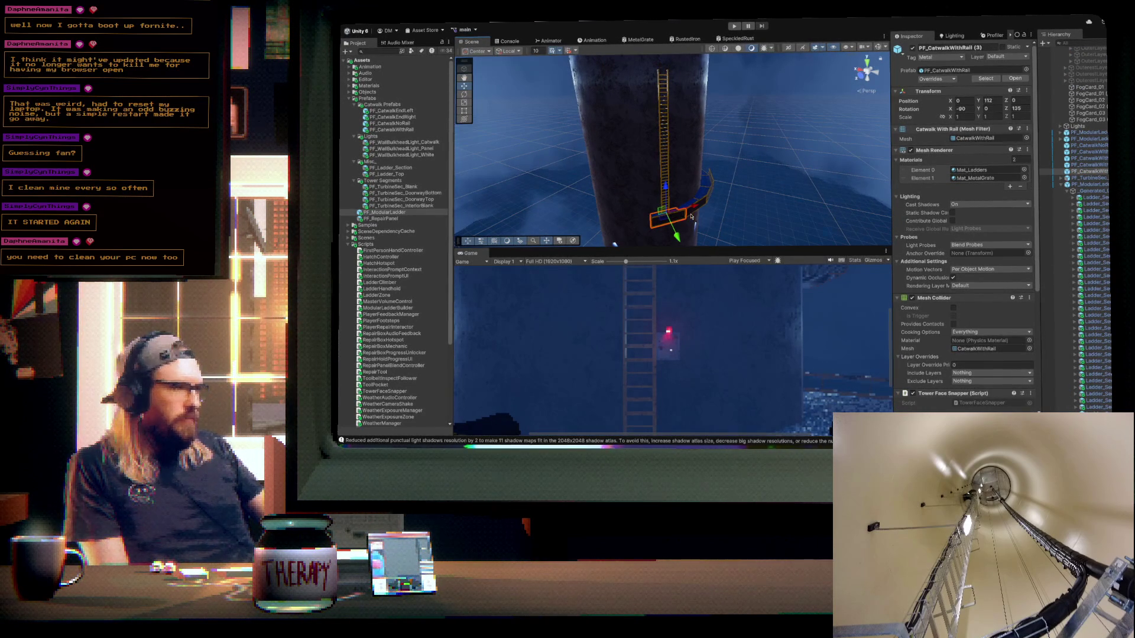
{"action": "left_click_drag", "start_coordinate": [667, 188], "coordinate": [665, 59]}
{"action": "scroll", "coordinate": [967, 327], "scroll_direction": "down", "scroll_amount": 5}
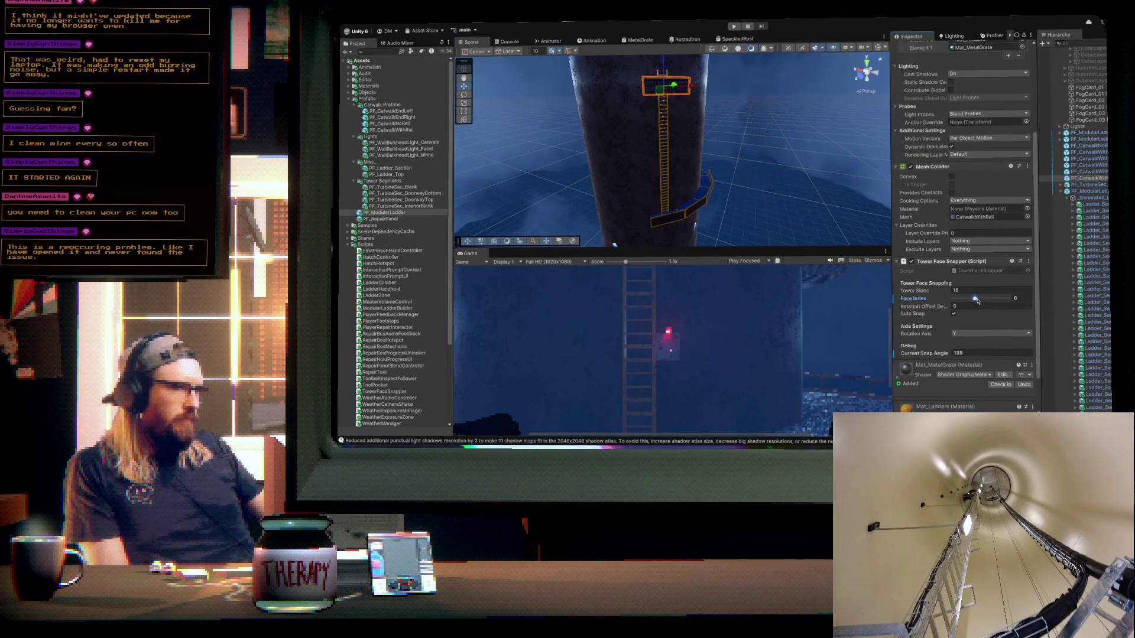
{"action": "left_click_drag", "start_coordinate": [973, 299], "coordinate": [978, 300]}
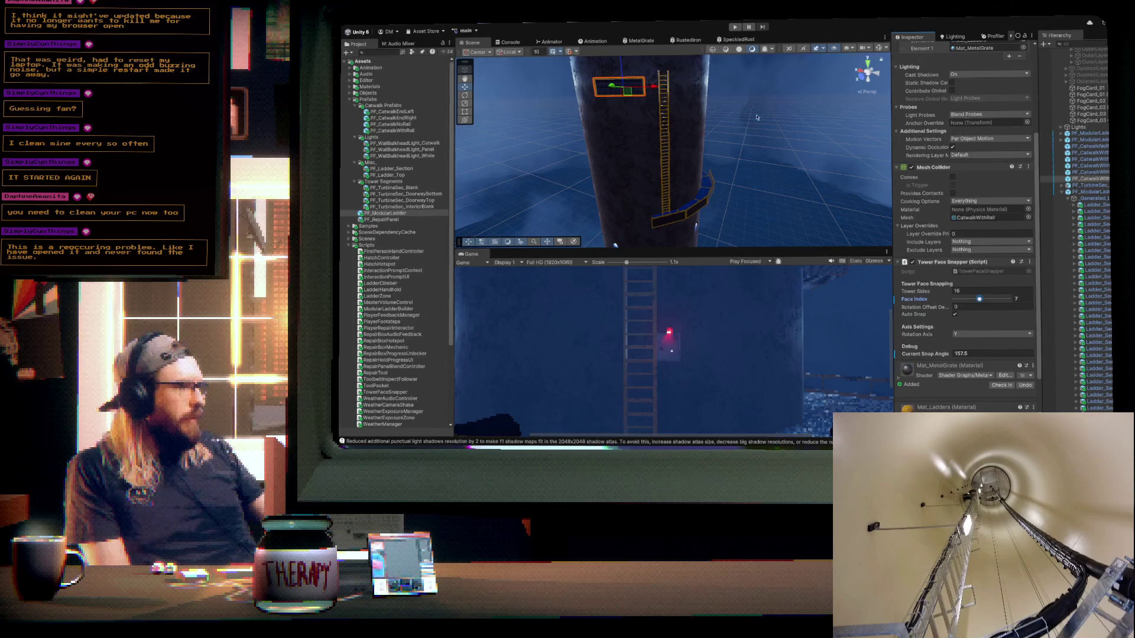
{"action": "left_click_drag", "start_coordinate": [729, 112], "coordinate": [685, 176]}
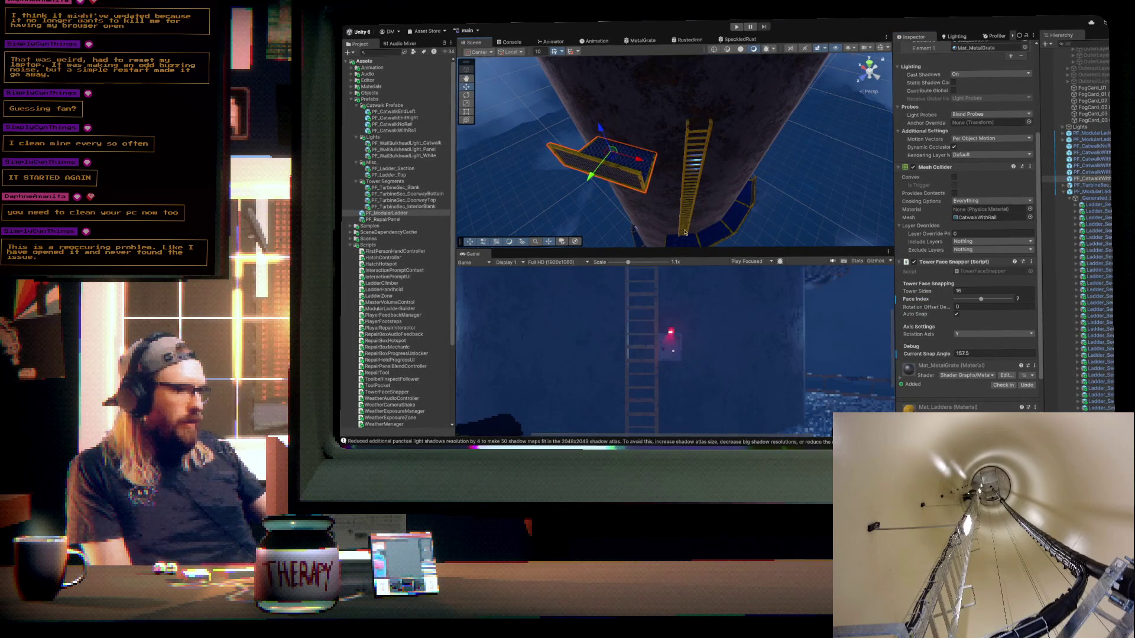
{"action": "left_click", "coordinate": [711, 229]}
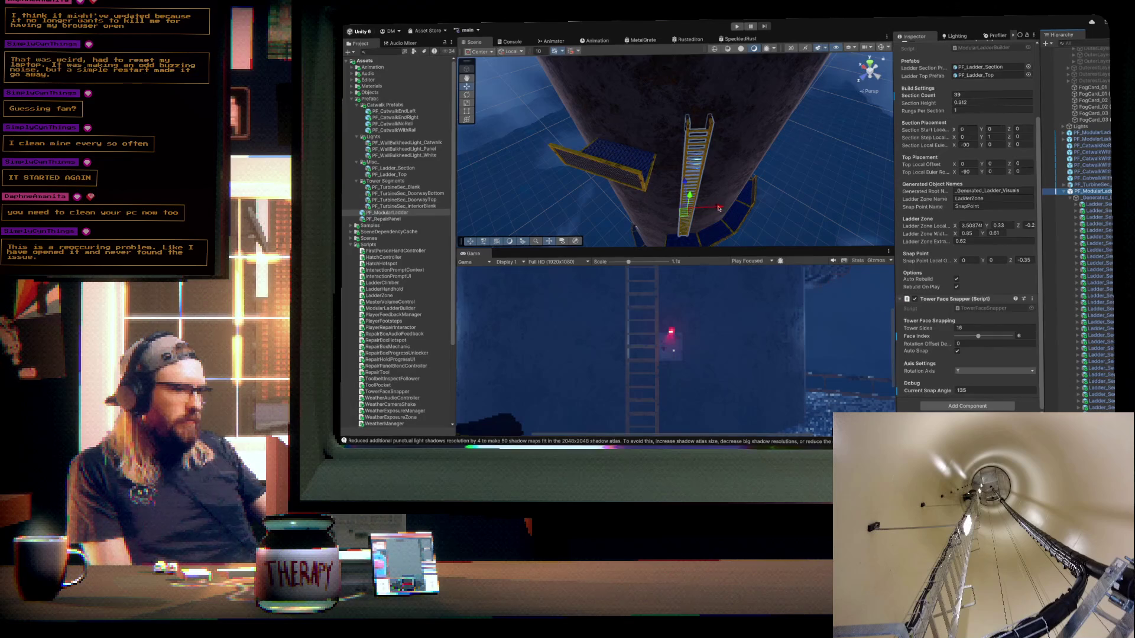
- Shift the modular ladder slightly along X and select its top piece
{"action": "left_click_drag", "start_coordinate": [719, 208], "coordinate": [713, 208]}
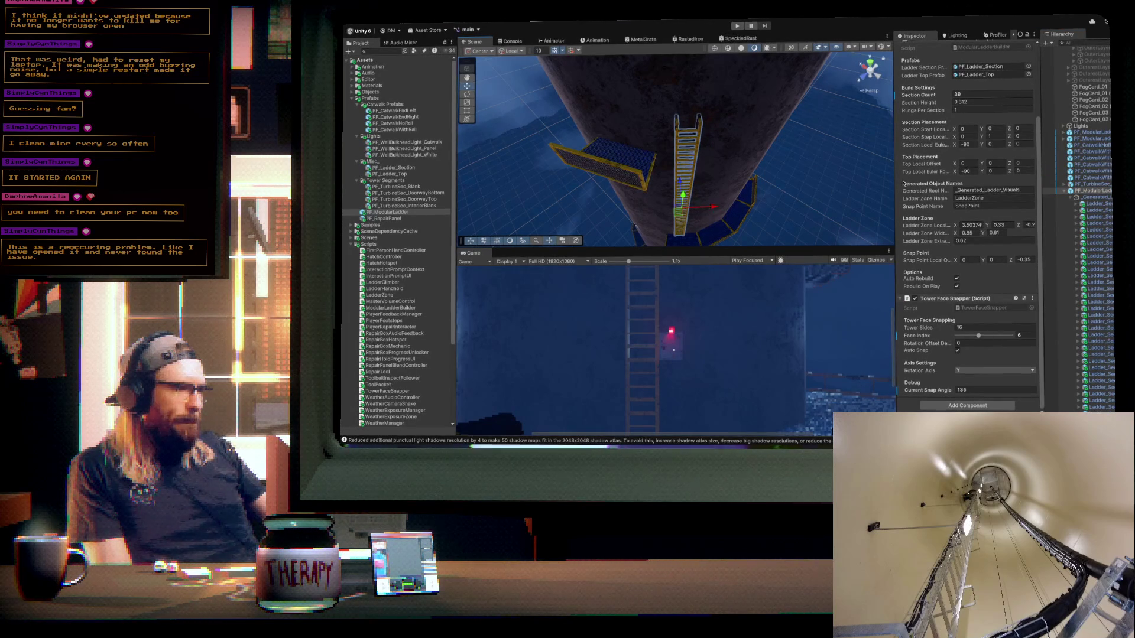
{"action": "mouse_move", "coordinate": [668, 179]}
{"action": "left_mouse_down"}
{"action": "mouse_move", "coordinate": [699, 132]}
{"action": "mouse_move", "coordinate": [768, 82]}
{"action": "mouse_move", "coordinate": [801, 94]}
{"action": "mouse_move", "coordinate": [713, 114]}
{"action": "mouse_move", "coordinate": [706, 156]}
{"action": "mouse_move", "coordinate": [674, 169]}
{"action": "mouse_move", "coordinate": [678, 146]}
{"action": "left_mouse_up"}
{"action": "scroll", "coordinate": [800, 94], "scroll_direction": "down", "scroll_amount": 3}
{"action": "scroll", "coordinate": [778, 100], "scroll_direction": "up", "scroll_amount": 1}
{"action": "left_click", "coordinate": [640, 168]}
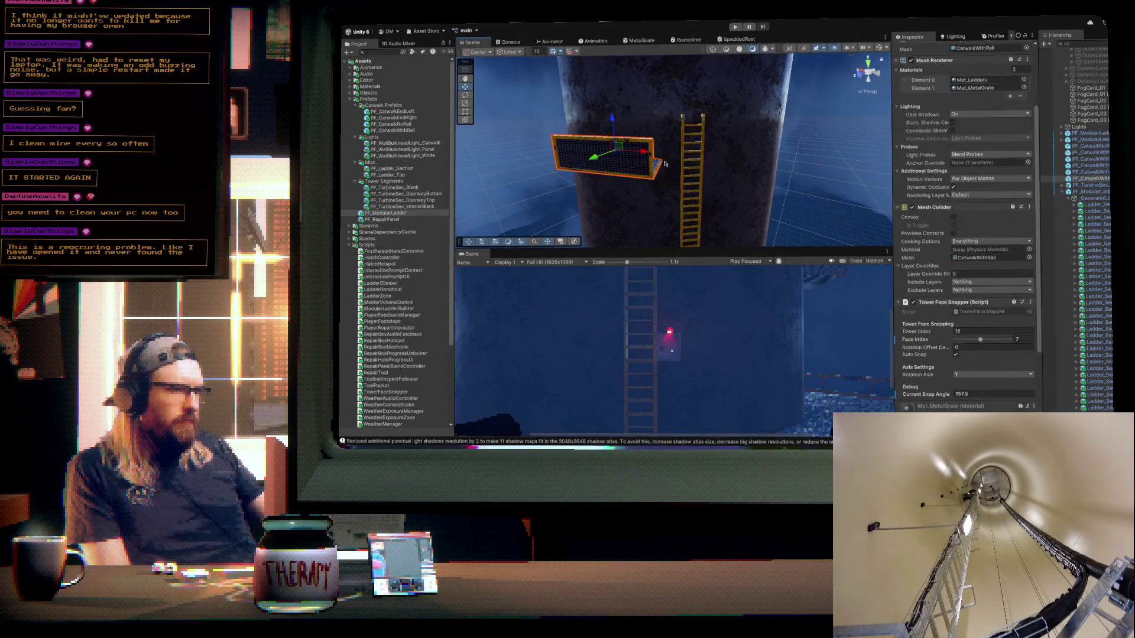
{"action": "left_click", "coordinate": [703, 131]}
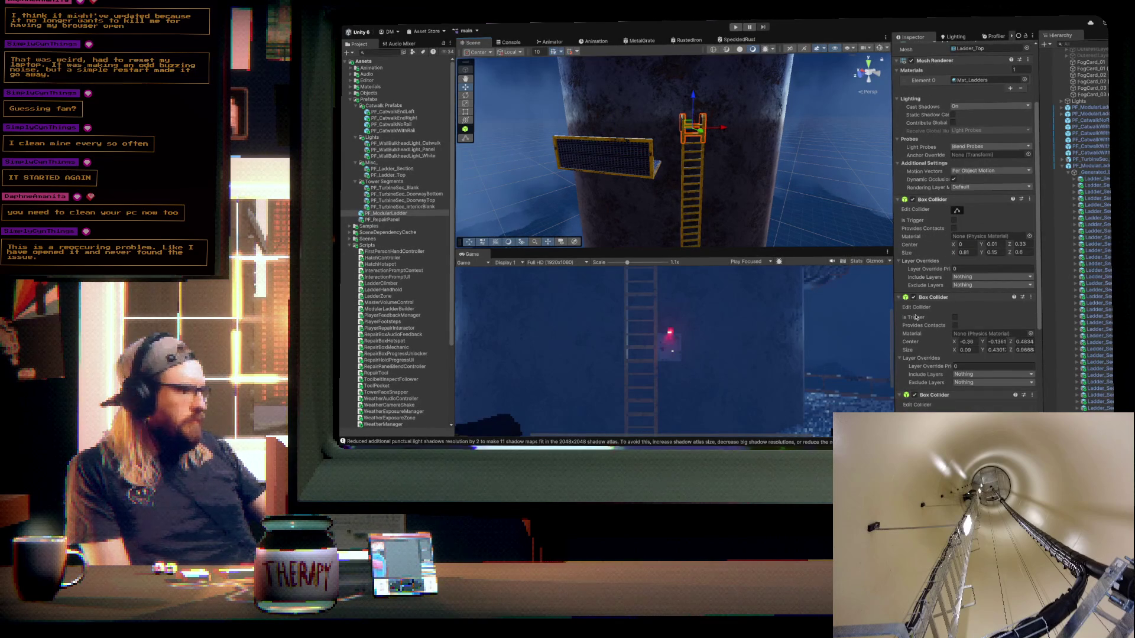
{"action": "scroll", "coordinate": [1094, 166], "scroll_direction": "down", "scroll_amount": 1}
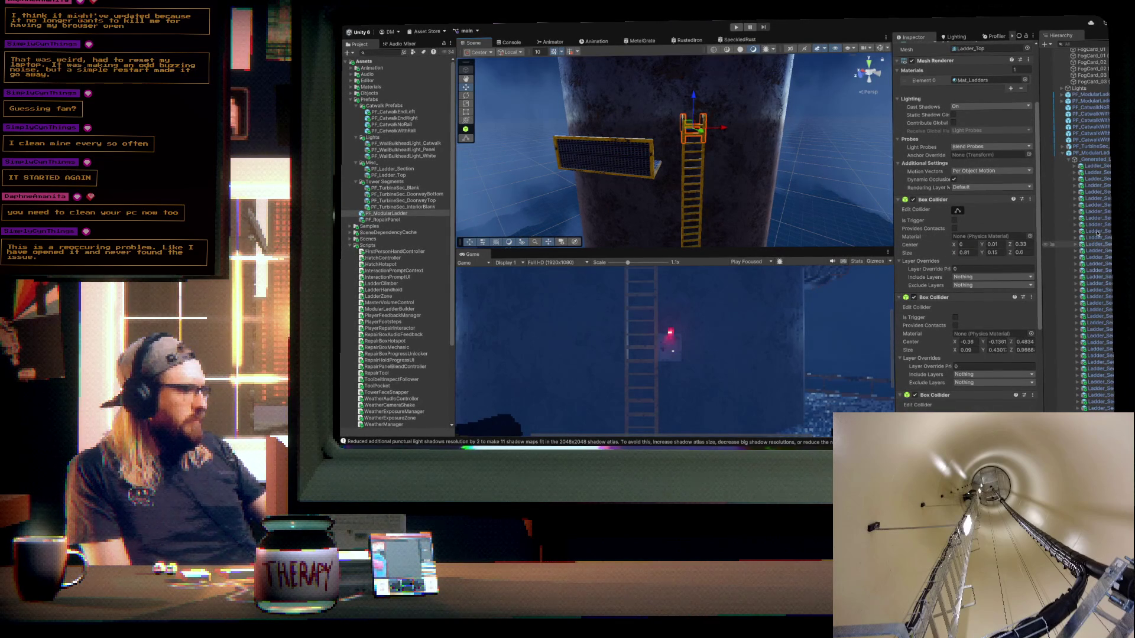
- Set the ModularLadderBuilder Section Count to 42
{"action": "left_click", "coordinate": [1090, 152]}
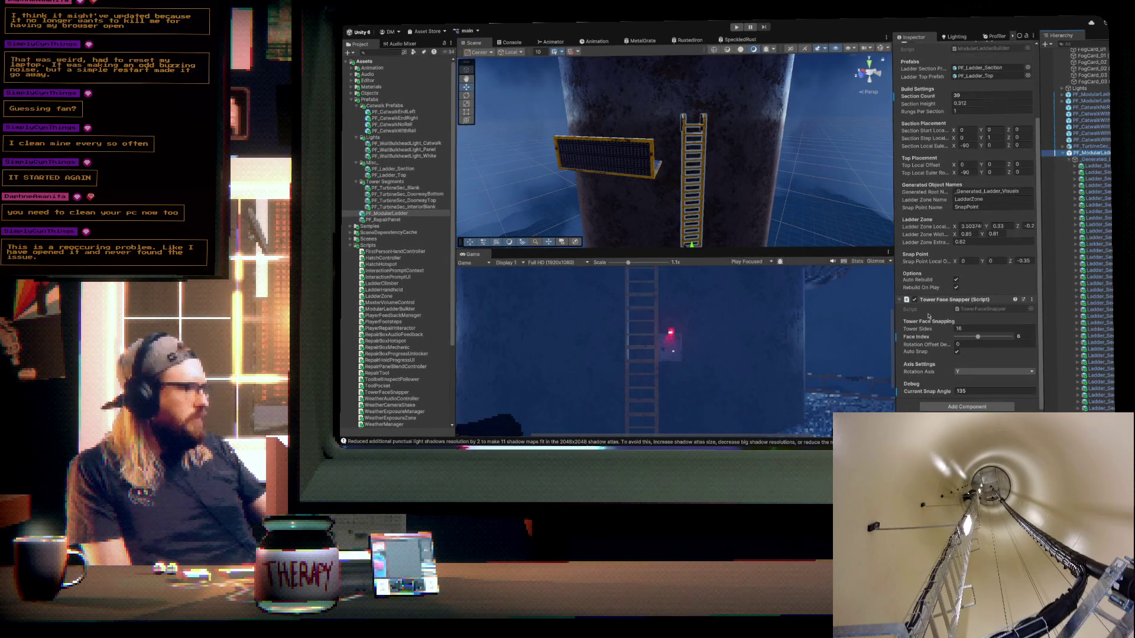
{"action": "left_click", "coordinate": [971, 95]}
{"action": "type", "text": "42"}
{"action": "key", "text": "Return"}
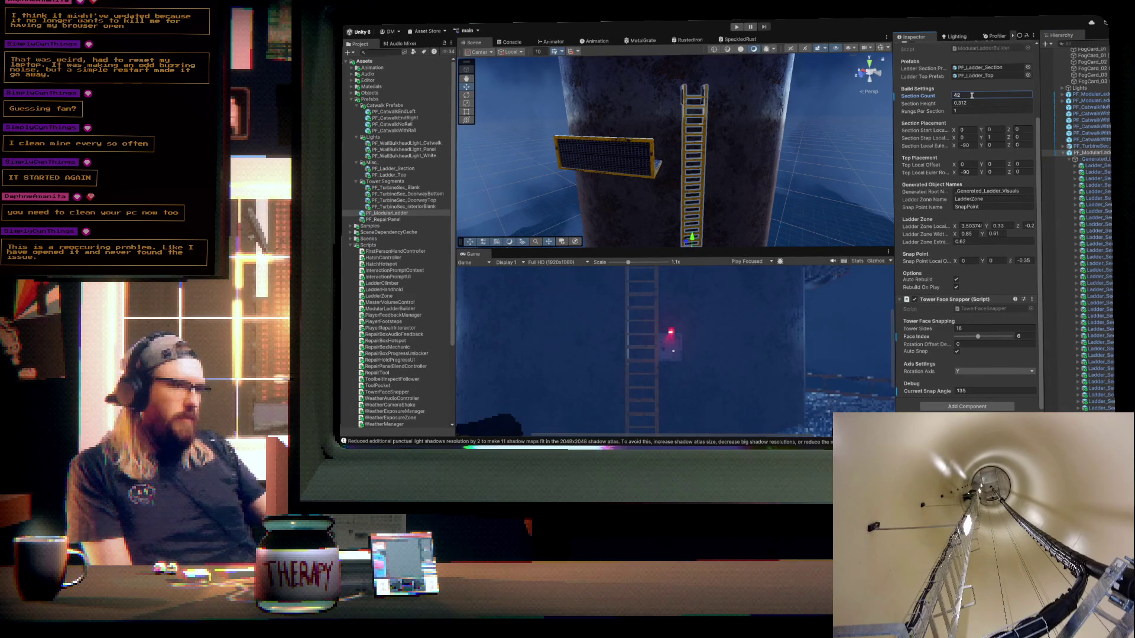
{"action": "mouse_move", "coordinate": [698, 171]}
{"action": "left_mouse_down"}
{"action": "mouse_move", "coordinate": [746, 172]}
{"action": "mouse_move", "coordinate": [765, 208]}
{"action": "mouse_move", "coordinate": [644, 147]}
{"action": "left_mouse_up"}
{"action": "left_click", "coordinate": [604, 127]}
- Set the railless catwalk PF_CatwalkNoRail (1) to Position Y 123
{"action": "scroll", "coordinate": [980, 113], "scroll_direction": "up", "scroll_amount": 3}
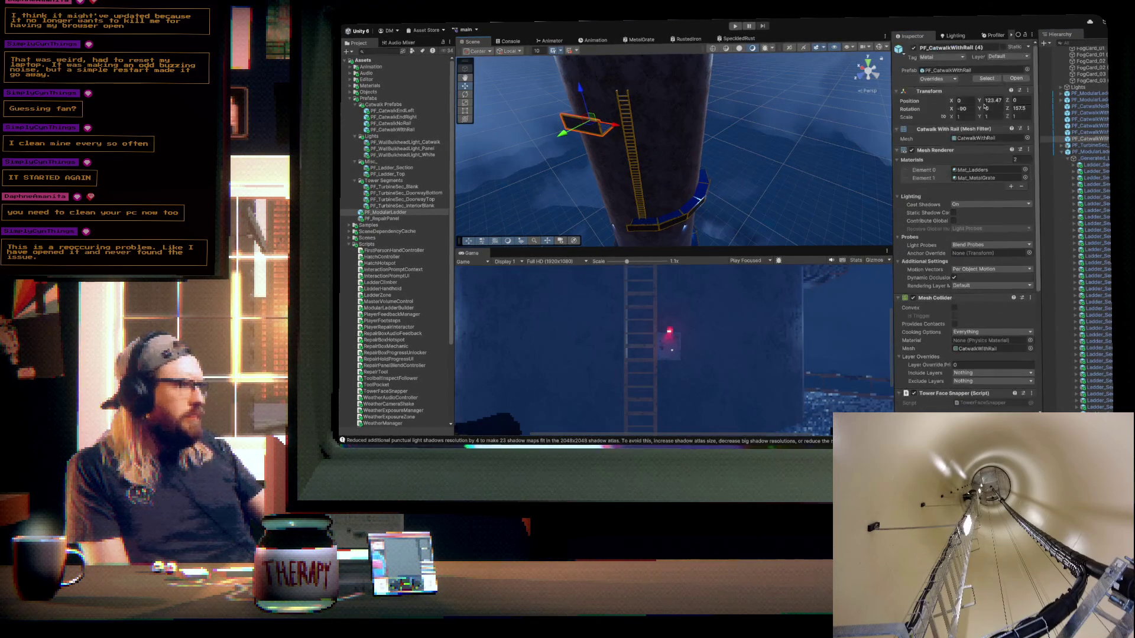
{"action": "left_click", "coordinate": [997, 100]}
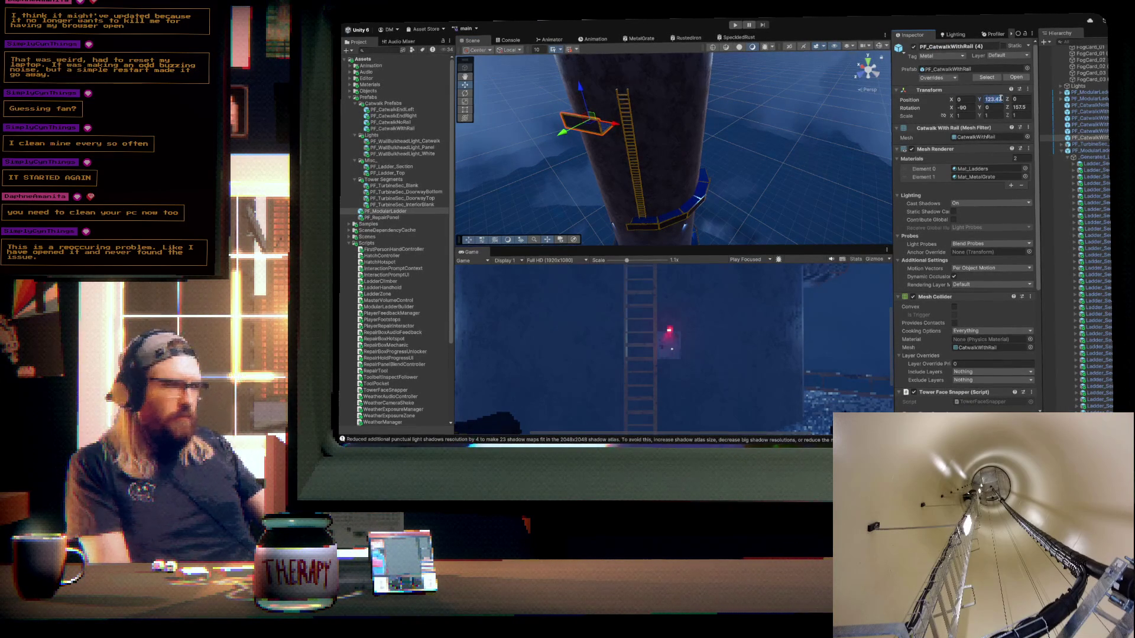
{"action": "type", "text": "123"}
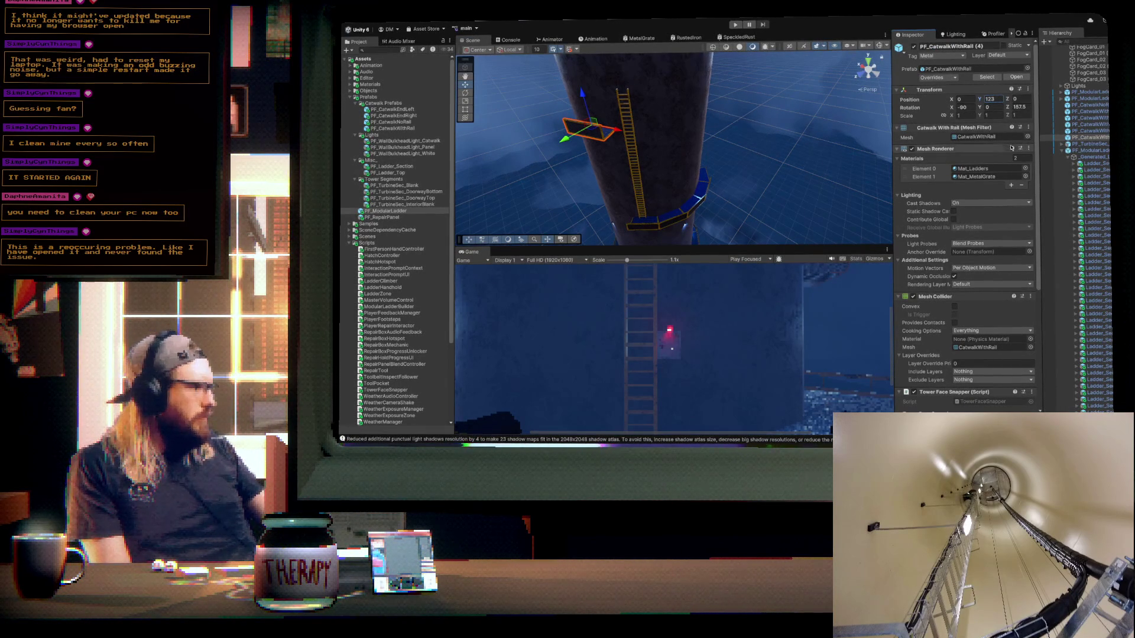
{"action": "left_click", "coordinate": [1062, 152]}
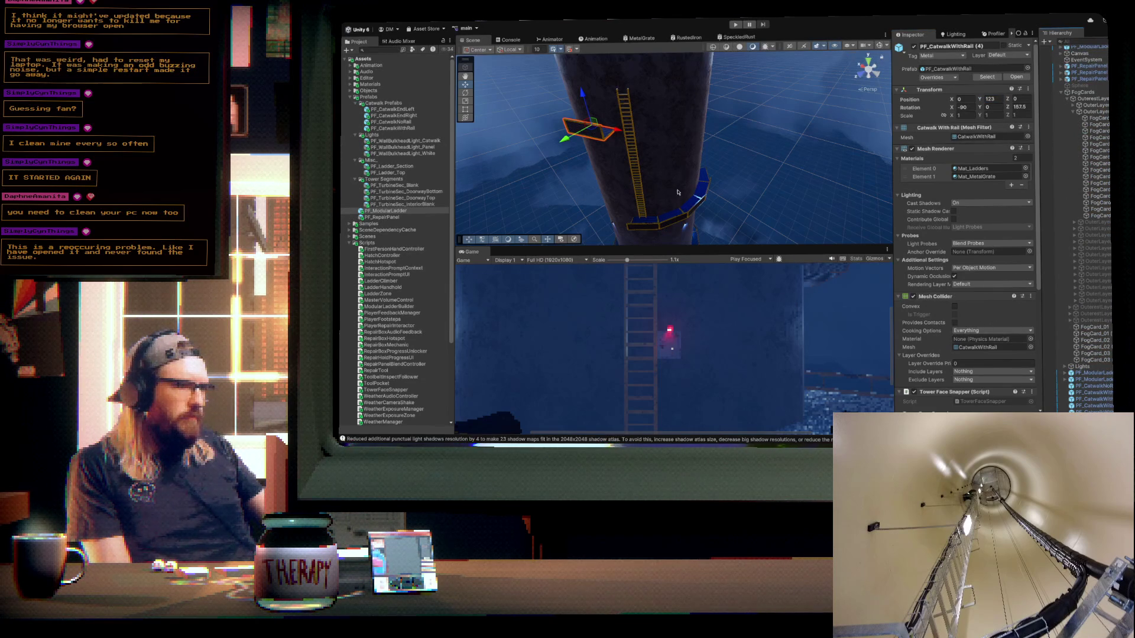
{"action": "left_click", "coordinate": [702, 181]}
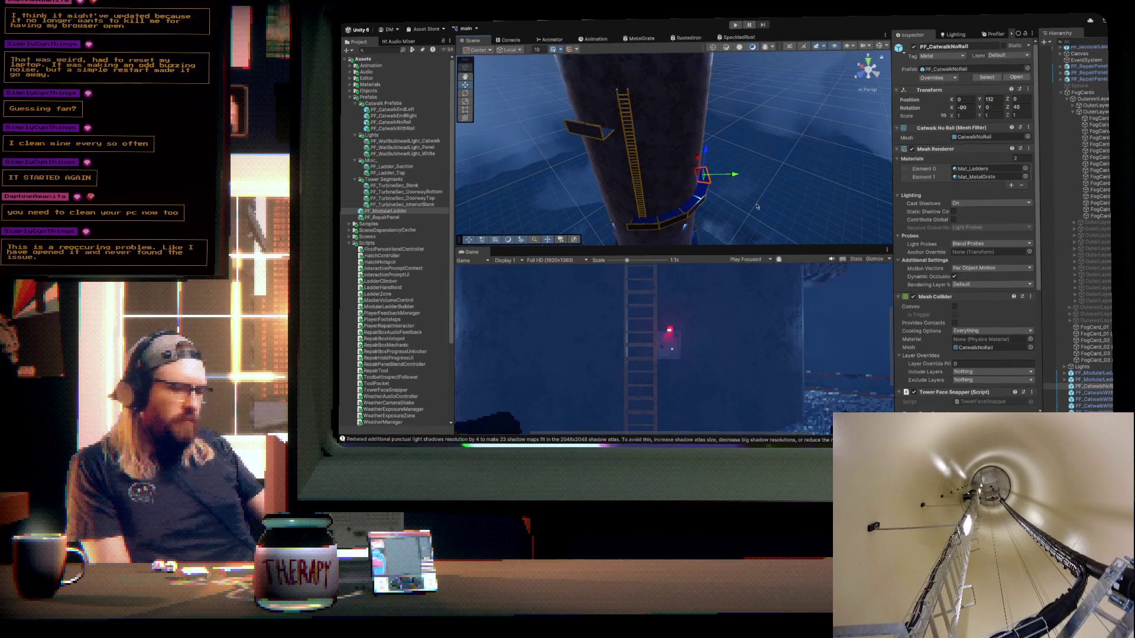
{"action": "double_click", "coordinate": [995, 99]}
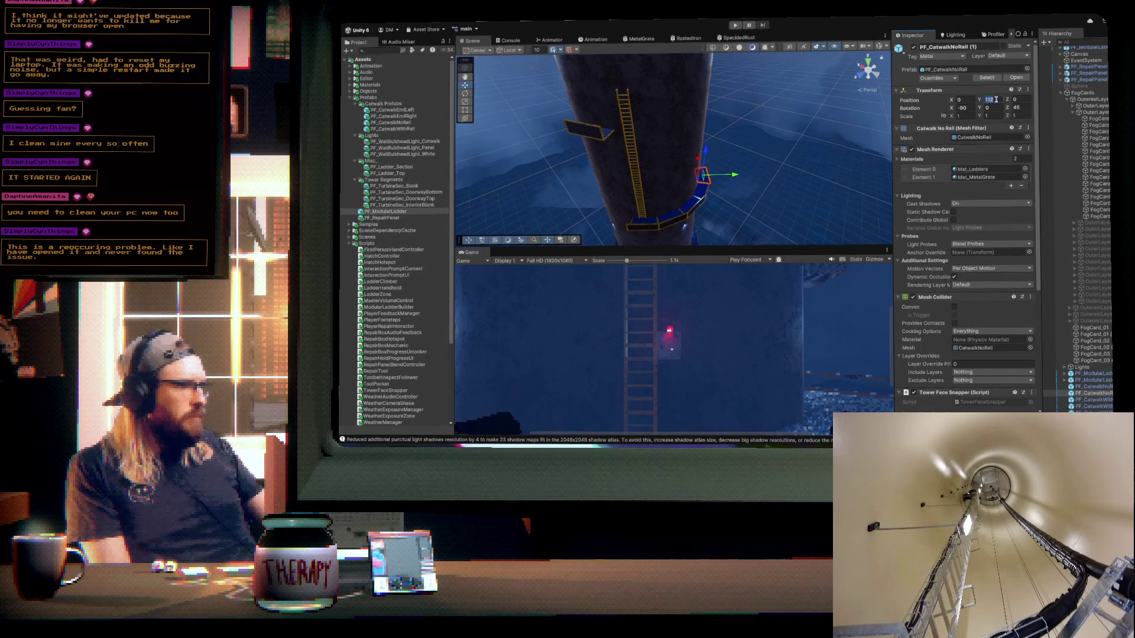
{"action": "type", "text": "123"}
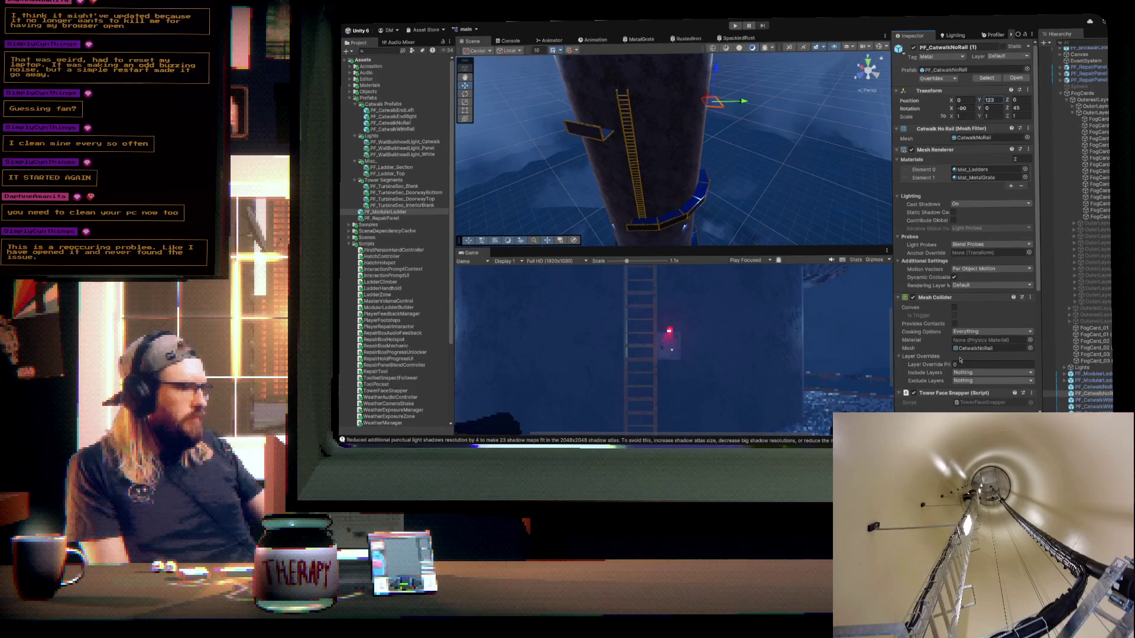
- Rotate the railless catwalk two faces further around the tower
{"action": "scroll", "coordinate": [971, 366], "scroll_direction": "down", "scroll_amount": 3}
{"action": "left_click_drag", "start_coordinate": [962, 321], "coordinate": [983, 319]}
{"action": "left_click_drag", "start_coordinate": [853, 231], "coordinate": [814, 117]}
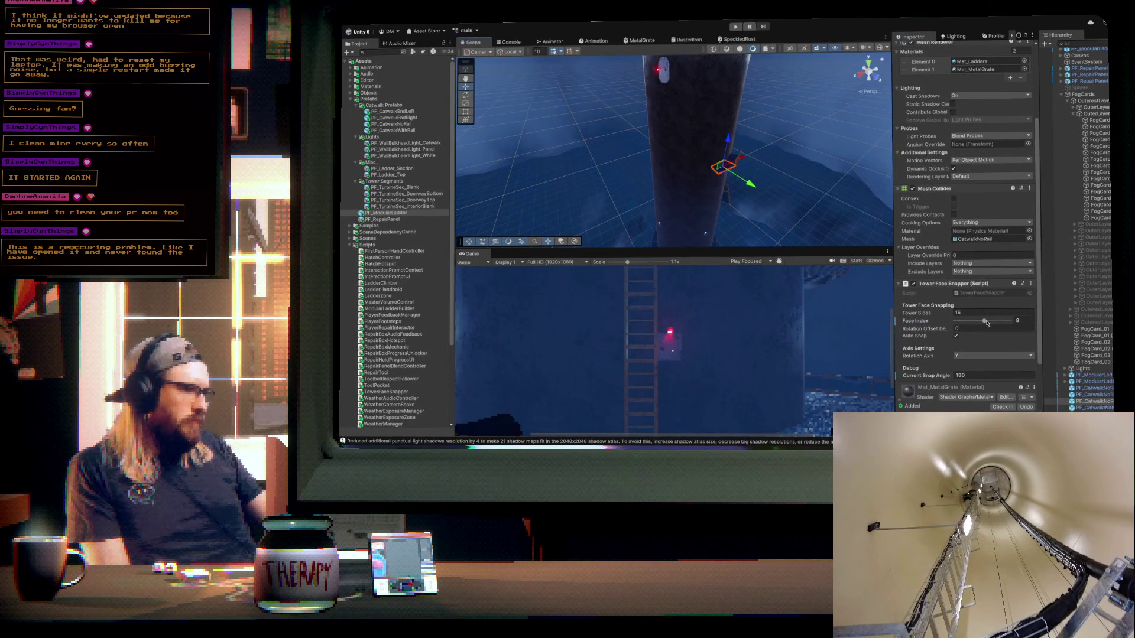
{"action": "left_click_drag", "start_coordinate": [985, 322], "coordinate": [987, 322]}
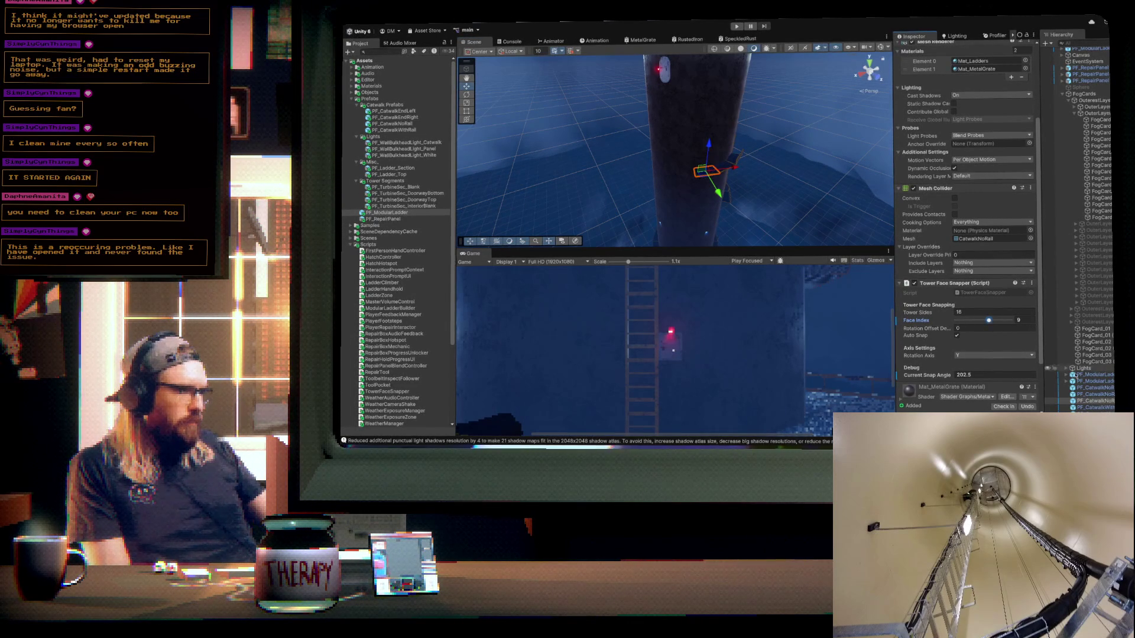
- Duplicate the railless catwalk, turn the copy one face further, and place a new modular ladder
{"action": "left_click", "coordinate": [1102, 401]}
{"action": "key", "text": "ctrl+d"}
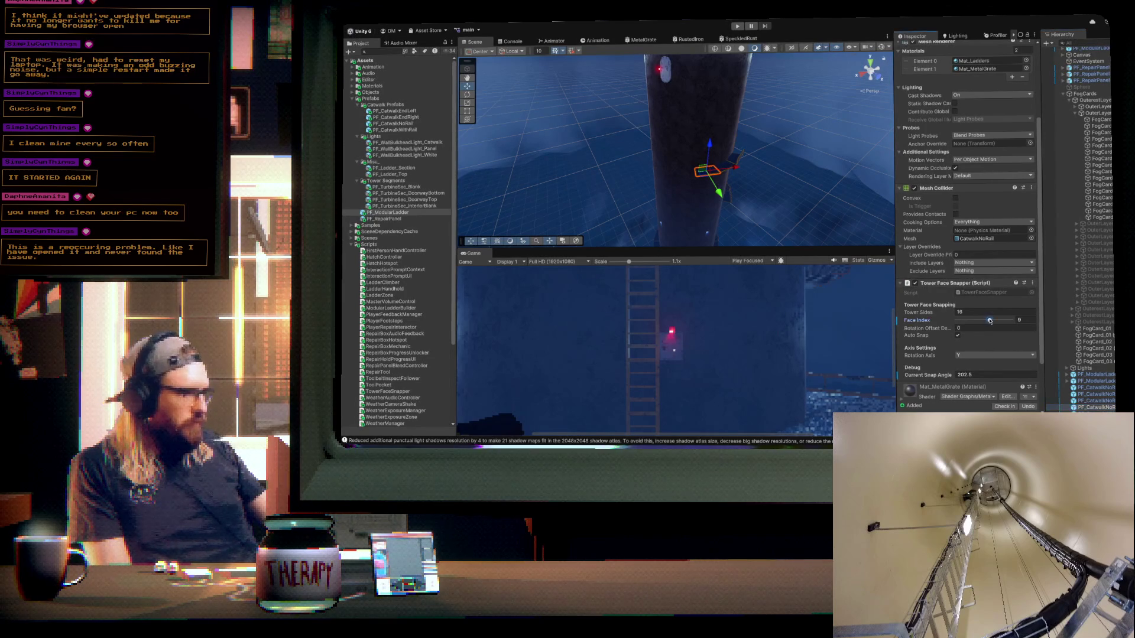
{"action": "left_click_drag", "start_coordinate": [988, 320], "coordinate": [994, 321]}
{"action": "left_click_drag", "start_coordinate": [748, 177], "coordinate": [791, 162]}
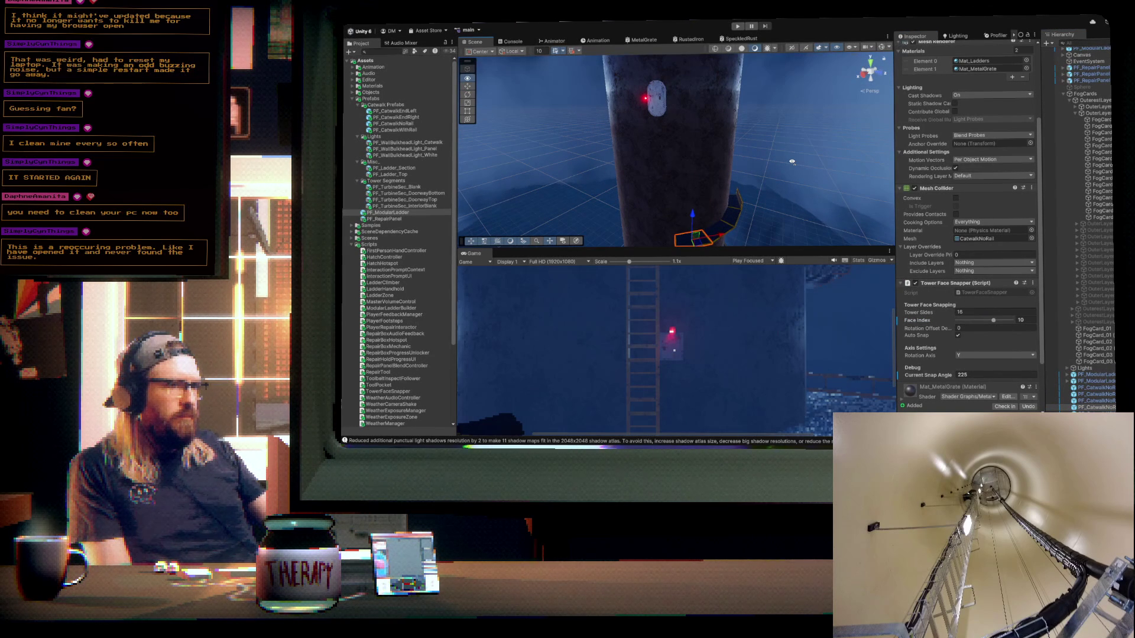
{"action": "left_click_drag", "start_coordinate": [792, 161], "coordinate": [787, 164]}
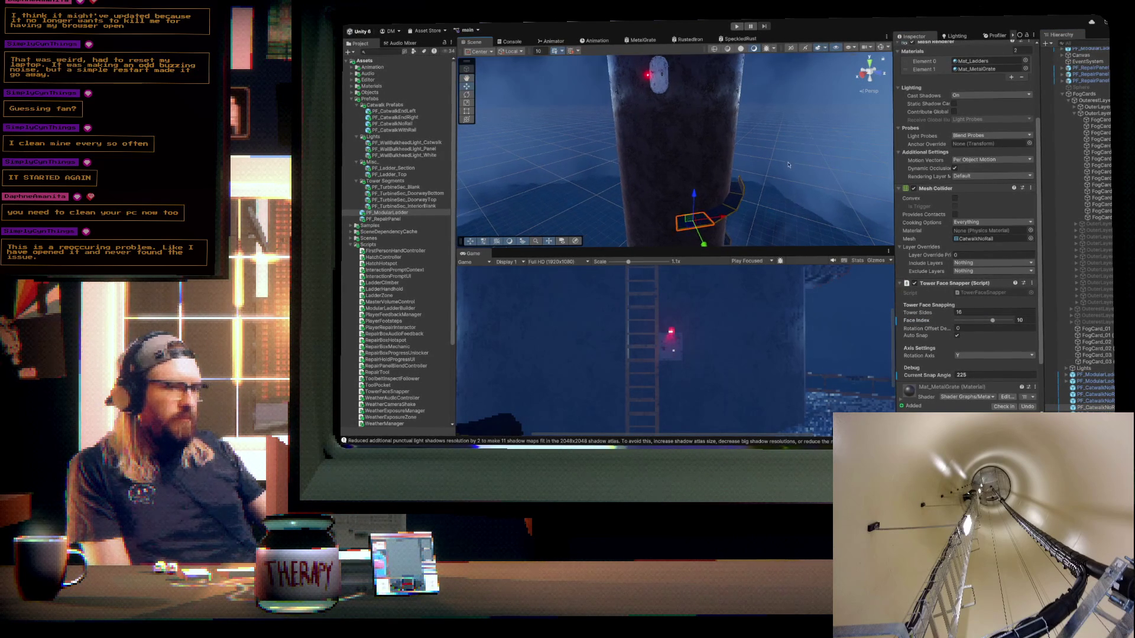
{"action": "mouse_move", "coordinate": [387, 213]}
{"action": "left_mouse_down"}
{"action": "mouse_move", "coordinate": [805, 216]}
{"action": "mouse_move", "coordinate": [738, 188]}
{"action": "mouse_move", "coordinate": [660, 180]}
{"action": "mouse_move", "coordinate": [606, 112]}
{"action": "mouse_move", "coordinate": [646, 227]}
{"action": "mouse_move", "coordinate": [683, 226]}
{"action": "left_mouse_up"}
- Raise the new ladder and swing it around the tower wall to face 10 at 225°
{"action": "key", "text": "f"}
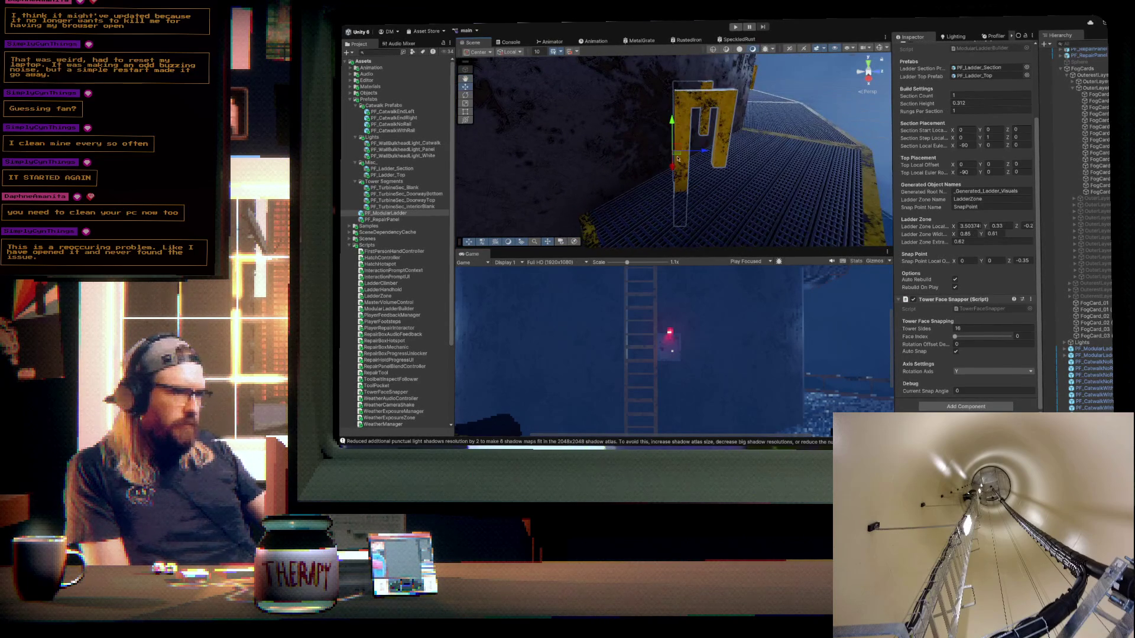
{"action": "left_click_drag", "start_coordinate": [672, 126], "coordinate": [677, 82]}
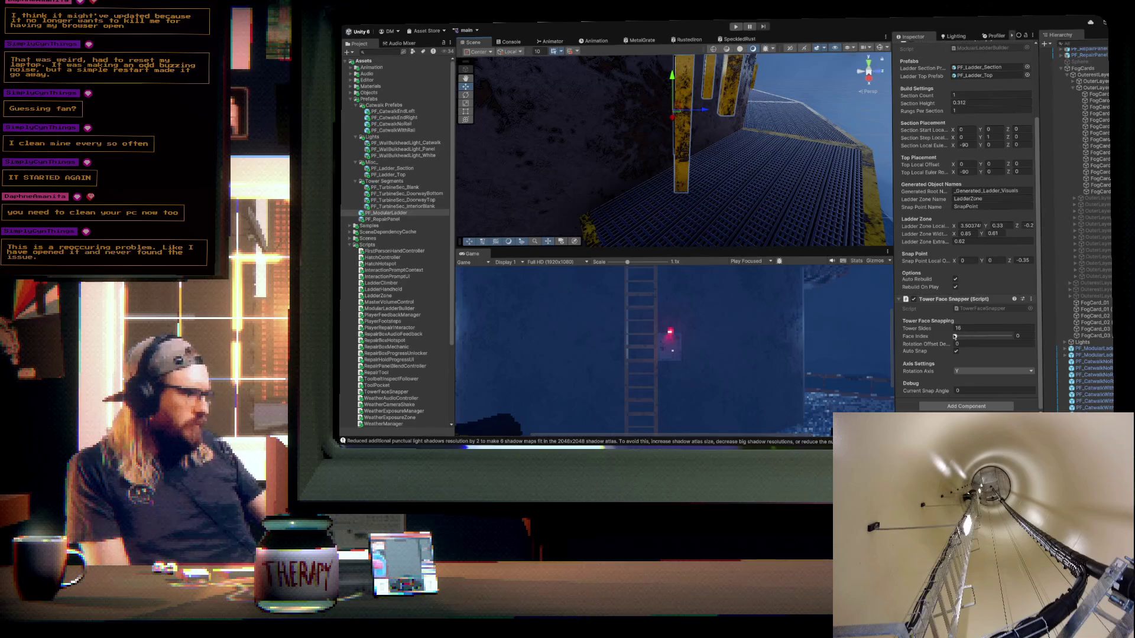
{"action": "left_click_drag", "start_coordinate": [955, 336], "coordinate": [993, 336]}
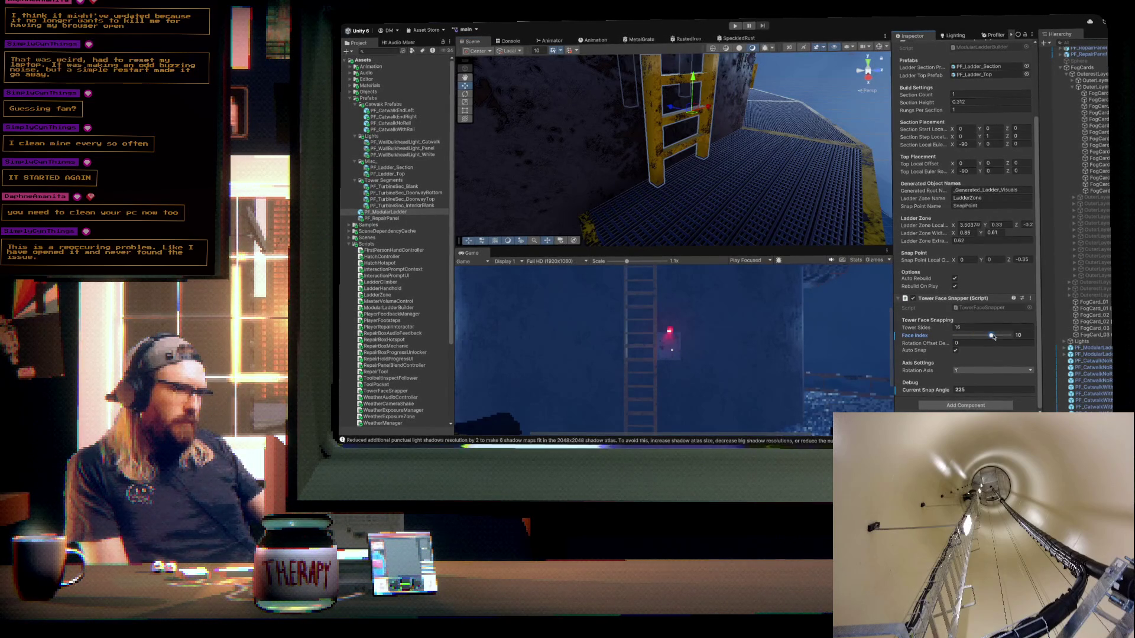
{"action": "left_click_drag", "start_coordinate": [752, 81], "coordinate": [797, 144]}
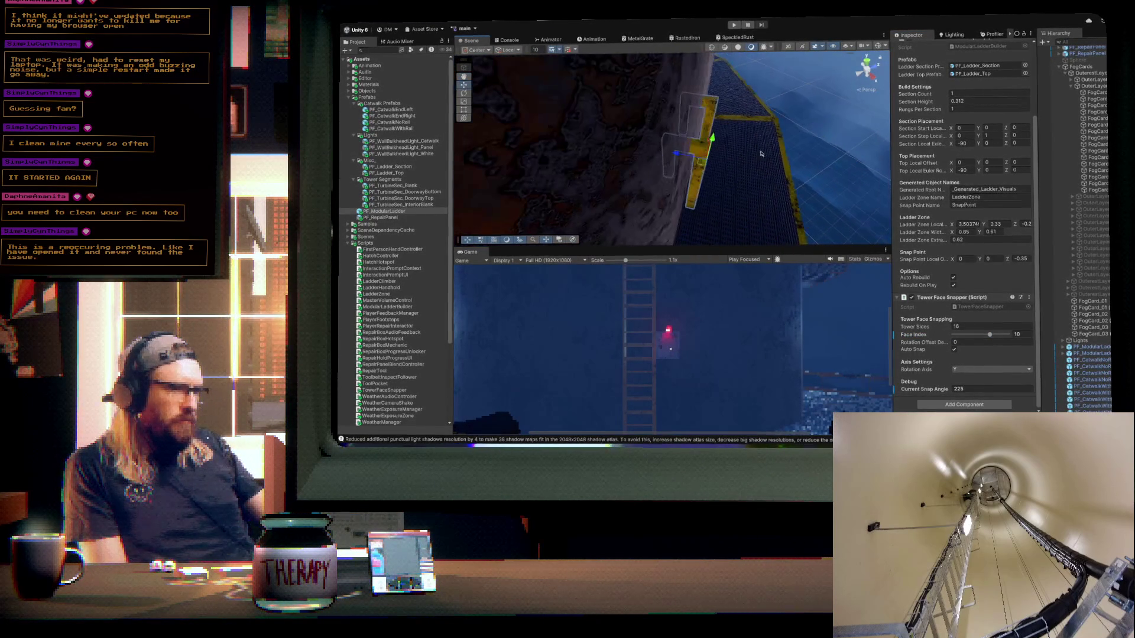
{"action": "mouse_move", "coordinate": [673, 154]}
{"action": "left_mouse_down"}
{"action": "mouse_move", "coordinate": [742, 147]}
{"action": "mouse_move", "coordinate": [653, 131]}
{"action": "mouse_move", "coordinate": [616, 149]}
{"action": "left_mouse_up"}
{"action": "mouse_move", "coordinate": [697, 146]}
{"action": "left_mouse_down"}
{"action": "mouse_move", "coordinate": [690, 169]}
{"action": "mouse_move", "coordinate": [679, 79]}
{"action": "mouse_move", "coordinate": [690, 91]}
{"action": "mouse_move", "coordinate": [680, 106]}
{"action": "mouse_move", "coordinate": [689, 104]}
{"action": "left_mouse_up"}
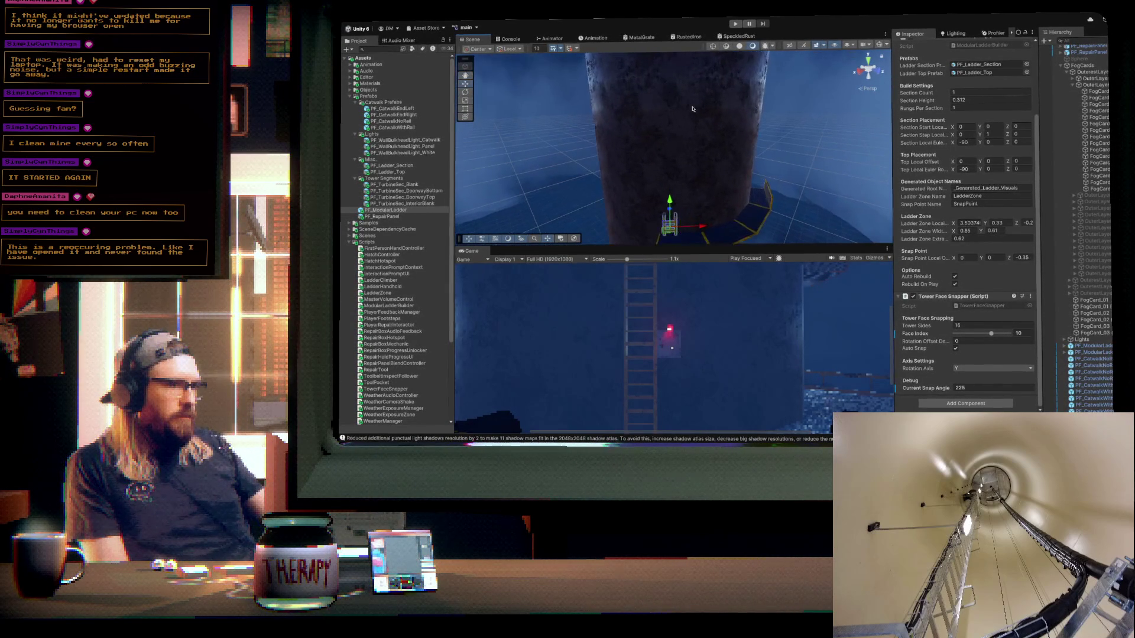
- Set the ladder's Section Count to 30, then increase it further
{"action": "left_click", "coordinate": [931, 93]}
{"action": "type", "text": "30"}
{"action": "key", "text": "Return"}
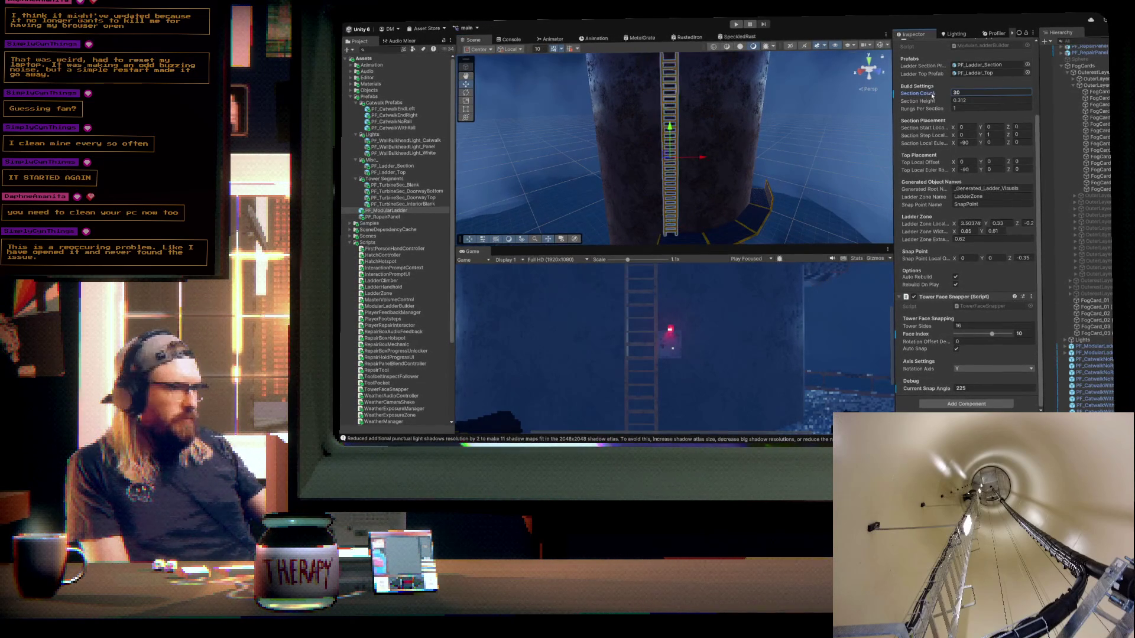
{"action": "type", "text": "34"}
{"action": "key", "text": "Return"}
{"action": "key", "text": "f"}
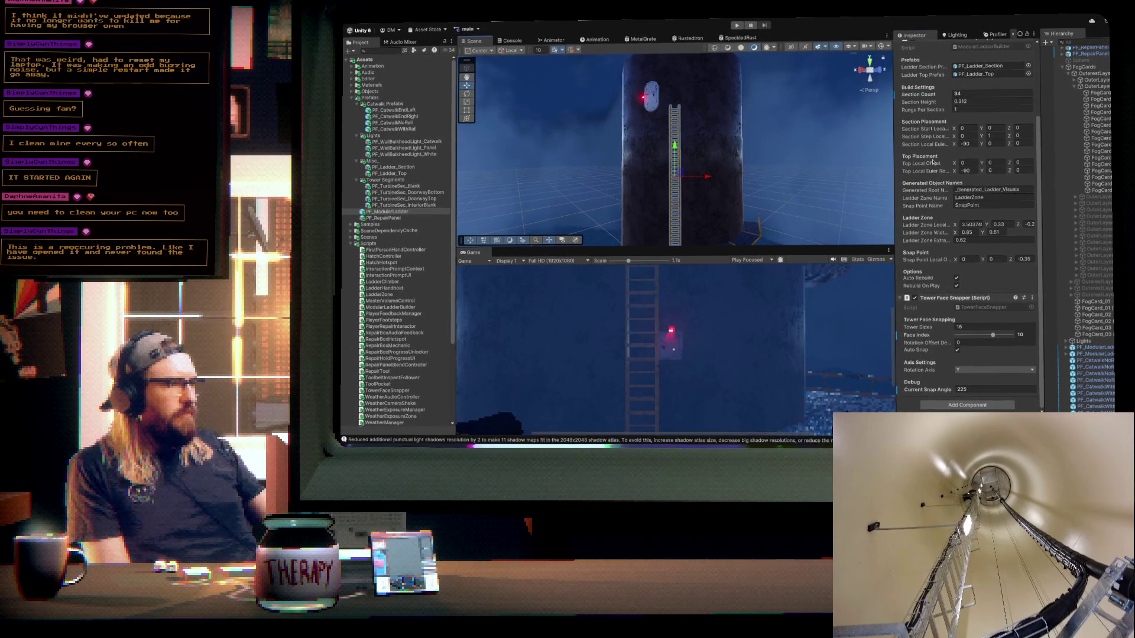
{"action": "left_click_drag", "start_coordinate": [928, 96], "coordinate": [929, 96]}
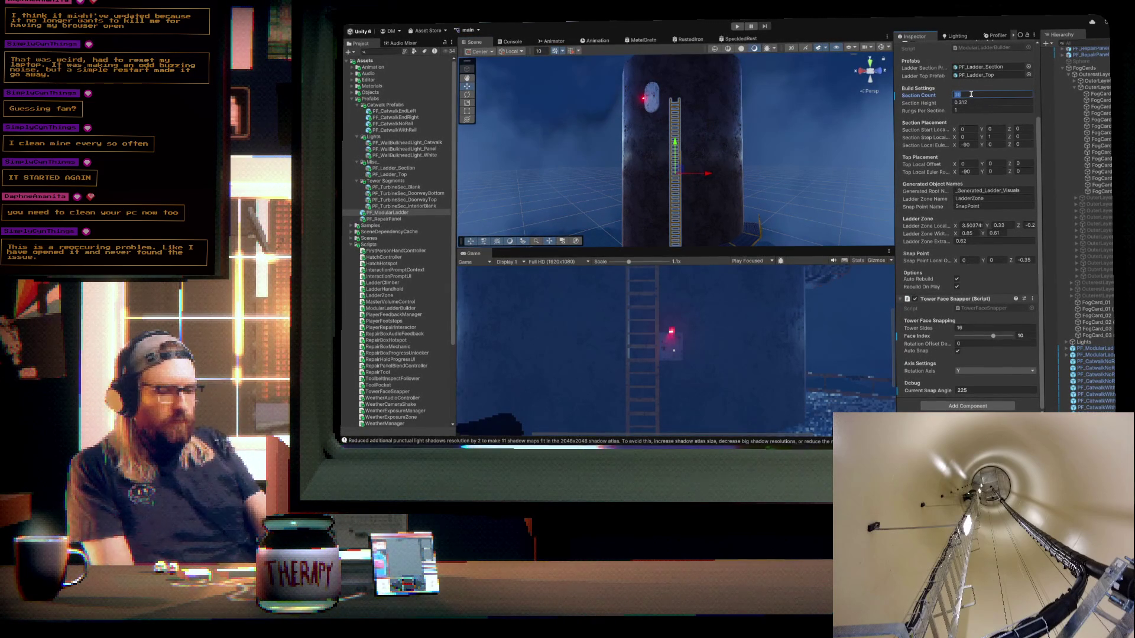
{"action": "left_click", "coordinate": [709, 195]}
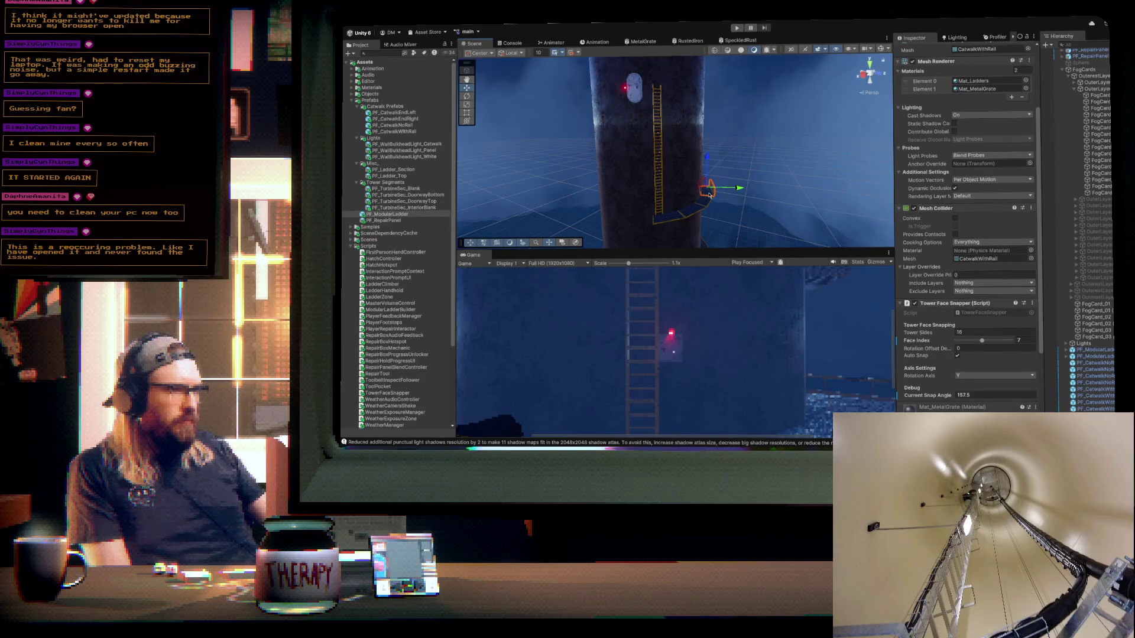
- Lift PF_CatwalkNoRail (4) near the tower top and turn it to face 11 at 247.5°
{"action": "left_click", "coordinate": [685, 219]}
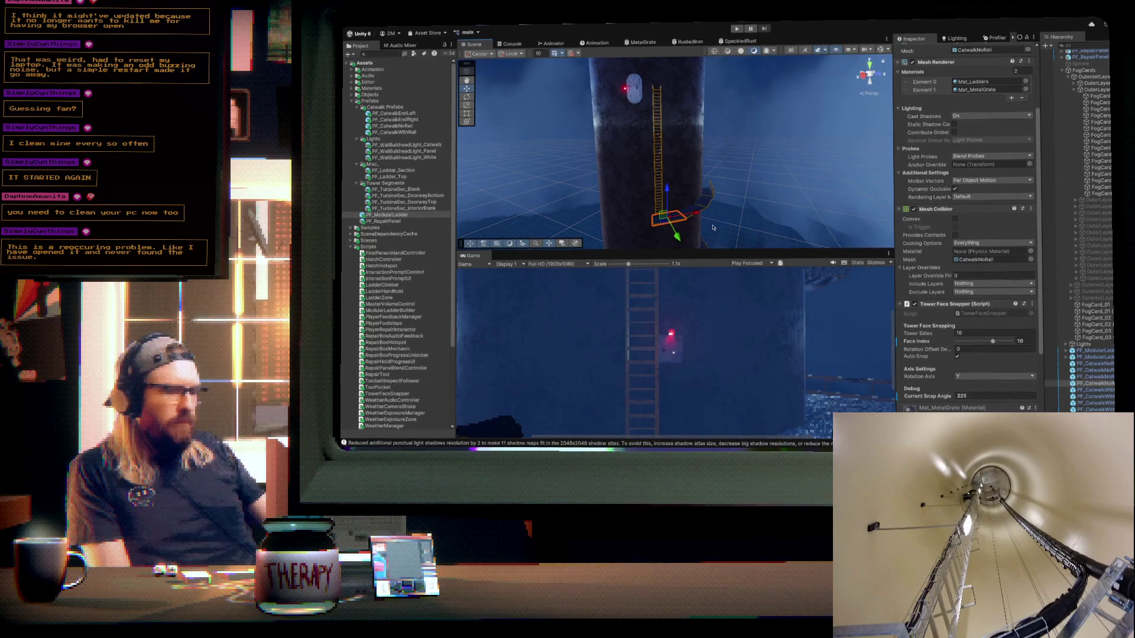
{"action": "left_click_drag", "start_coordinate": [667, 196], "coordinate": [663, 77]}
{"action": "scroll", "coordinate": [917, 119], "scroll_direction": "up", "scroll_amount": 3}
{"action": "left_click", "coordinate": [998, 106]}
{"action": "type", "text": "134"}
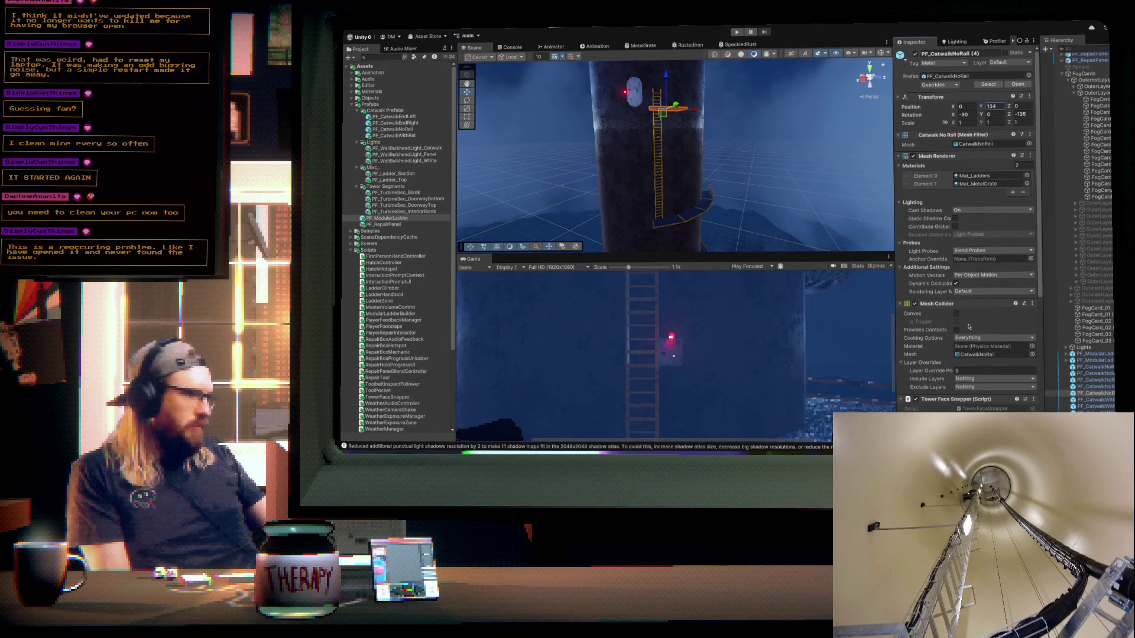
{"action": "scroll", "coordinate": [968, 327], "scroll_direction": "down", "scroll_amount": 5}
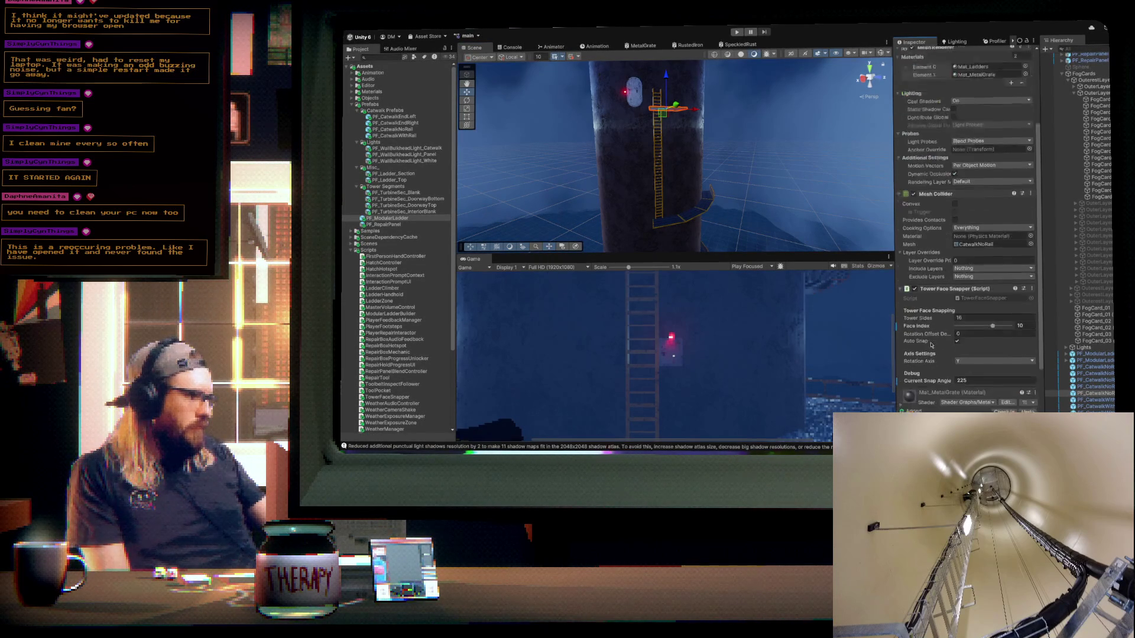
{"action": "left_click_drag", "start_coordinate": [993, 307], "coordinate": [996, 306]}
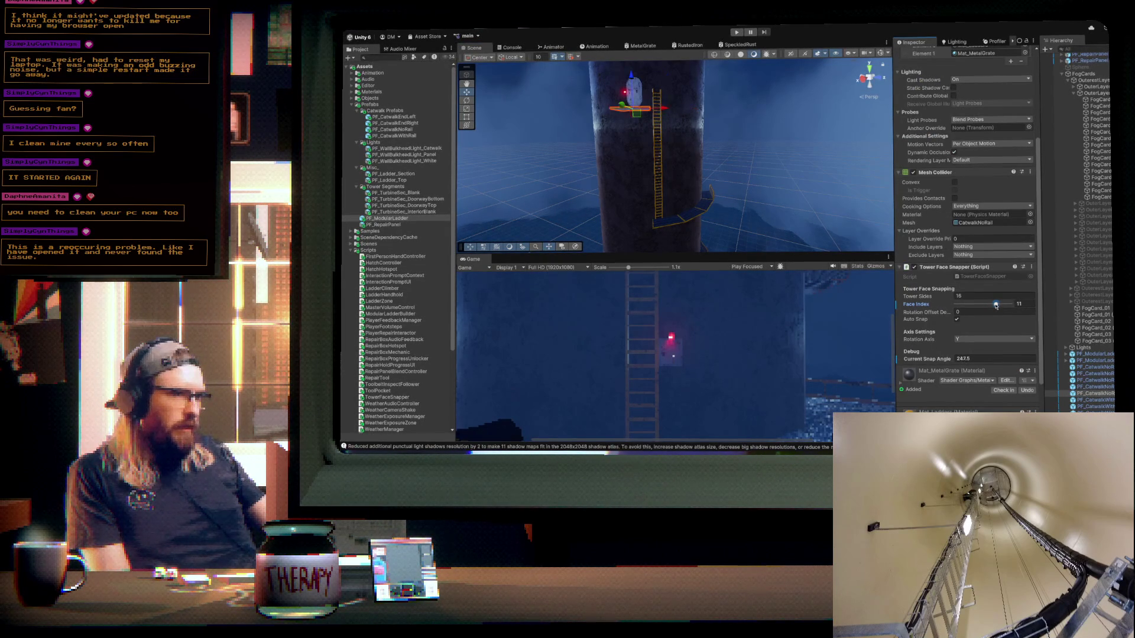
- Drag a PF_RepairPanel into the scene and drop it onto the tower wall
{"action": "left_click_drag", "start_coordinate": [725, 138], "coordinate": [670, 146]}
{"action": "left_click_drag", "start_coordinate": [390, 225], "coordinate": [679, 163]}
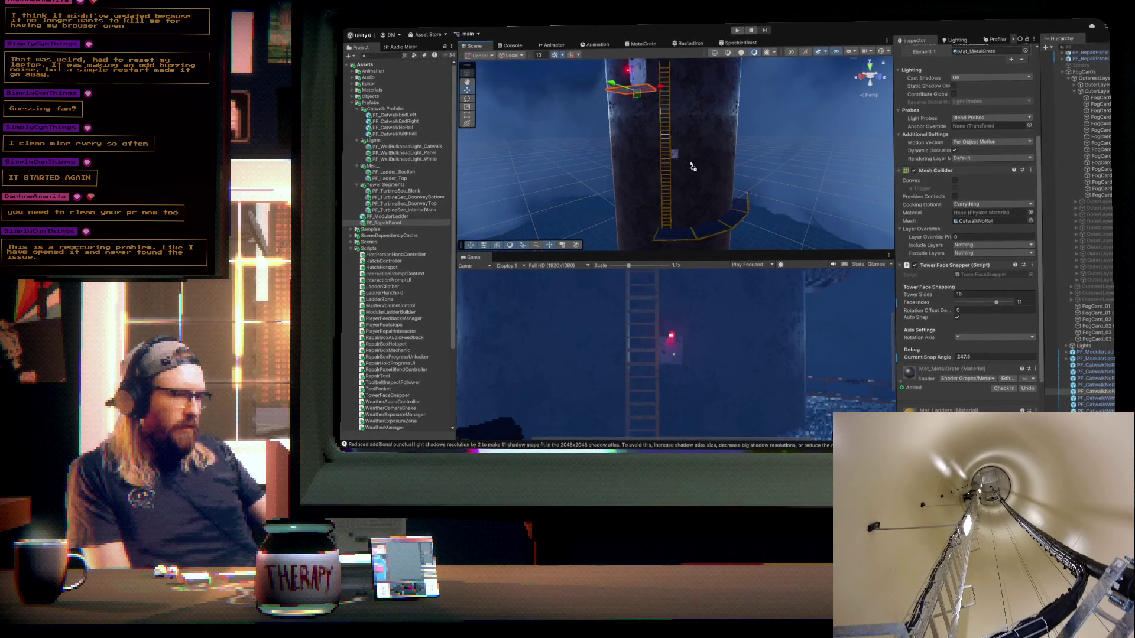
{"action": "left_click_drag", "start_coordinate": [689, 165], "coordinate": [690, 166]}
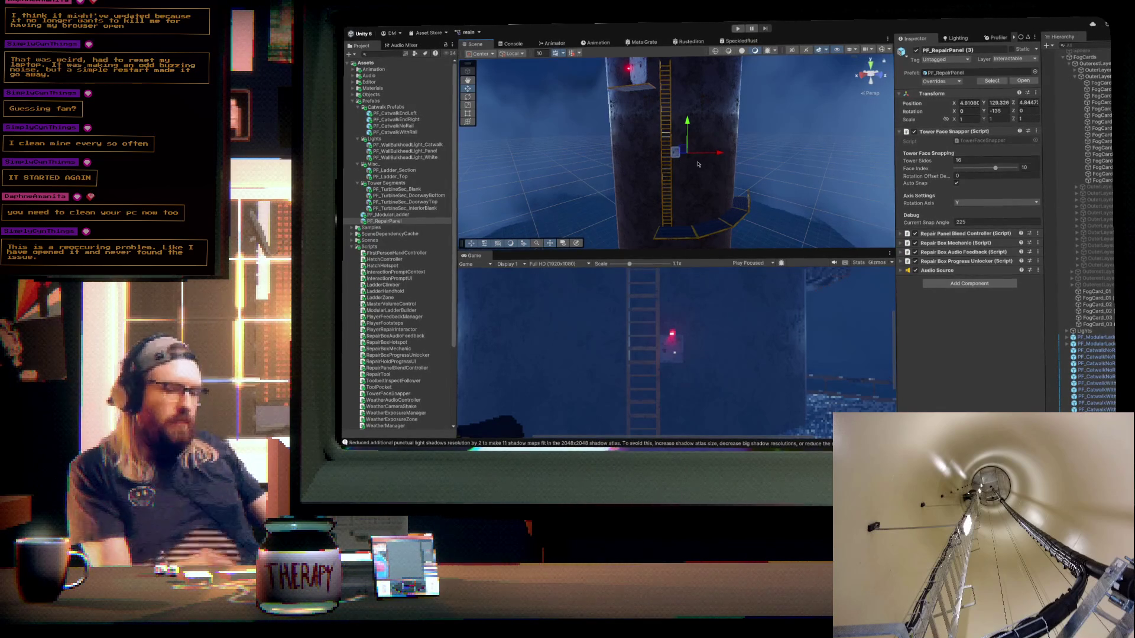
- Orbit past the ladder and look up at the repair panel on the tower wall
{"action": "scroll", "coordinate": [689, 166], "scroll_direction": "up", "scroll_amount": 10}
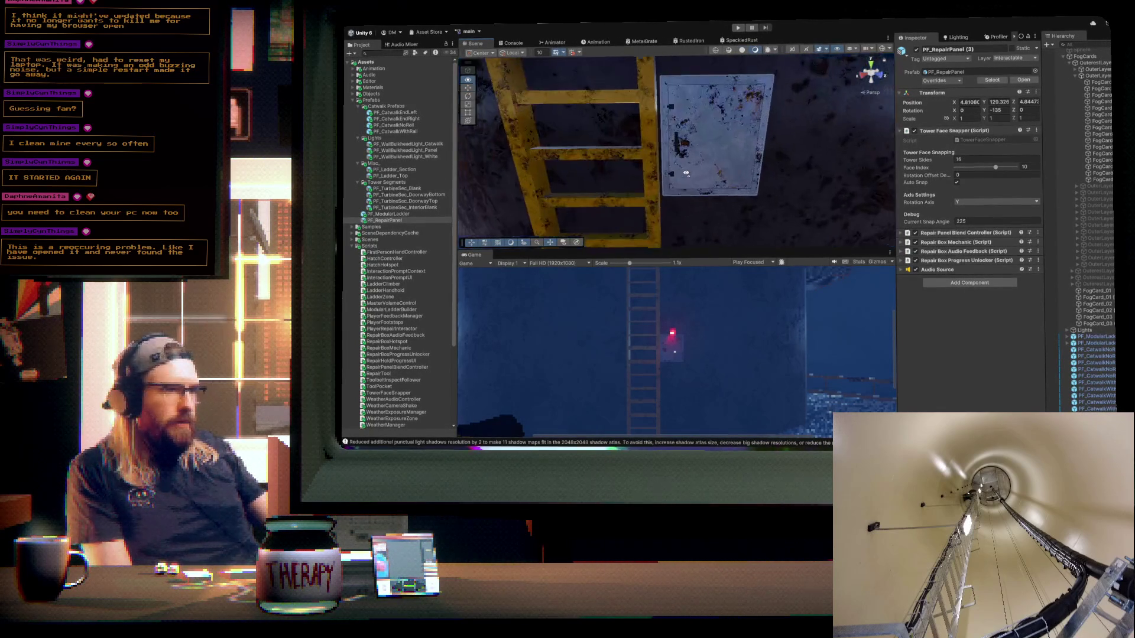
{"action": "mouse_move", "coordinate": [686, 173]}
{"action": "left_mouse_down"}
{"action": "mouse_move", "coordinate": [684, 203]}
{"action": "mouse_move", "coordinate": [673, 202]}
{"action": "mouse_move", "coordinate": [747, 235]}
{"action": "mouse_move", "coordinate": [624, 224]}
{"action": "mouse_move", "coordinate": [603, 195]}
{"action": "mouse_move", "coordinate": [680, 198]}
{"action": "left_mouse_up"}
{"action": "left_click_drag", "start_coordinate": [736, 168], "coordinate": [693, 180]}
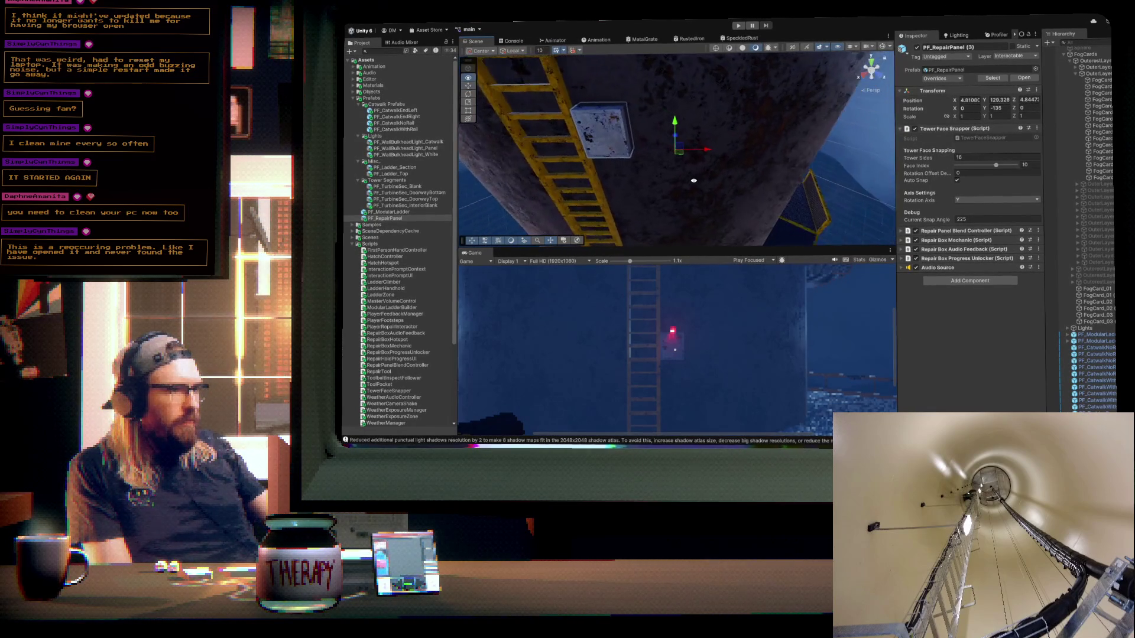
{"action": "left_click", "coordinate": [597, 125]}
{"action": "mouse_move", "coordinate": [597, 125]}
{"action": "left_mouse_down"}
{"action": "mouse_move", "coordinate": [694, 149]}
{"action": "mouse_move", "coordinate": [619, 139]}
{"action": "left_mouse_up"}
{"action": "scroll", "coordinate": [694, 149], "scroll_direction": "up", "scroll_amount": 3}
{"action": "scroll", "coordinate": [682, 157], "scroll_direction": "up", "scroll_amount": 5}
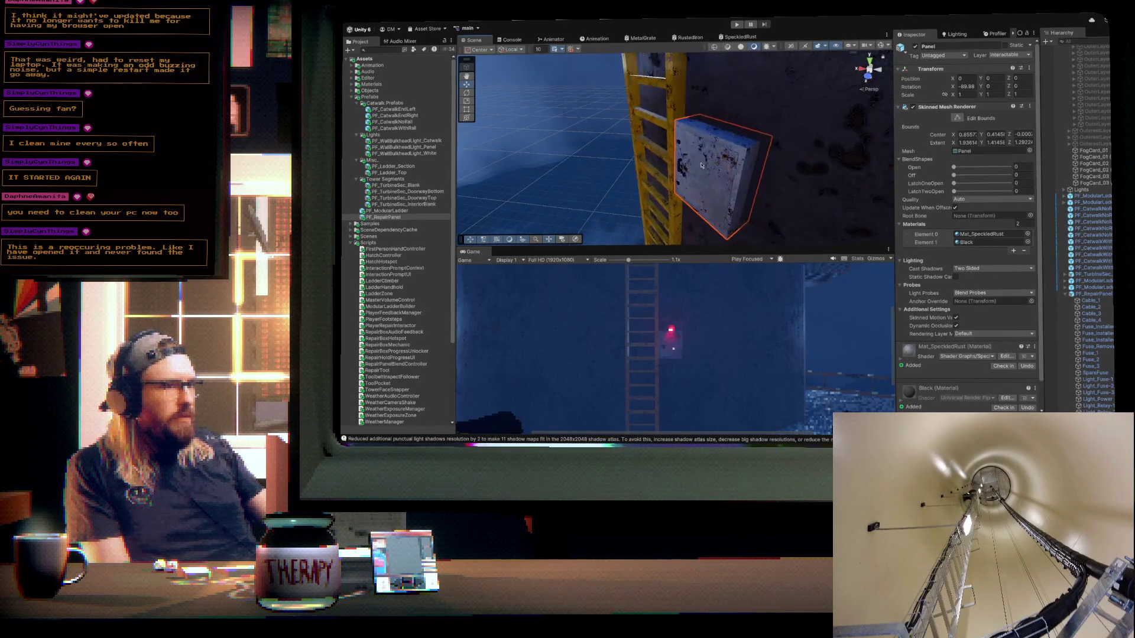
{"action": "left_click_drag", "start_coordinate": [682, 157], "coordinate": [819, 176]}
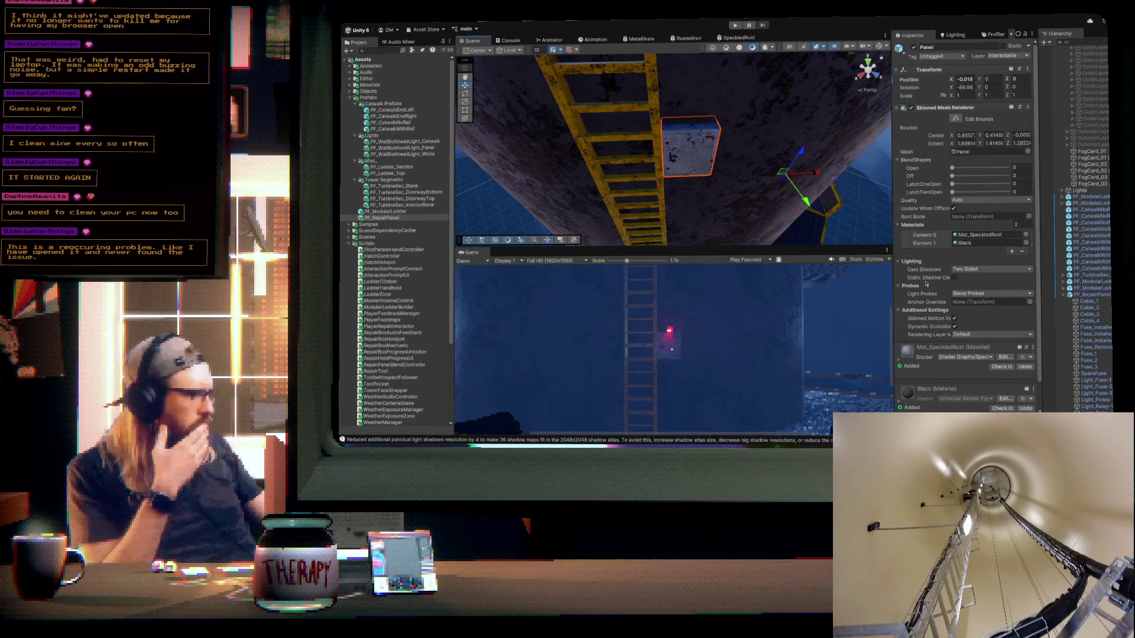
{"action": "scroll", "coordinate": [963, 260], "scroll_direction": "down", "scroll_amount": 1}
- Review the repair panel's progress unlocker lists and Repair Box Mechanic settings, then view the hatch side
{"action": "left_click", "coordinate": [1092, 294]}
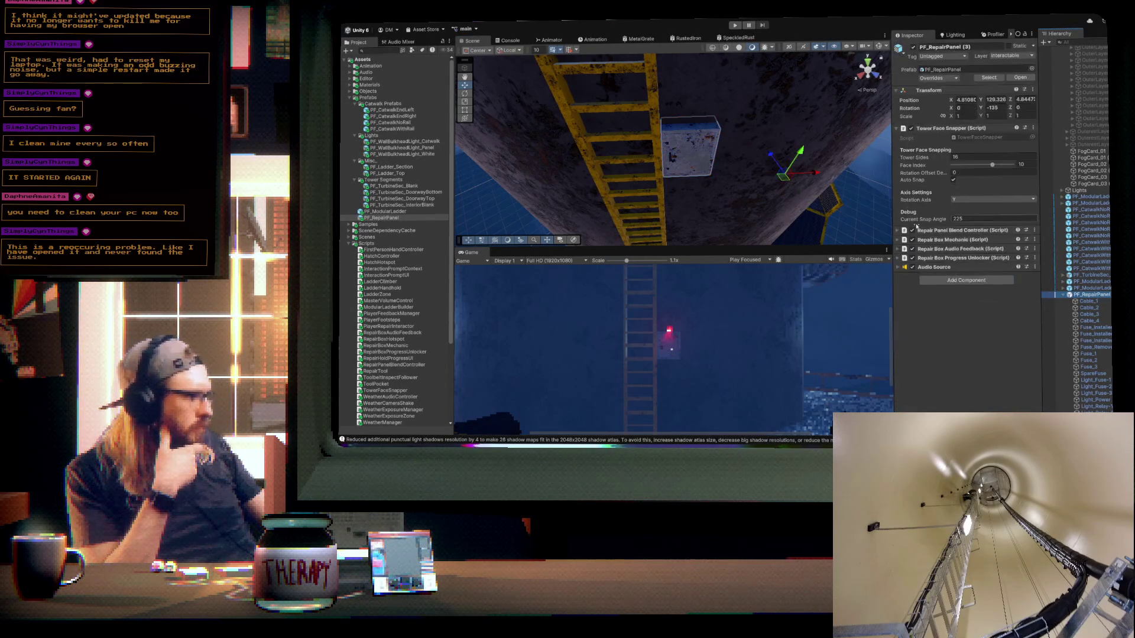
{"action": "left_click", "coordinate": [898, 258]}
{"action": "scroll", "coordinate": [938, 323], "scroll_direction": "down", "scroll_amount": 5}
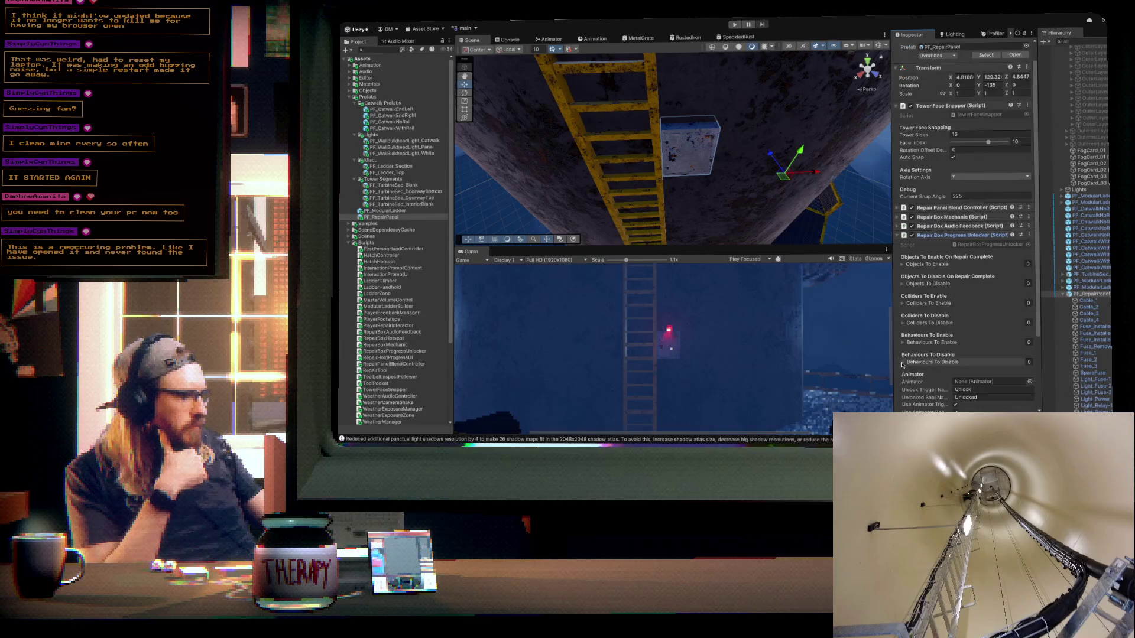
{"action": "scroll", "coordinate": [901, 347], "scroll_direction": "down", "scroll_amount": 2}
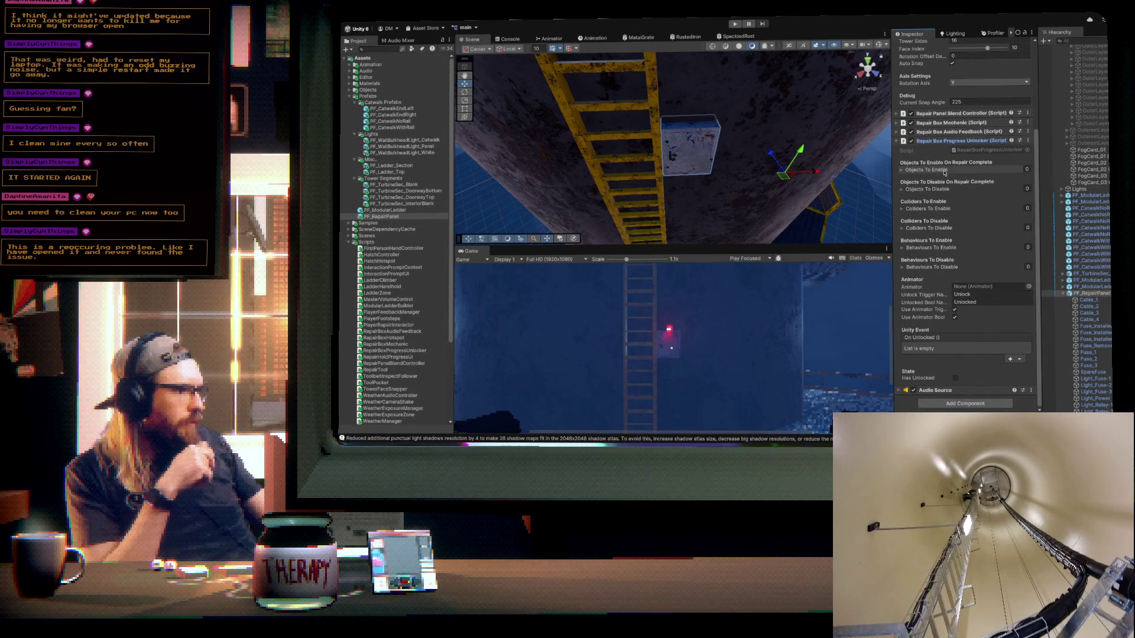
{"action": "left_click", "coordinate": [894, 123]}
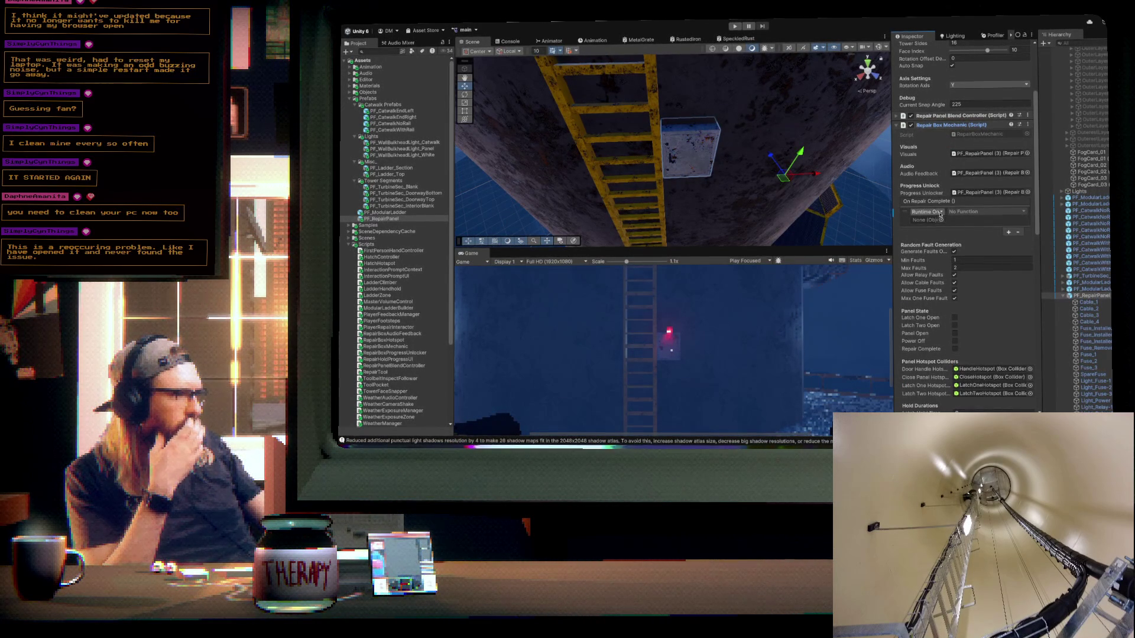
{"action": "left_click", "coordinate": [897, 125]}
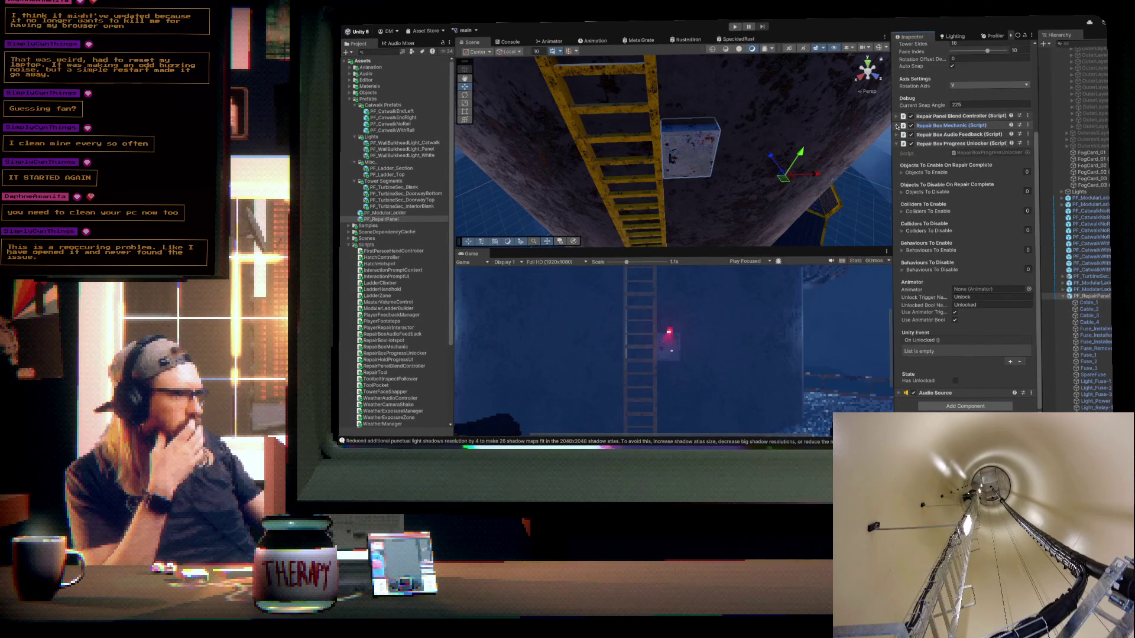
{"action": "mouse_move", "coordinate": [782, 158]}
{"action": "left_mouse_down"}
{"action": "mouse_move", "coordinate": [769, 79]}
{"action": "mouse_move", "coordinate": [839, 105]}
{"action": "left_mouse_up"}
- Try adding a slot to Objects To Enable, then leave the list empty and collapsed
{"action": "left_click", "coordinate": [901, 173]}
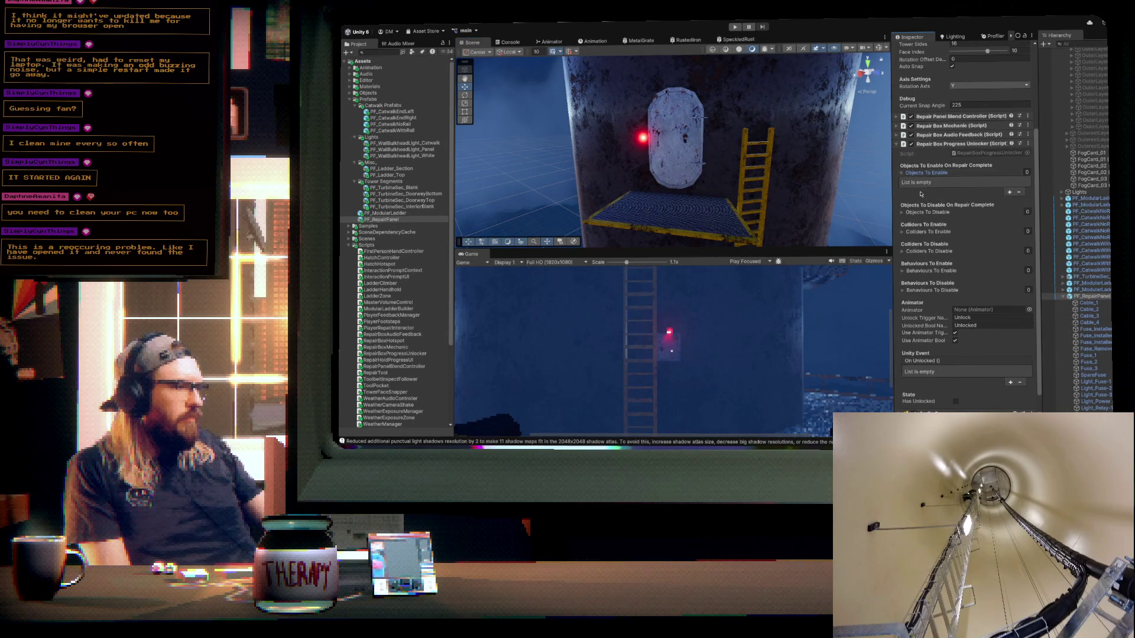
{"action": "left_click", "coordinate": [1009, 192]}
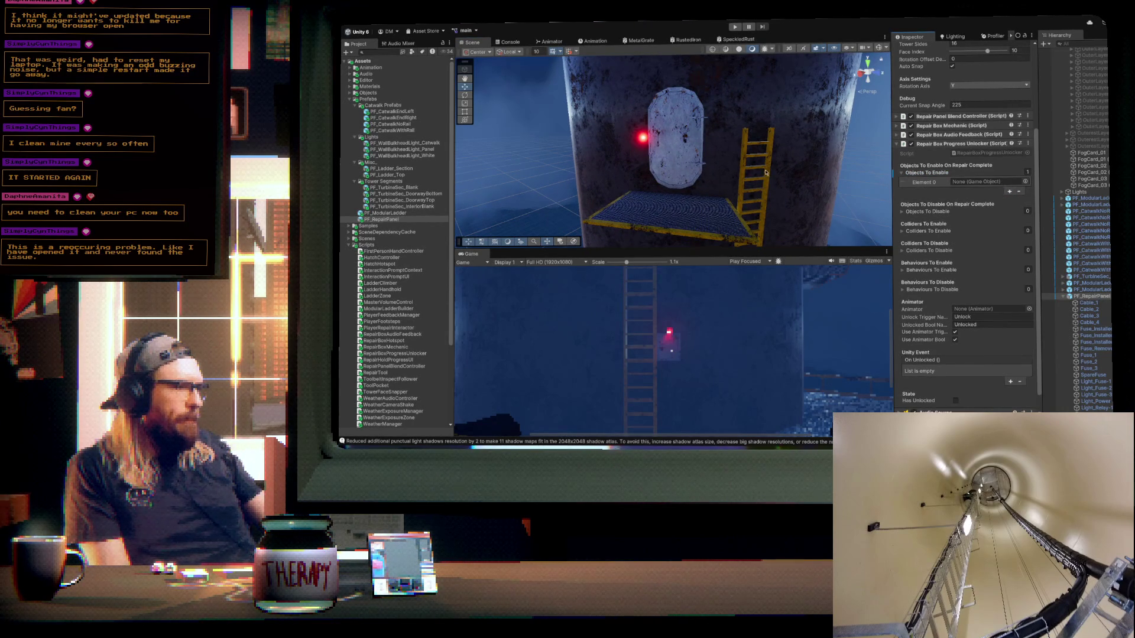
{"action": "left_click", "coordinate": [902, 172]}
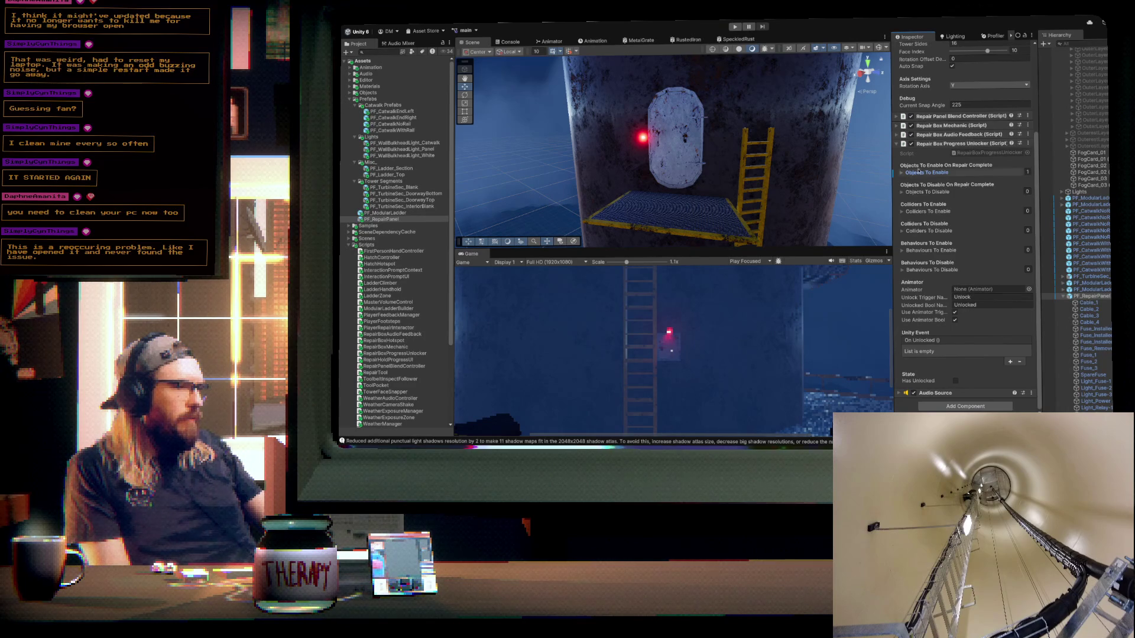
{"action": "left_click", "coordinate": [901, 173]}
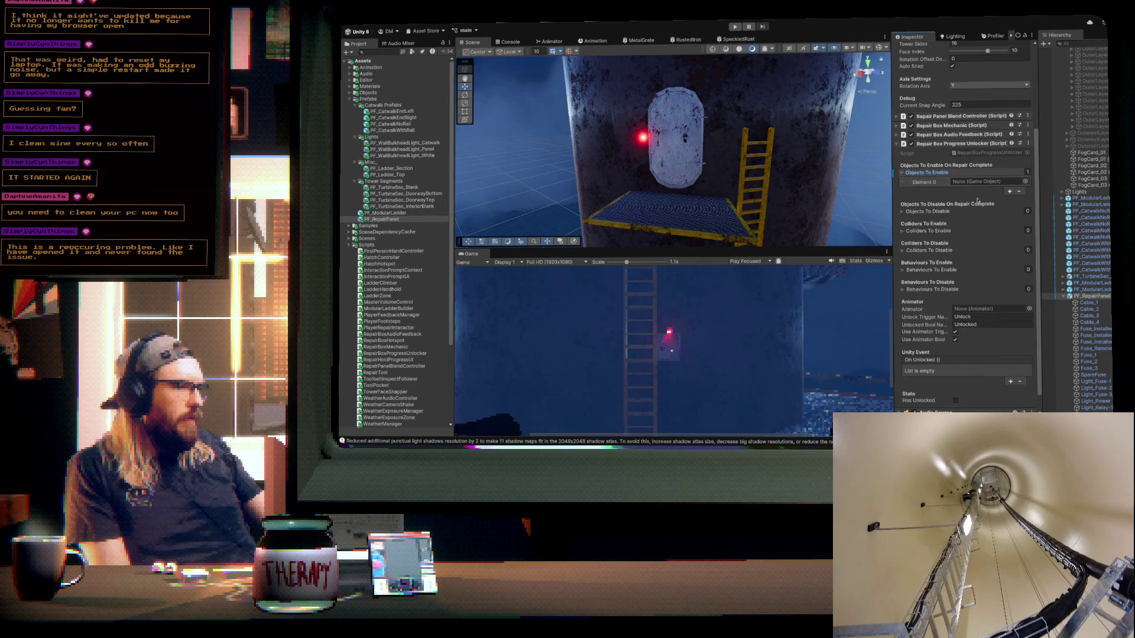
{"action": "left_click", "coordinate": [902, 172]}
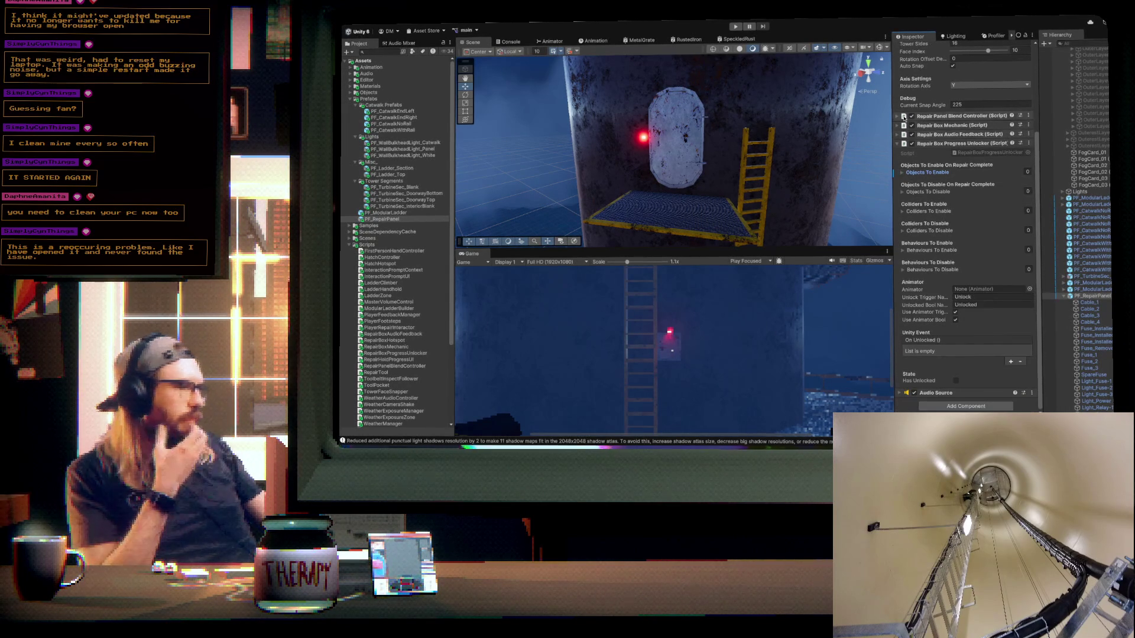
- Show Repair Box Mechanic and select the Hatch inside PF_TurbineSec_DoorwayTop
{"action": "left_click", "coordinate": [904, 125]}
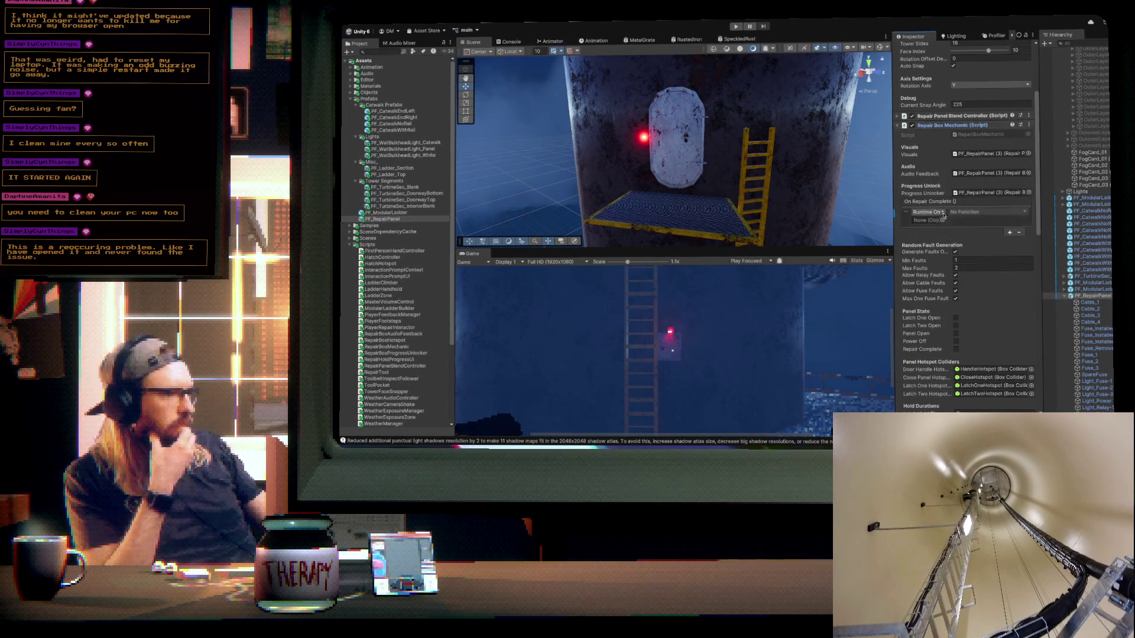
{"action": "left_click", "coordinate": [686, 139]}
{"action": "left_click", "coordinate": [686, 139]}
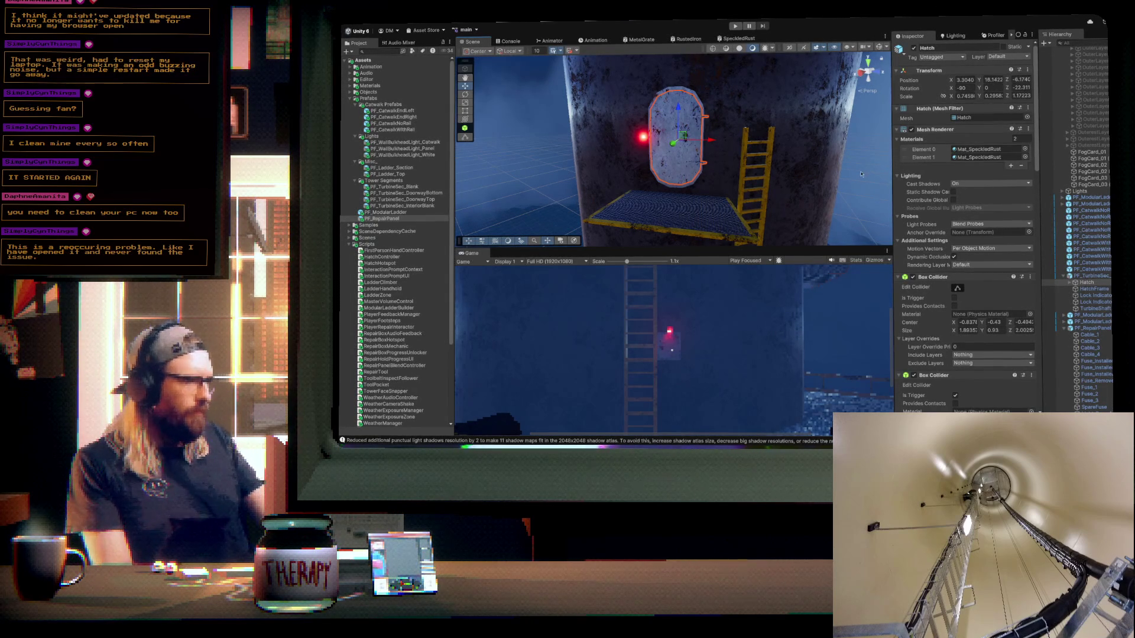
- Orbit to the ladder side and select the repair panel on the tower wall
{"action": "scroll", "coordinate": [938, 235], "scroll_direction": "down", "scroll_amount": 2}
{"action": "scroll", "coordinate": [938, 235], "scroll_direction": "down", "scroll_amount": 6}
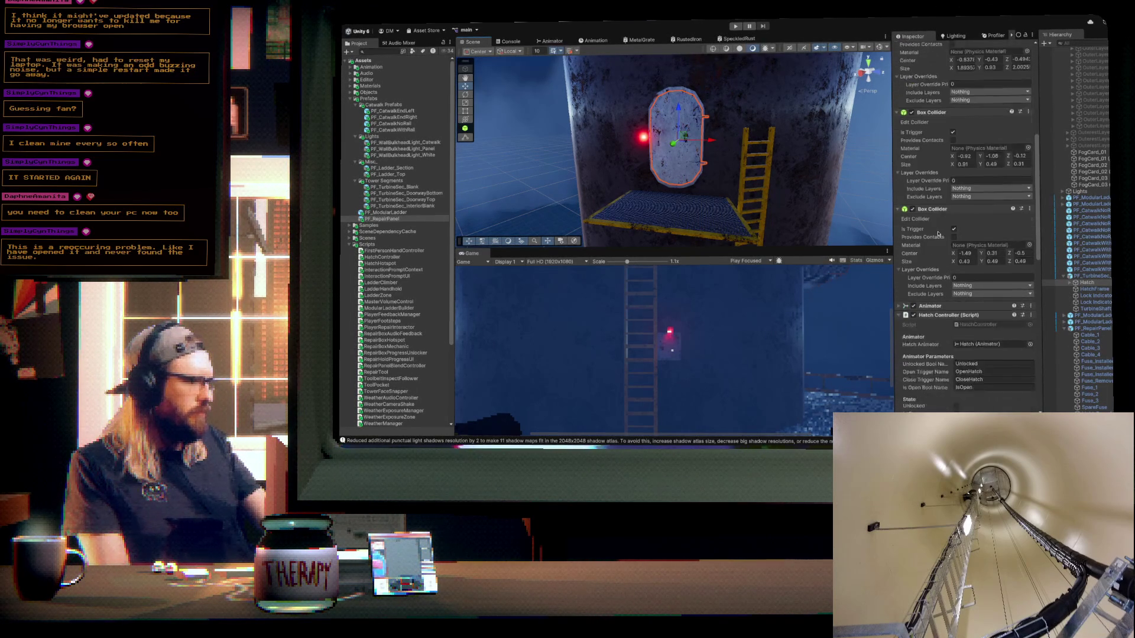
{"action": "scroll", "coordinate": [938, 235], "scroll_direction": "down", "scroll_amount": 6}
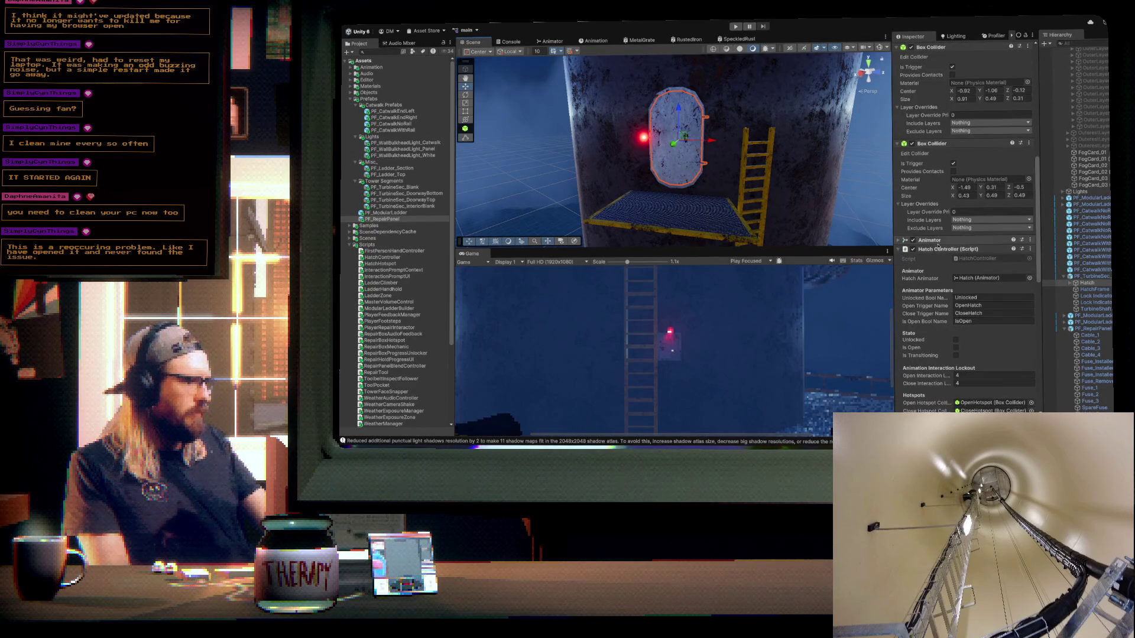
{"action": "scroll", "coordinate": [938, 246], "scroll_direction": "down", "scroll_amount": 2}
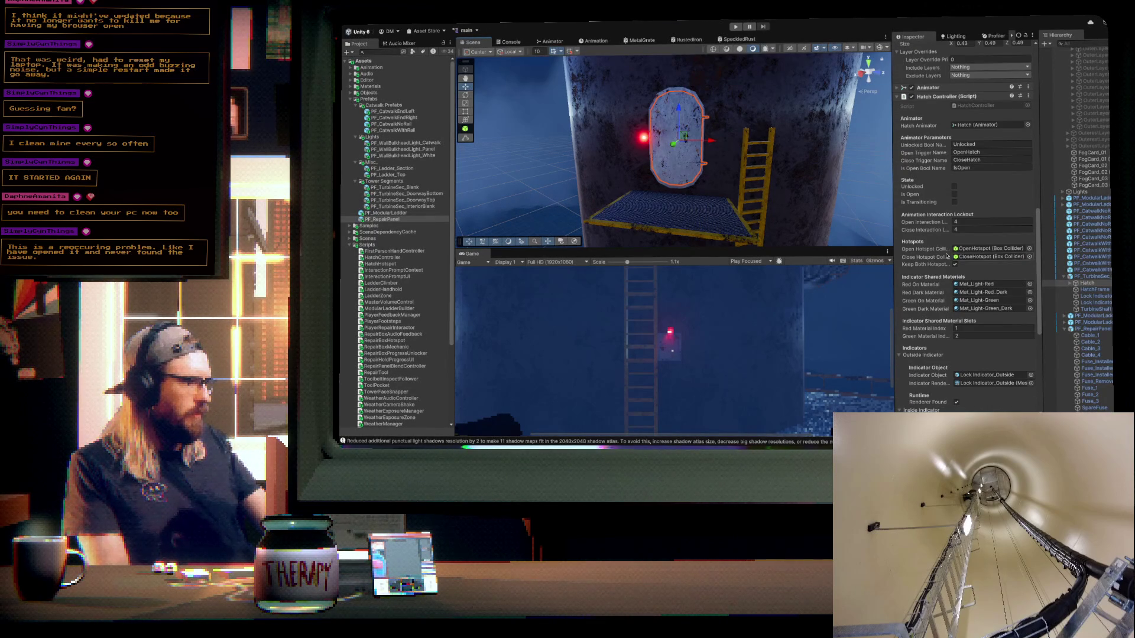
{"action": "left_click_drag", "start_coordinate": [784, 201], "coordinate": [697, 143]}
{"action": "left_click", "coordinate": [700, 139]}
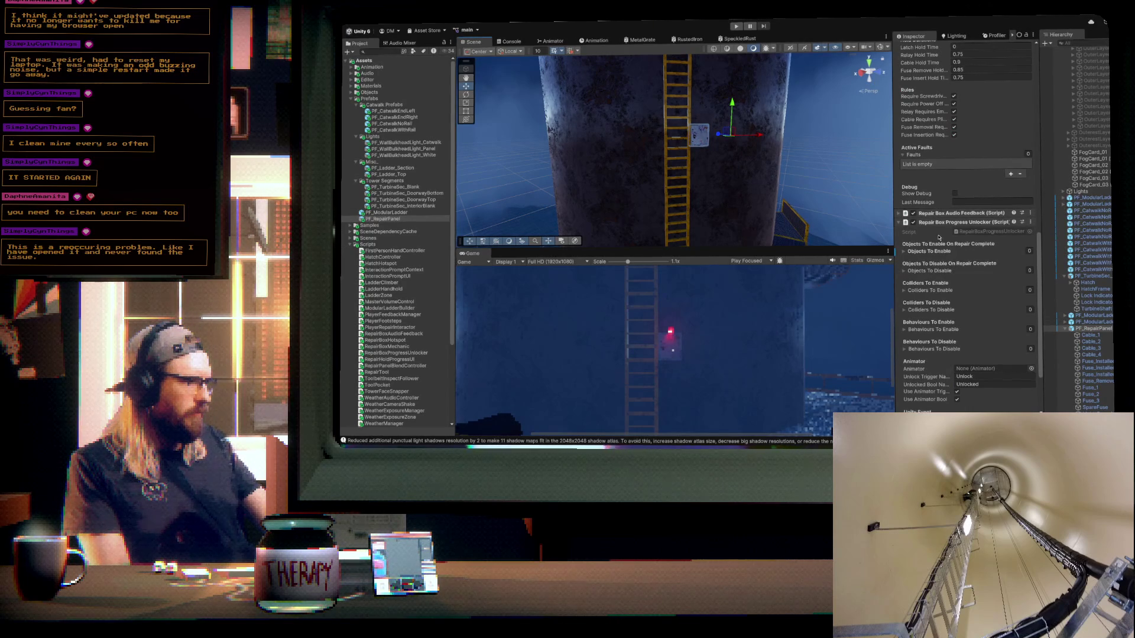
- Make On Repair Complete call HatchController.Unlock on the Hatch
{"action": "scroll", "coordinate": [930, 265], "scroll_direction": "up", "scroll_amount": 5}
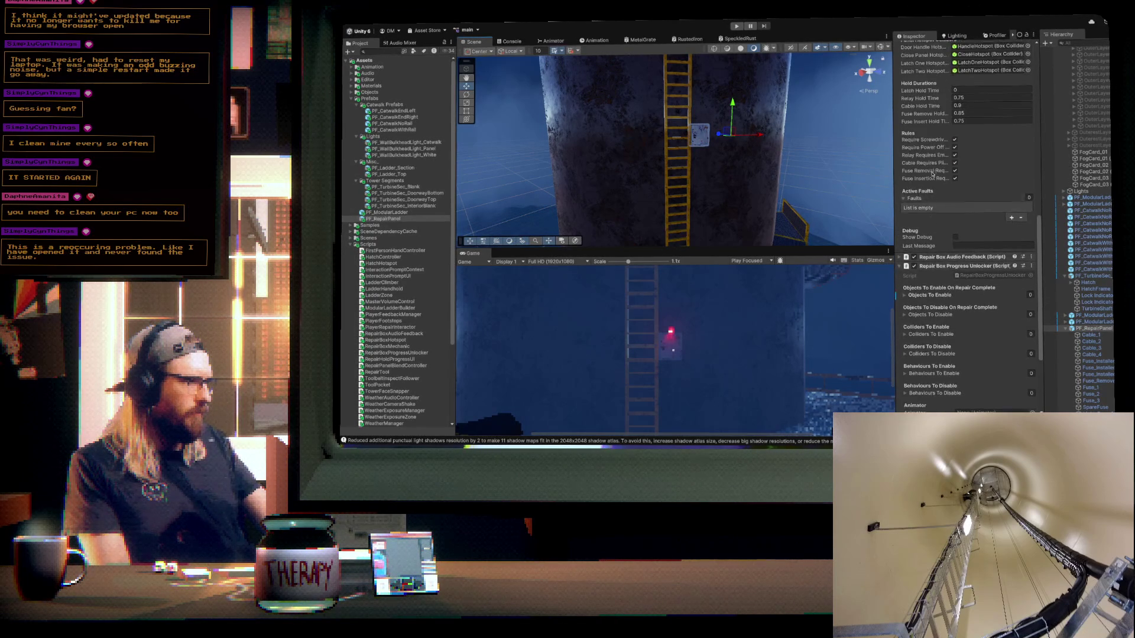
{"action": "scroll", "coordinate": [933, 173], "scroll_direction": "up", "scroll_amount": 8}
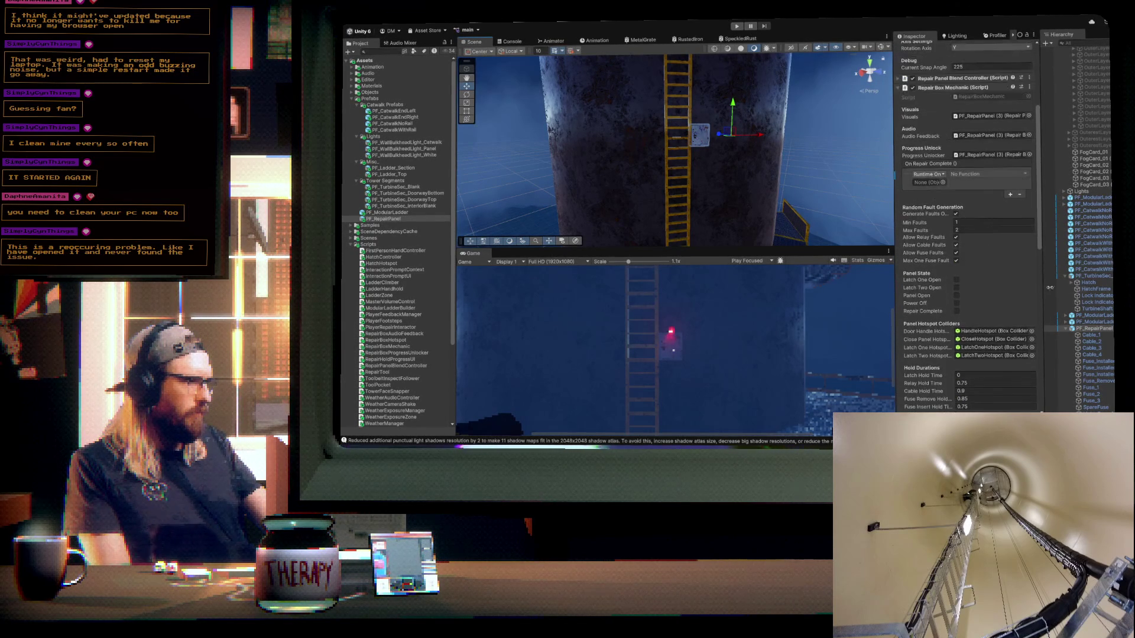
{"action": "mouse_move", "coordinate": [1089, 283]}
{"action": "left_mouse_down"}
{"action": "mouse_move", "coordinate": [957, 189]}
{"action": "mouse_move", "coordinate": [929, 183]}
{"action": "left_mouse_up"}
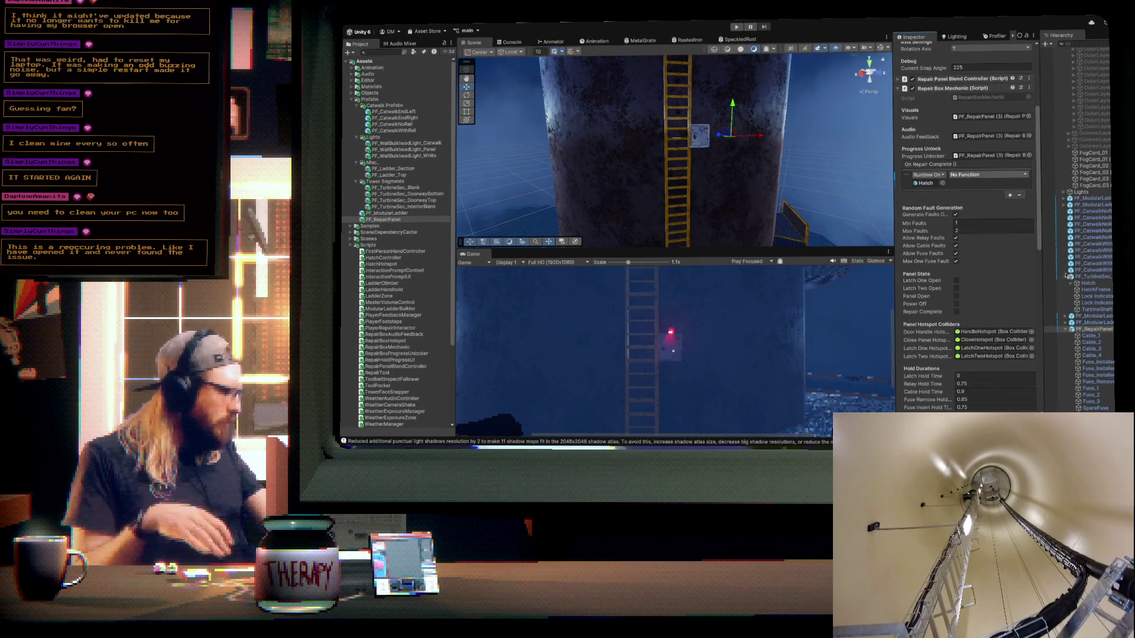
{"action": "left_click", "coordinate": [1109, 351]}
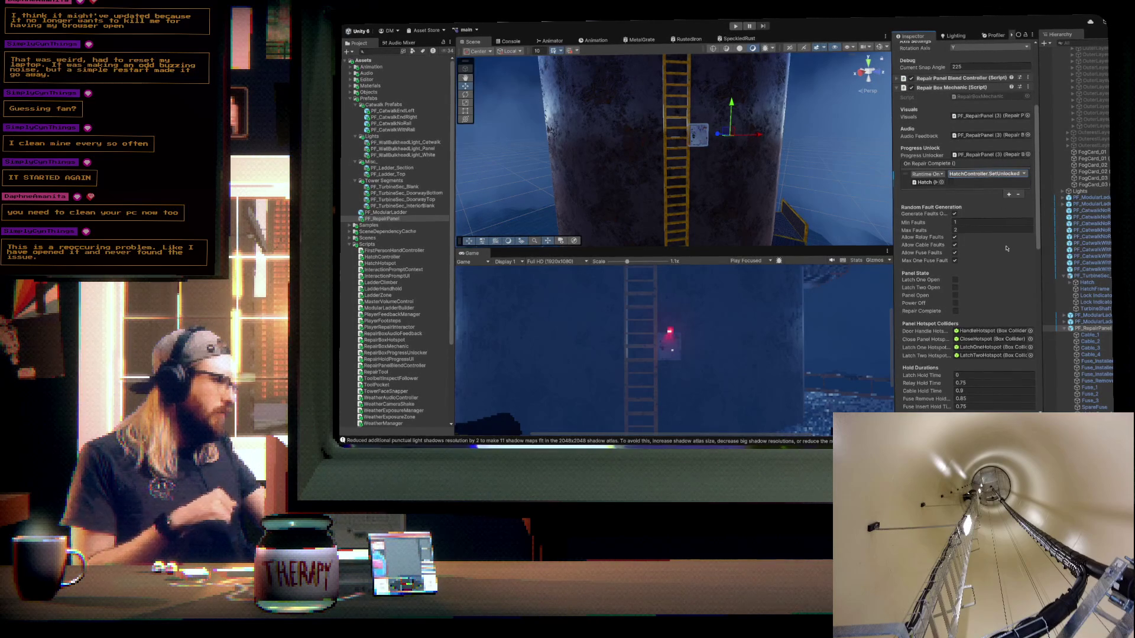
{"action": "left_click", "coordinate": [1083, 391]}
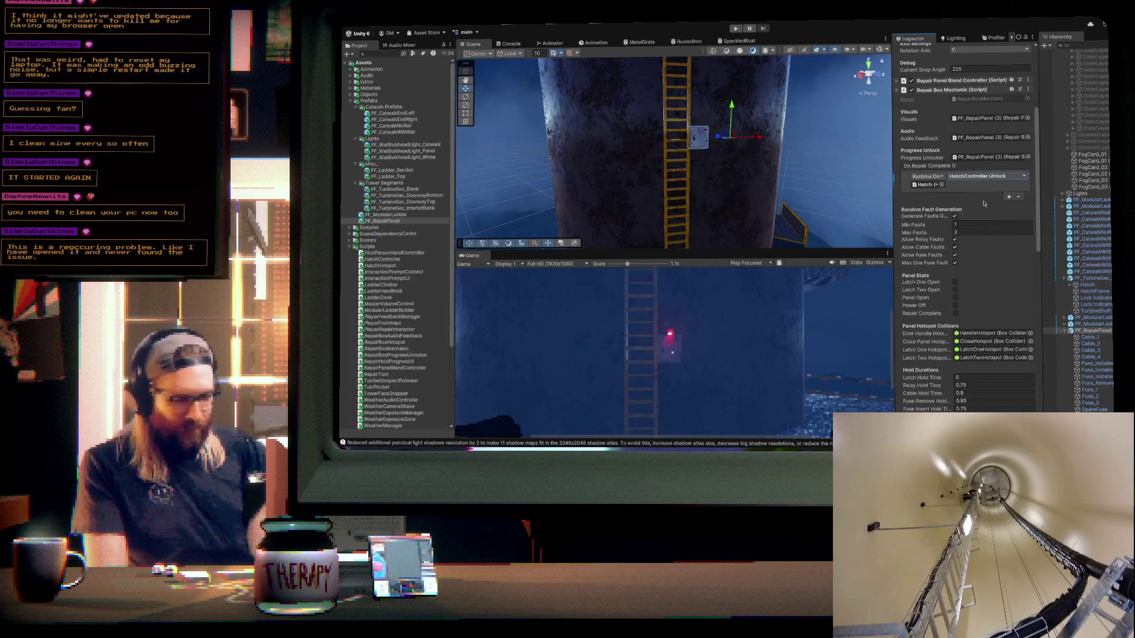
{"action": "mouse_move", "coordinate": [798, 169]}
{"action": "left_mouse_down"}
{"action": "mouse_move", "coordinate": [680, 165]}
{"action": "mouse_move", "coordinate": [688, 170]}
{"action": "mouse_move", "coordinate": [638, 201]}
{"action": "mouse_move", "coordinate": [624, 191]}
{"action": "mouse_move", "coordinate": [648, 184]}
{"action": "left_mouse_up"}
- Select the whole PF_RepairPanel prefab and nudge it slightly along the wall
{"action": "left_click", "coordinate": [612, 177]}
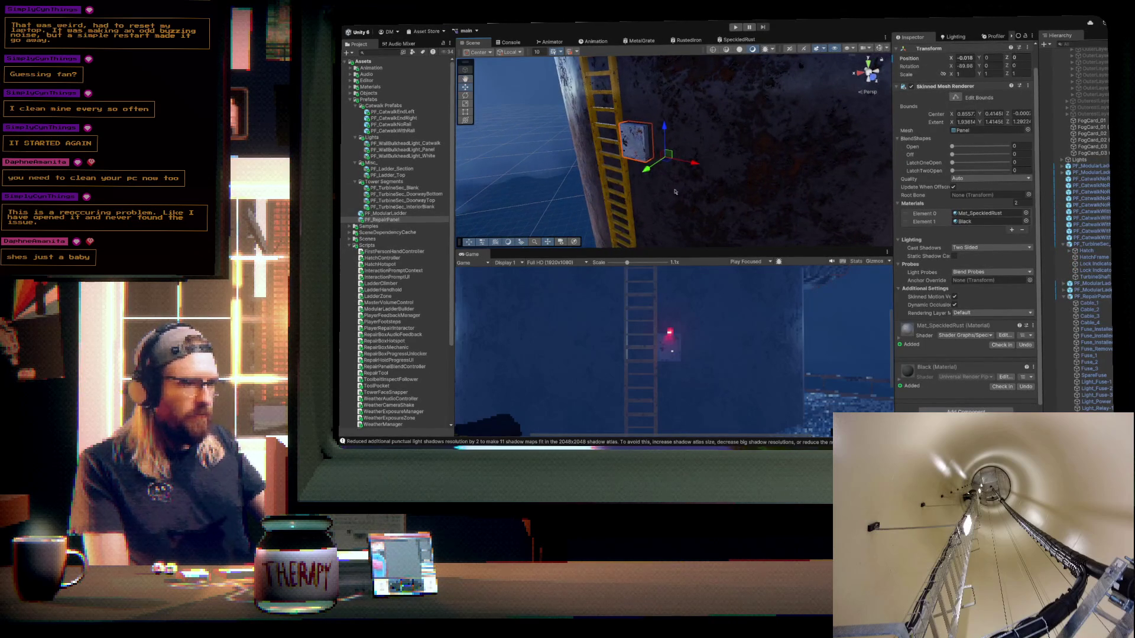
{"action": "left_click", "coordinate": [1090, 296]}
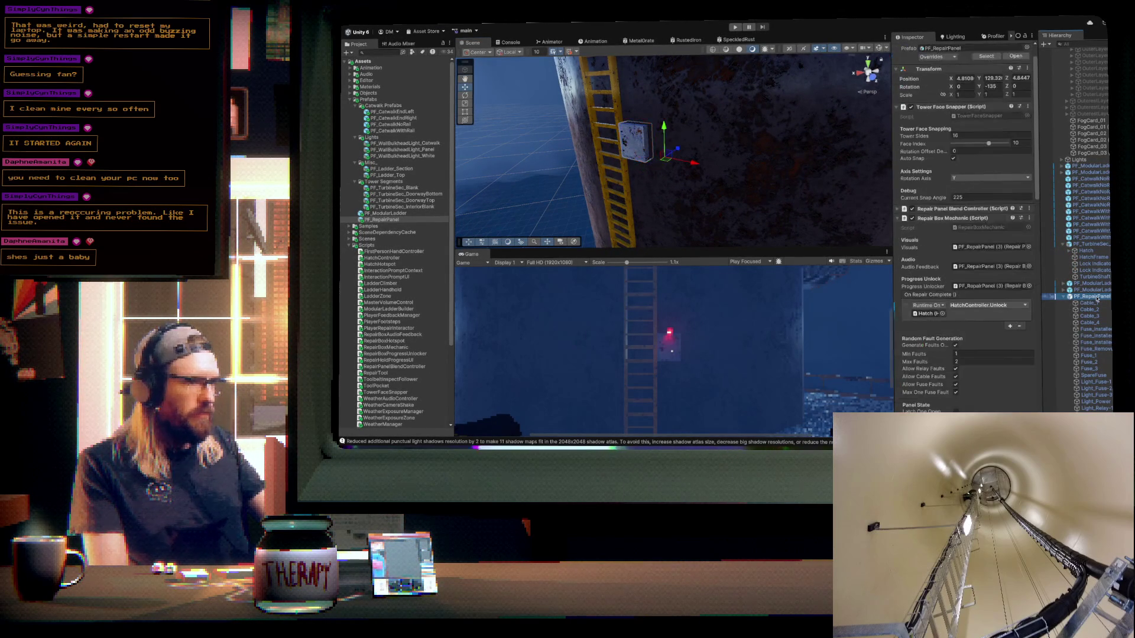
{"action": "mouse_move", "coordinate": [678, 151]}
{"action": "left_mouse_down"}
{"action": "mouse_move", "coordinate": [646, 157]}
{"action": "mouse_move", "coordinate": [652, 167]}
{"action": "left_mouse_up"}
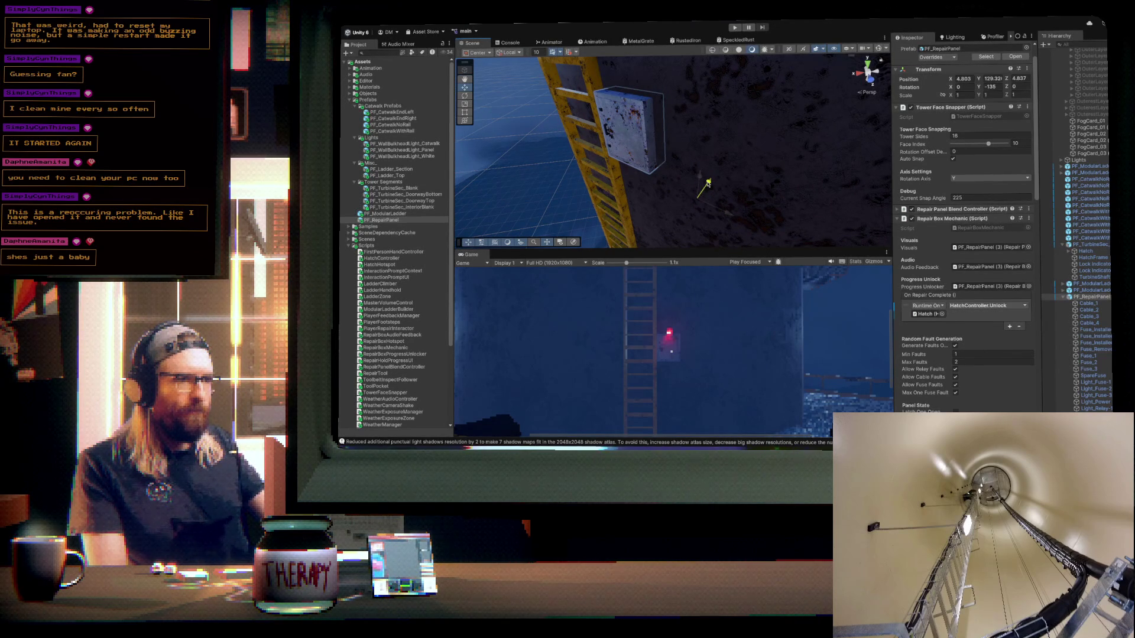
- Drop a red PF_WallBulkheadLight_Panel light onto the wall just above the repair panel
{"action": "mouse_move", "coordinate": [708, 182]}
{"action": "left_mouse_down"}
{"action": "mouse_move", "coordinate": [753, 144]}
{"action": "mouse_move", "coordinate": [728, 206]}
{"action": "mouse_move", "coordinate": [714, 152]}
{"action": "left_mouse_up"}
{"action": "scroll", "coordinate": [713, 151], "scroll_direction": "up", "scroll_amount": 5}
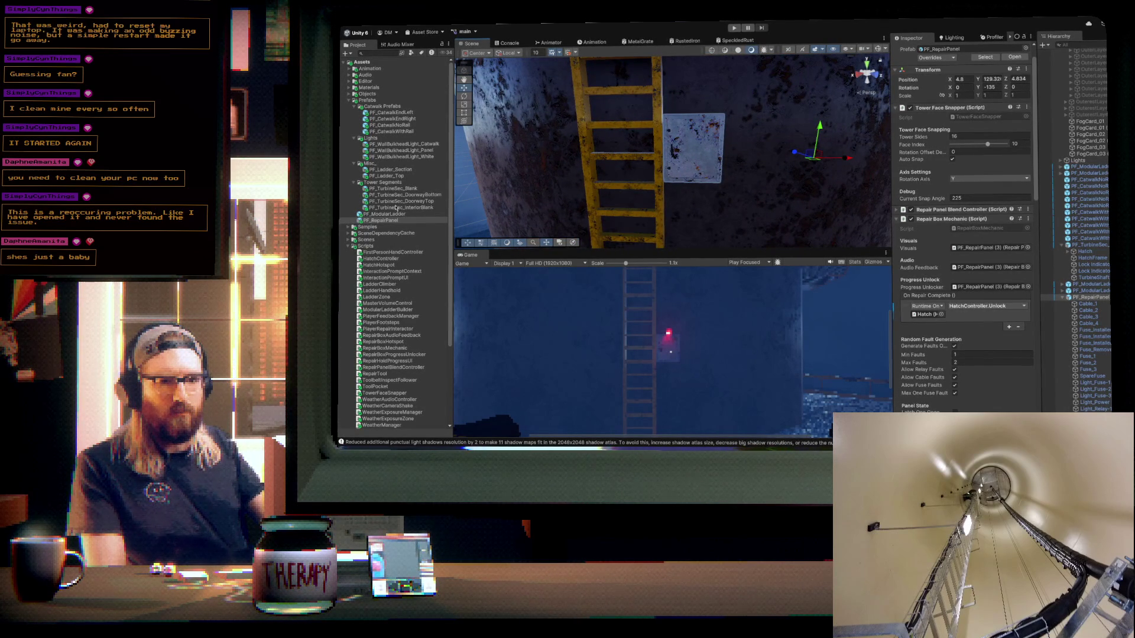
{"action": "left_click_drag", "start_coordinate": [405, 153], "coordinate": [695, 119]}
- Frame the new red bulkhead light and nudge it slightly along the wall
{"action": "key", "text": "f"}
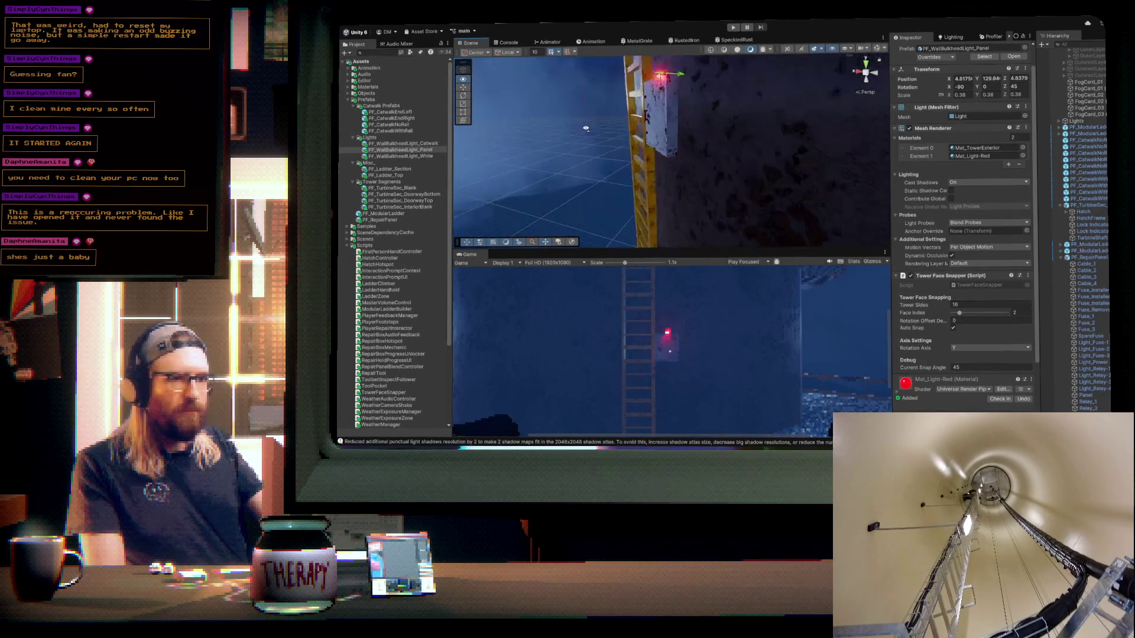
{"action": "scroll", "coordinate": [689, 168], "scroll_direction": "up", "scroll_amount": 3}
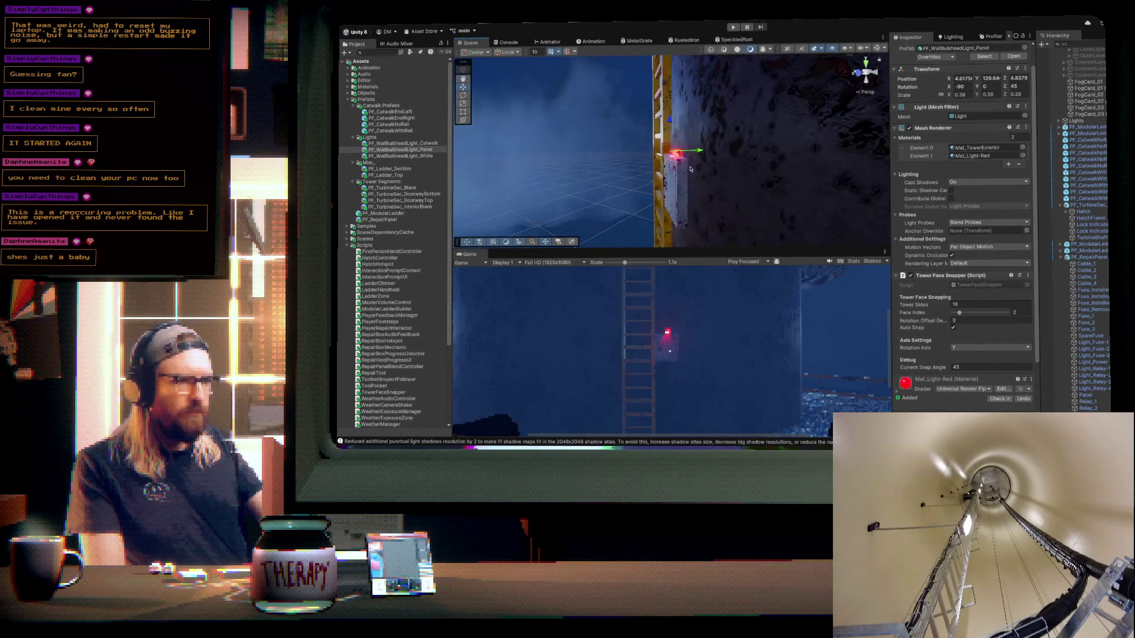
{"action": "scroll", "coordinate": [698, 158], "scroll_direction": "up", "scroll_amount": 2}
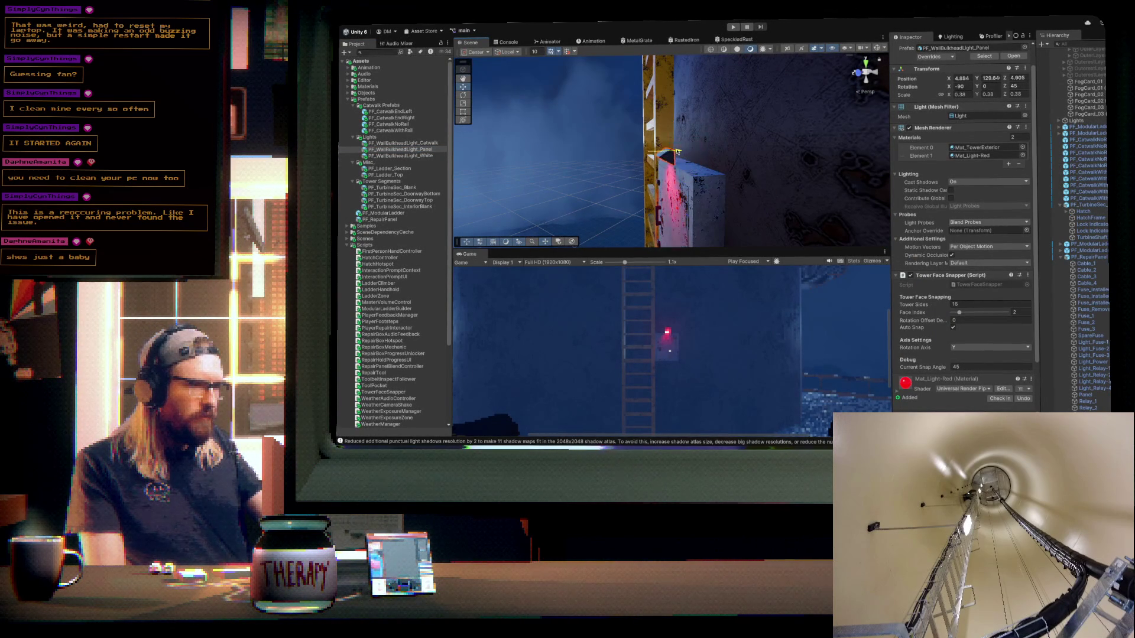
{"action": "left_click_drag", "start_coordinate": [679, 152], "coordinate": [676, 151]}
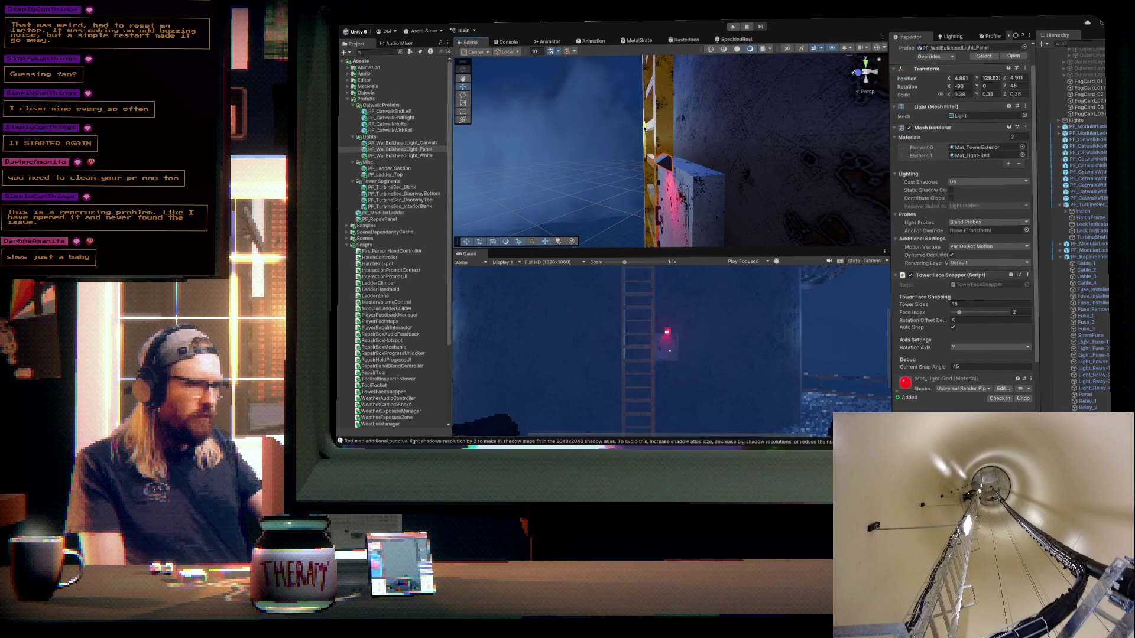
{"action": "mouse_move", "coordinate": [677, 151]}
{"action": "left_mouse_down"}
{"action": "mouse_move", "coordinate": [690, 175]}
{"action": "mouse_move", "coordinate": [639, 171]}
{"action": "mouse_move", "coordinate": [755, 205]}
{"action": "mouse_move", "coordinate": [650, 260]}
{"action": "left_mouse_up"}
- Pull back to show the catwalk, ladder and panel, and select the red-lit repair panel
{"action": "key", "text": "f"}
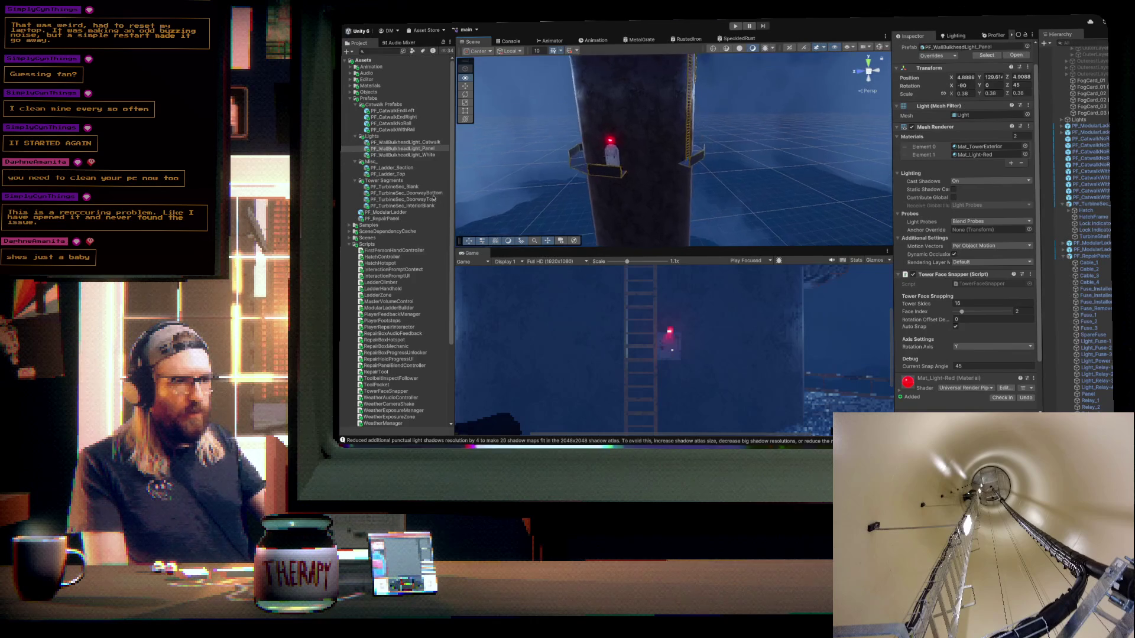
{"action": "scroll", "coordinate": [650, 154], "scroll_direction": "up", "scroll_amount": 5}
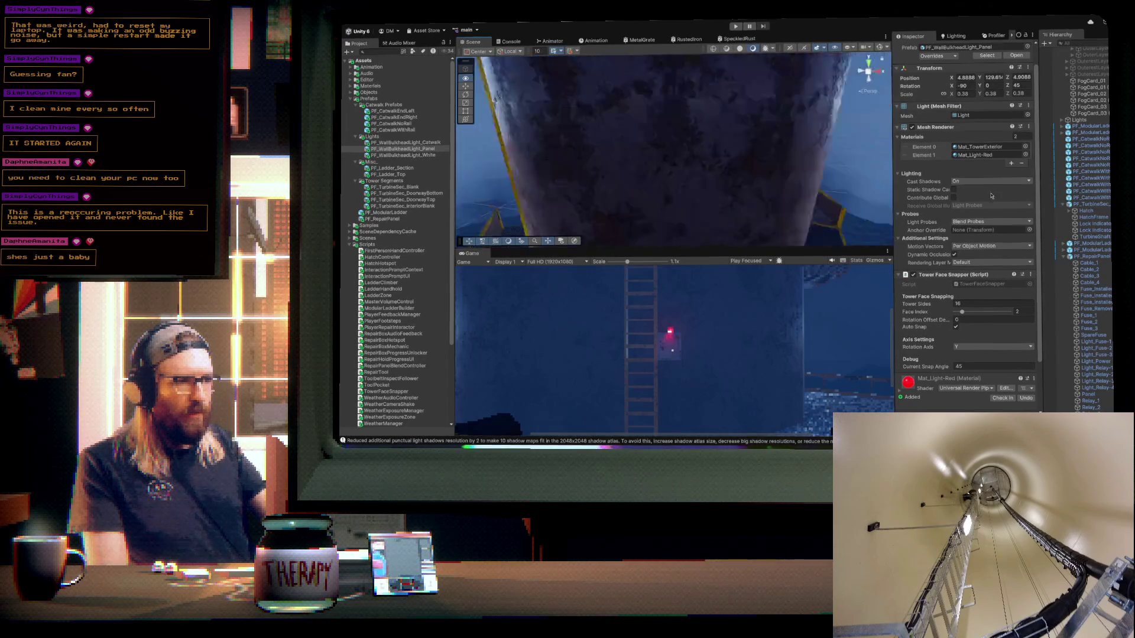
{"action": "key", "text": "f"}
{"action": "mouse_move", "coordinate": [465, 215]}
{"action": "left_mouse_down"}
{"action": "mouse_move", "coordinate": [782, 160]}
{"action": "mouse_move", "coordinate": [667, 167]}
{"action": "left_mouse_up"}
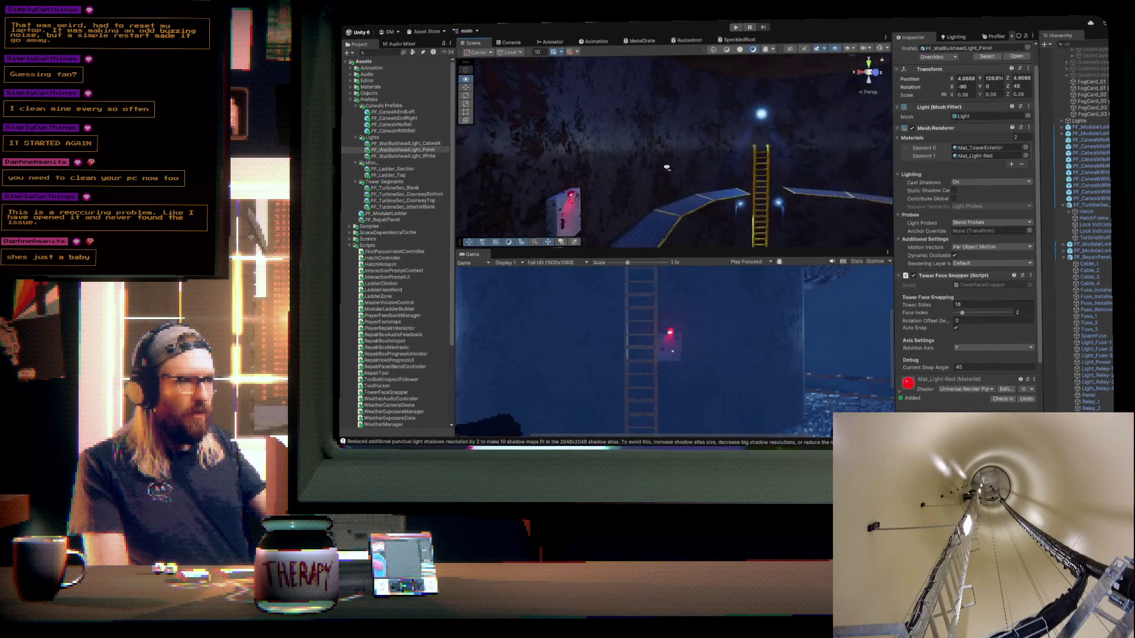
{"action": "left_click", "coordinate": [581, 195]}
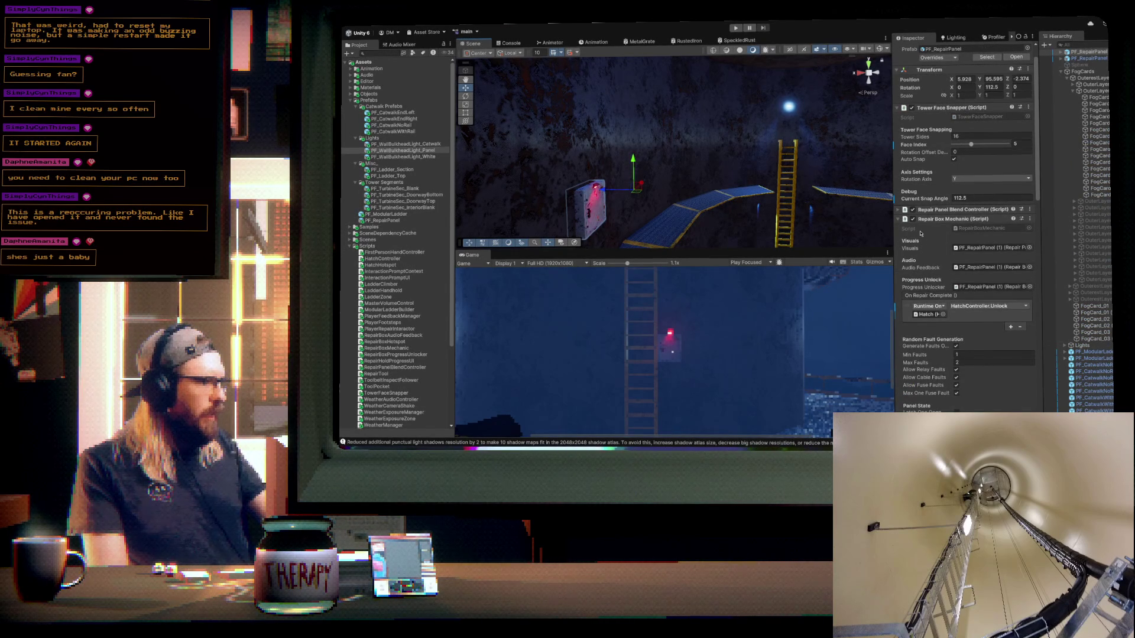
- Drop a doorway-top tower segment above the tower at Y 120, then select the lower doorway segment
{"action": "mouse_move", "coordinate": [827, 178]}
{"action": "left_mouse_down"}
{"action": "mouse_move", "coordinate": [783, 170]}
{"action": "mouse_move", "coordinate": [856, 71]}
{"action": "left_mouse_up"}
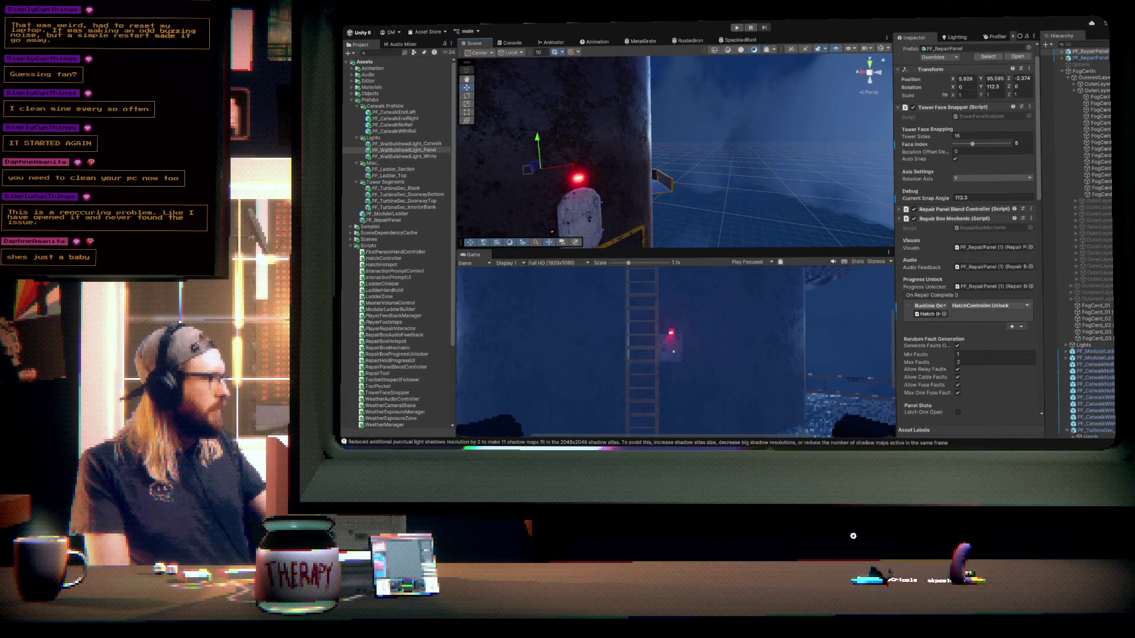
{"action": "mouse_move", "coordinate": [701, 143]}
{"action": "left_mouse_down"}
{"action": "mouse_move", "coordinate": [646, 141]}
{"action": "mouse_move", "coordinate": [737, 132]}
{"action": "mouse_move", "coordinate": [786, 149]}
{"action": "mouse_move", "coordinate": [873, 278]}
{"action": "mouse_move", "coordinate": [868, 150]}
{"action": "mouse_move", "coordinate": [709, 172]}
{"action": "mouse_move", "coordinate": [712, 197]}
{"action": "mouse_move", "coordinate": [727, 177]}
{"action": "mouse_move", "coordinate": [706, 172]}
{"action": "mouse_move", "coordinate": [727, 229]}
{"action": "mouse_move", "coordinate": [498, 220]}
{"action": "mouse_move", "coordinate": [506, 246]}
{"action": "left_mouse_up"}
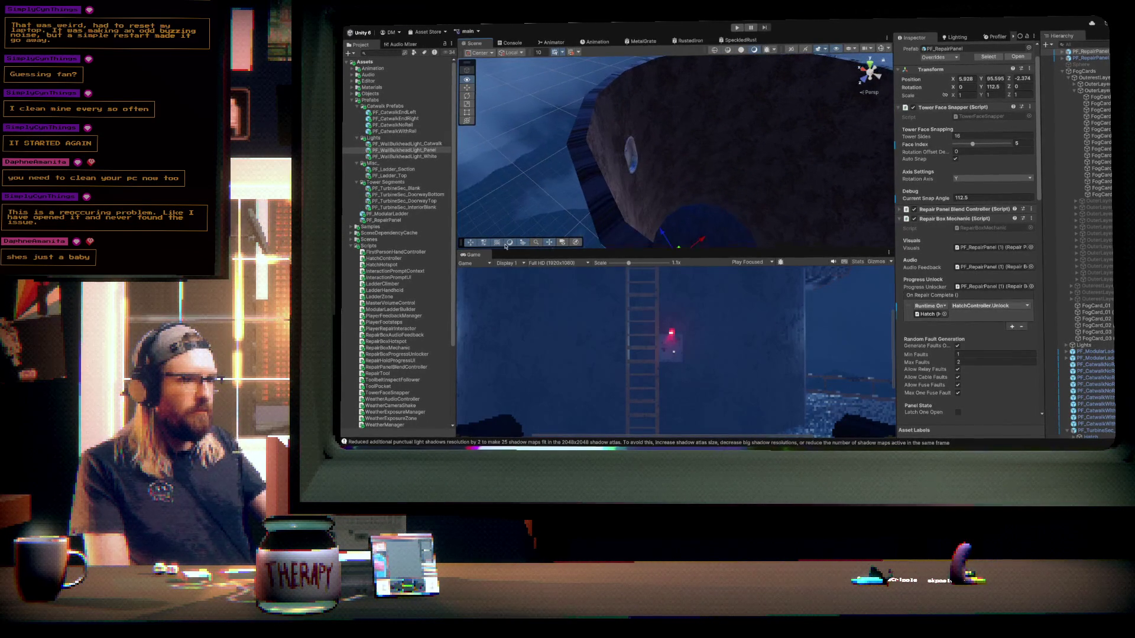
{"action": "mouse_move", "coordinate": [642, 175]}
{"action": "left_mouse_down"}
{"action": "mouse_move", "coordinate": [807, 163]}
{"action": "mouse_move", "coordinate": [517, 146]}
{"action": "left_mouse_up"}
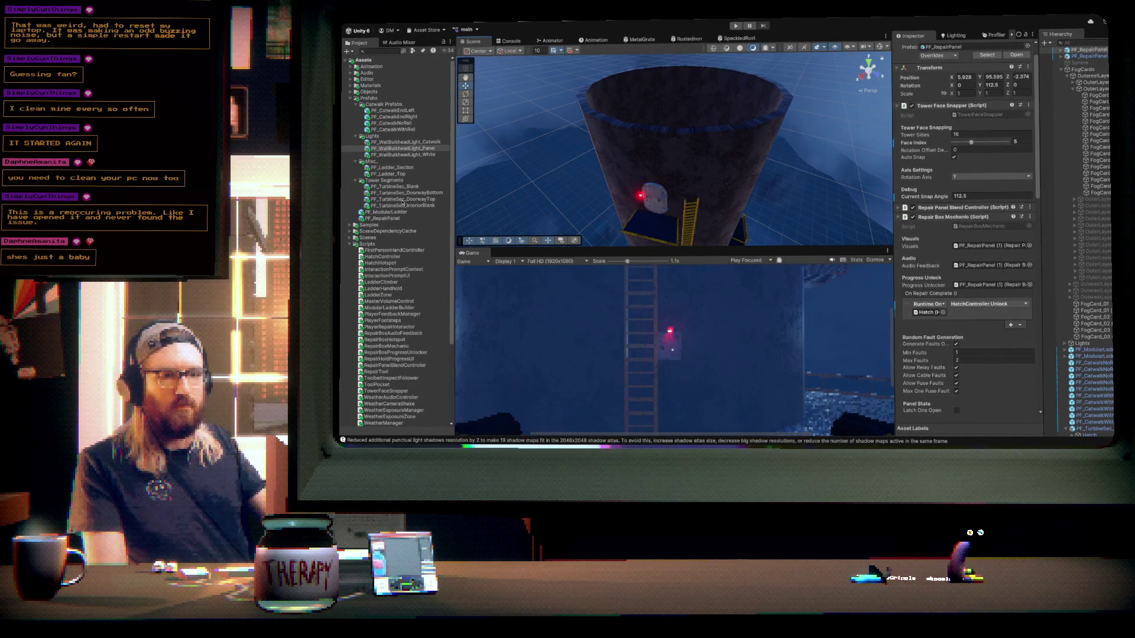
{"action": "mouse_move", "coordinate": [393, 193]}
{"action": "left_mouse_down"}
{"action": "mouse_move", "coordinate": [608, 119]}
{"action": "mouse_move", "coordinate": [711, 109]}
{"action": "mouse_move", "coordinate": [742, 119]}
{"action": "mouse_move", "coordinate": [761, 65]}
{"action": "mouse_move", "coordinate": [819, 112]}
{"action": "left_mouse_up"}
{"action": "left_click", "coordinate": [656, 206]}
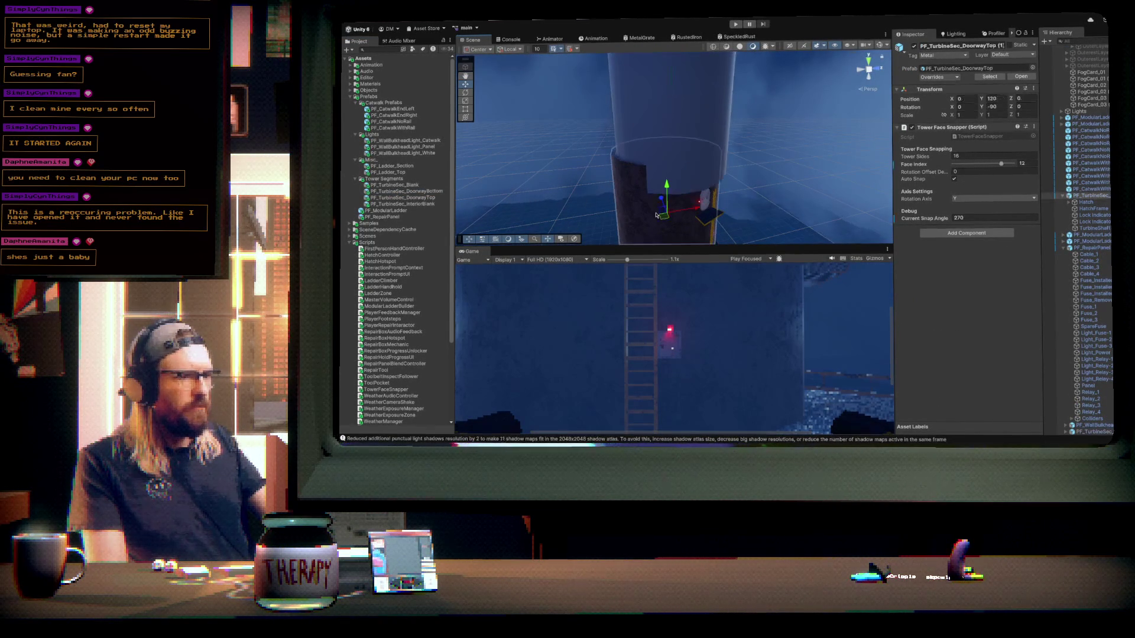
- Position the upper doorway segment at Y 140 and X 0, checking its alignment
{"action": "left_click", "coordinate": [694, 117]}
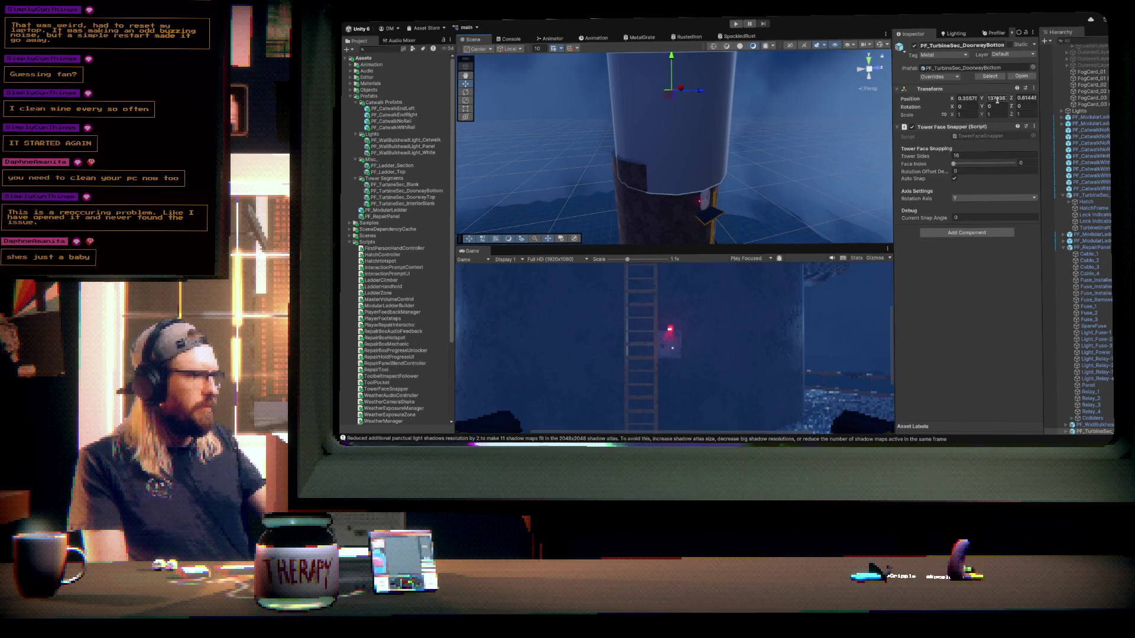
{"action": "type", "text": "14"}
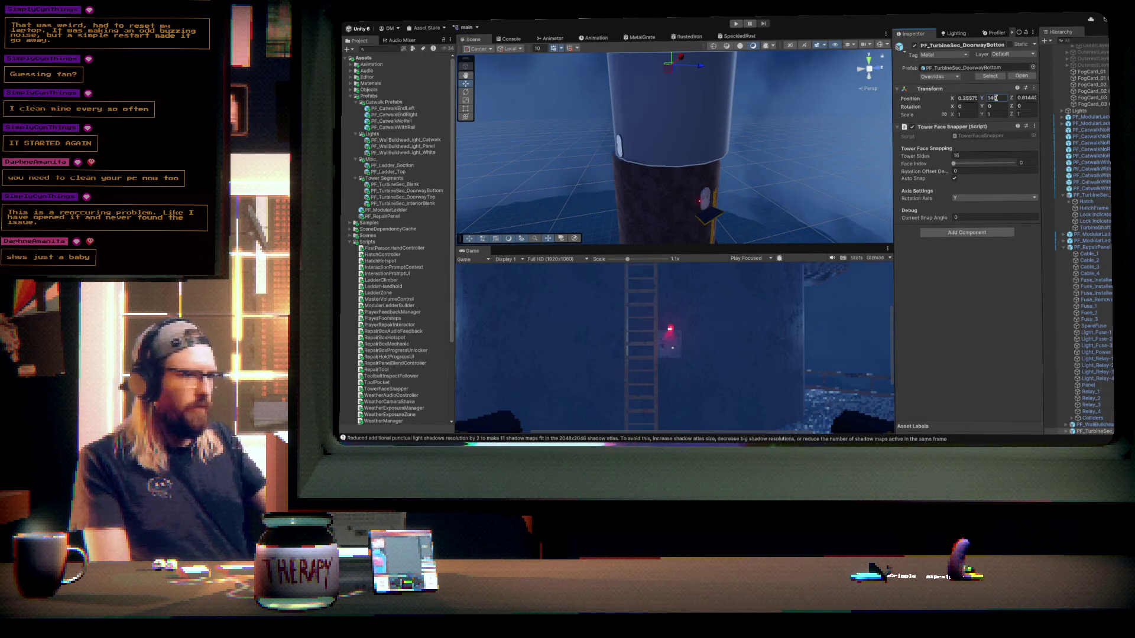
{"action": "type", "text": "0"}
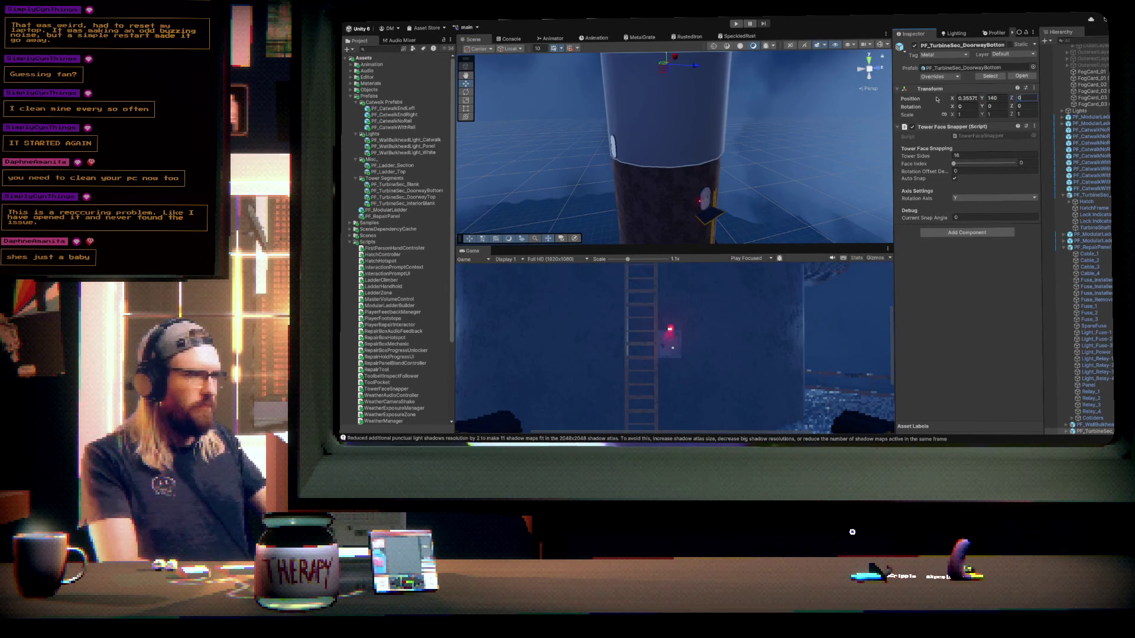
{"action": "left_click", "coordinate": [970, 98]}
{"action": "type", "text": "0"}
{"action": "mouse_move", "coordinate": [680, 147]}
{"action": "left_mouse_down"}
{"action": "mouse_move", "coordinate": [713, 170]}
{"action": "mouse_move", "coordinate": [578, 121]}
{"action": "mouse_move", "coordinate": [725, 127]}
{"action": "mouse_move", "coordinate": [493, 130]}
{"action": "left_mouse_up"}
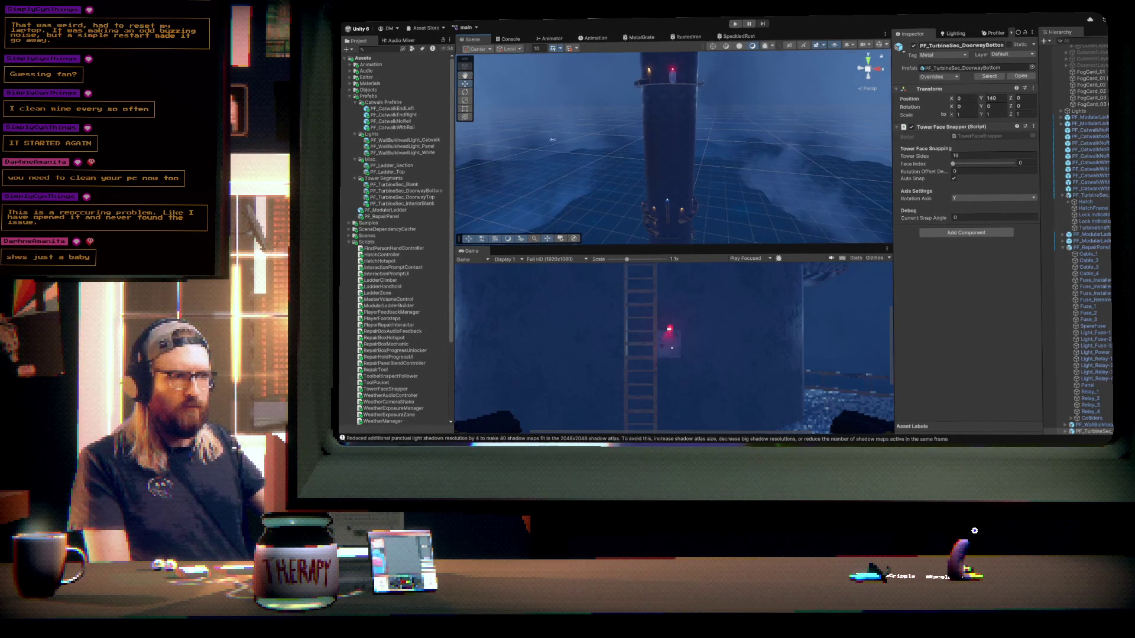
- Frame the lower doorway segment and move in close to its magenta panel
{"action": "left_click", "coordinate": [682, 79]}
{"action": "key", "text": "f"}
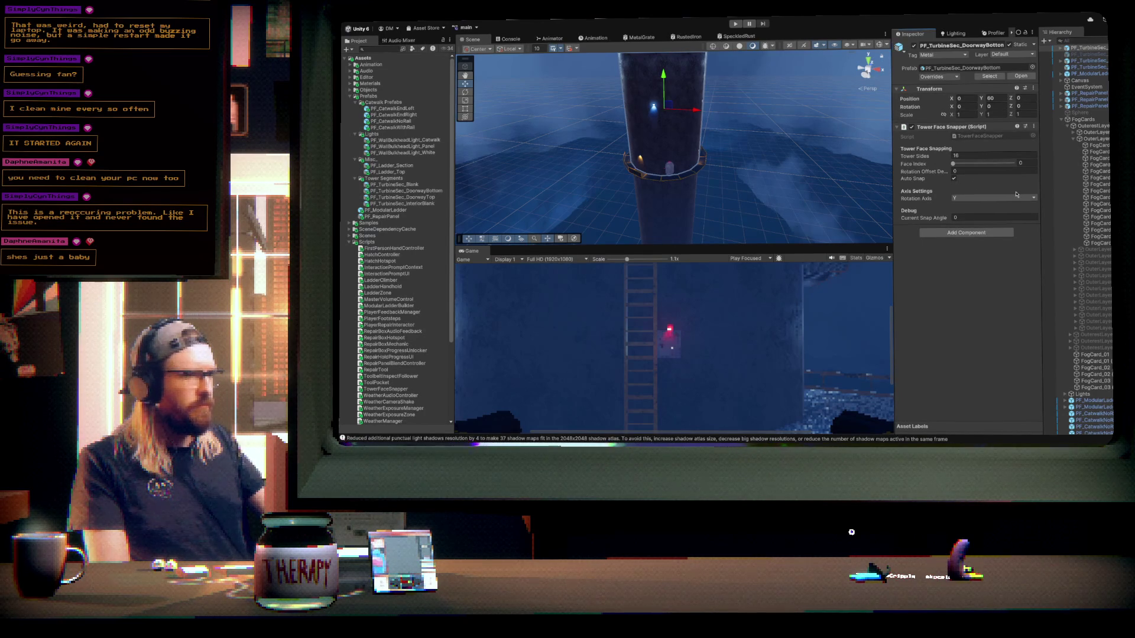
{"action": "mouse_move", "coordinate": [744, 184]}
{"action": "left_mouse_down"}
{"action": "mouse_move", "coordinate": [736, 137]}
{"action": "mouse_move", "coordinate": [755, 157]}
{"action": "mouse_move", "coordinate": [1038, 147]}
{"action": "mouse_move", "coordinate": [479, 138]}
{"action": "mouse_move", "coordinate": [717, 131]}
{"action": "mouse_move", "coordinate": [760, 152]}
{"action": "mouse_move", "coordinate": [764, 166]}
{"action": "mouse_move", "coordinate": [661, 148]}
{"action": "mouse_move", "coordinate": [677, 141]}
{"action": "left_mouse_up"}
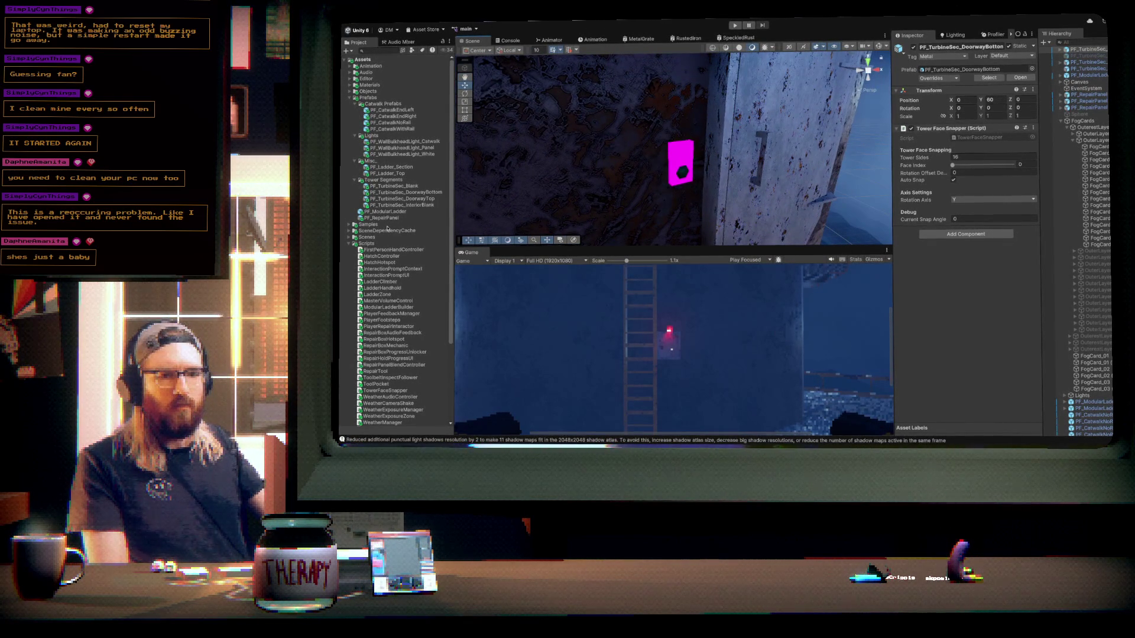
- Give the magenta panel Mat_Black and its indicator light Mat_Light-Red
{"action": "scroll", "coordinate": [388, 234], "scroll_direction": "down", "scroll_amount": 1}
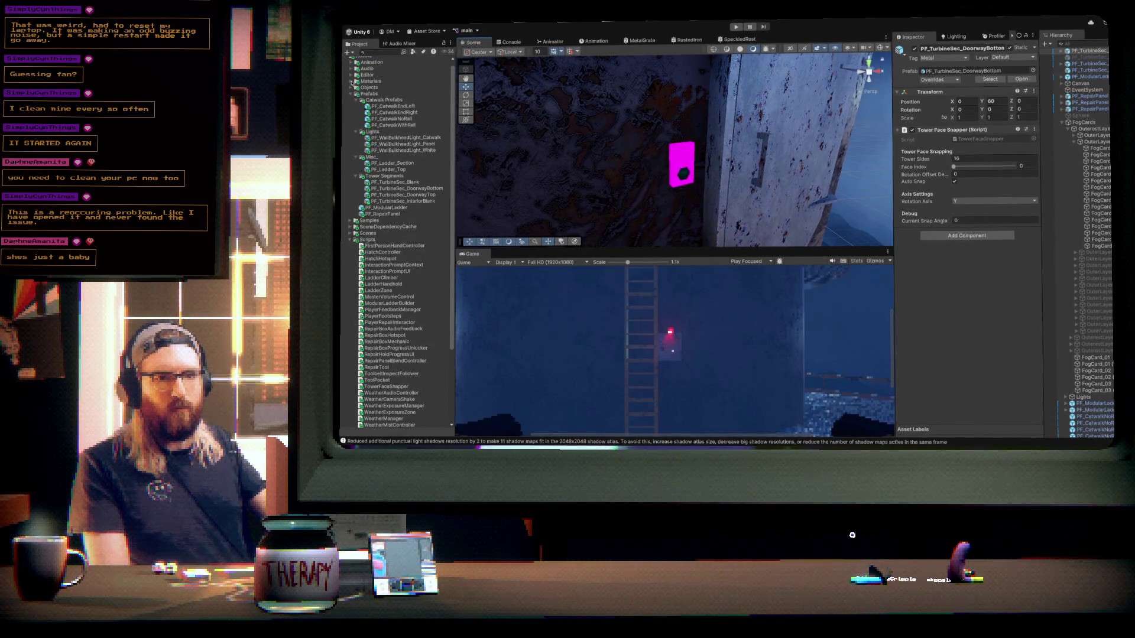
{"action": "left_click", "coordinate": [352, 81]}
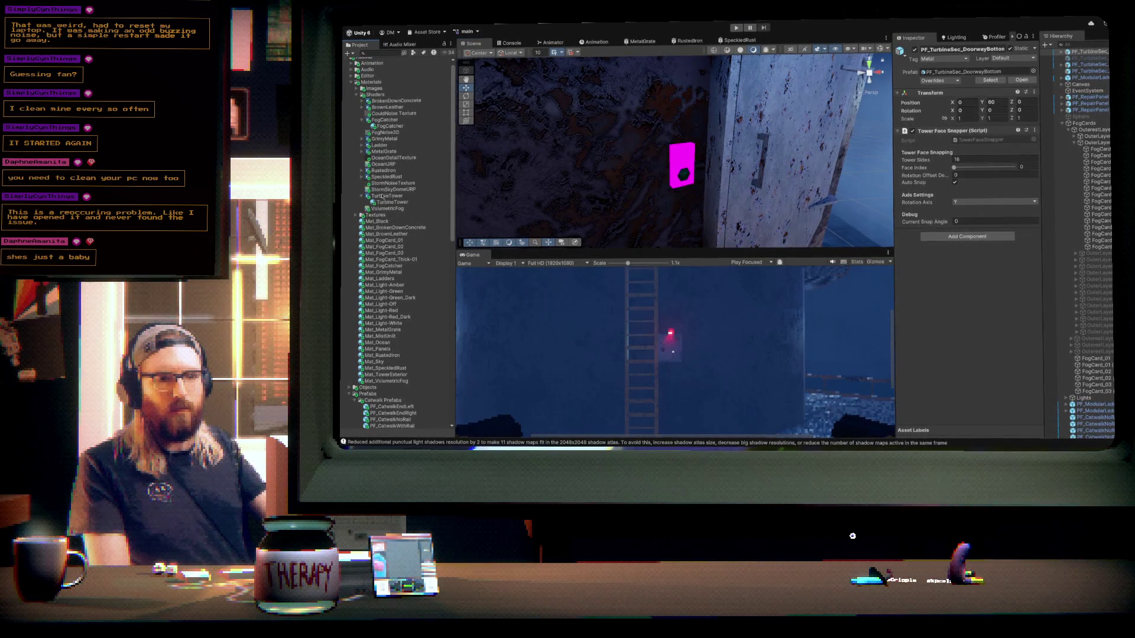
{"action": "left_click_drag", "start_coordinate": [380, 225], "coordinate": [677, 173]}
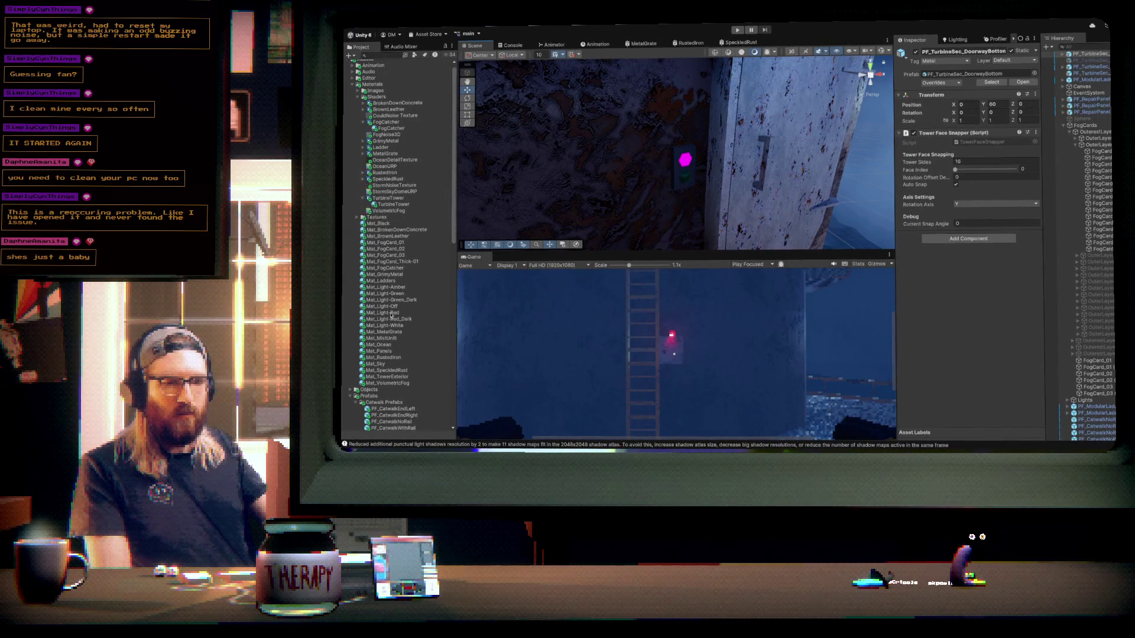
{"action": "mouse_move", "coordinate": [391, 315]}
{"action": "left_mouse_down"}
{"action": "mouse_move", "coordinate": [690, 163]}
{"action": "mouse_move", "coordinate": [883, 161]}
{"action": "left_mouse_up"}
{"action": "mouse_move", "coordinate": [373, 225]}
{"action": "left_mouse_down"}
{"action": "mouse_move", "coordinate": [667, 212]}
{"action": "mouse_move", "coordinate": [682, 197]}
{"action": "left_mouse_up"}
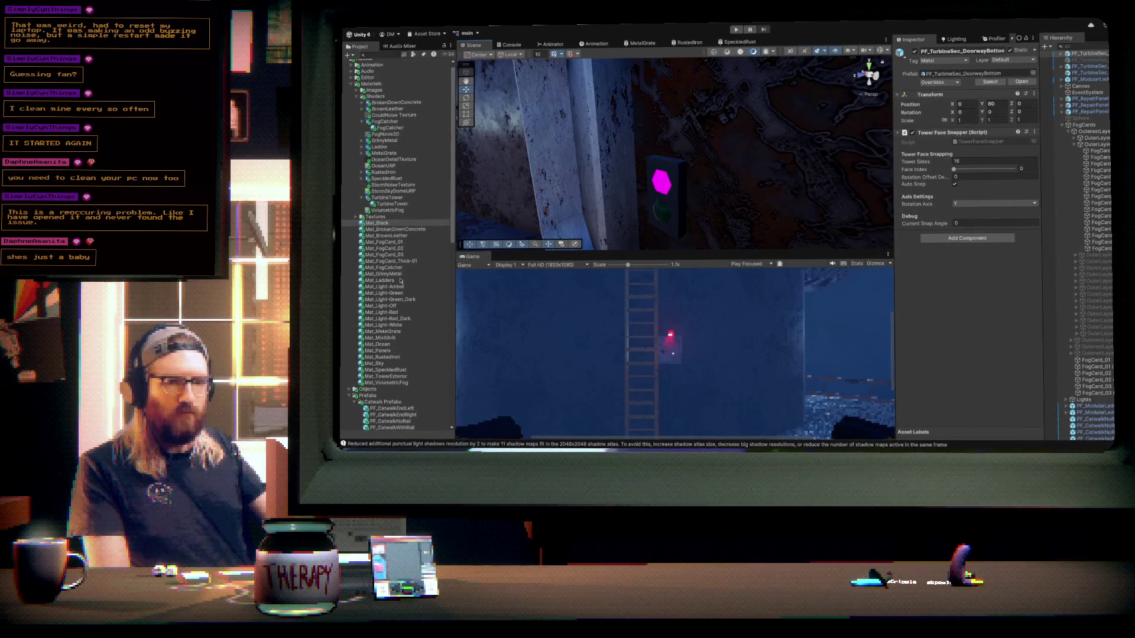
{"action": "mouse_move", "coordinate": [388, 315]}
{"action": "left_mouse_down"}
{"action": "mouse_move", "coordinate": [661, 186]}
{"action": "mouse_move", "coordinate": [662, 161]}
{"action": "mouse_move", "coordinate": [642, 153]}
{"action": "mouse_move", "coordinate": [630, 118]}
{"action": "mouse_move", "coordinate": [642, 195]}
{"action": "mouse_move", "coordinate": [788, 228]}
{"action": "mouse_move", "coordinate": [666, 207]}
{"action": "mouse_move", "coordinate": [509, 155]}
{"action": "mouse_move", "coordinate": [557, 153]}
{"action": "left_mouse_up"}
{"action": "mouse_move", "coordinate": [741, 153]}
{"action": "left_mouse_down"}
{"action": "mouse_move", "coordinate": [712, 154]}
{"action": "mouse_move", "coordinate": [748, 155]}
{"action": "left_mouse_up"}
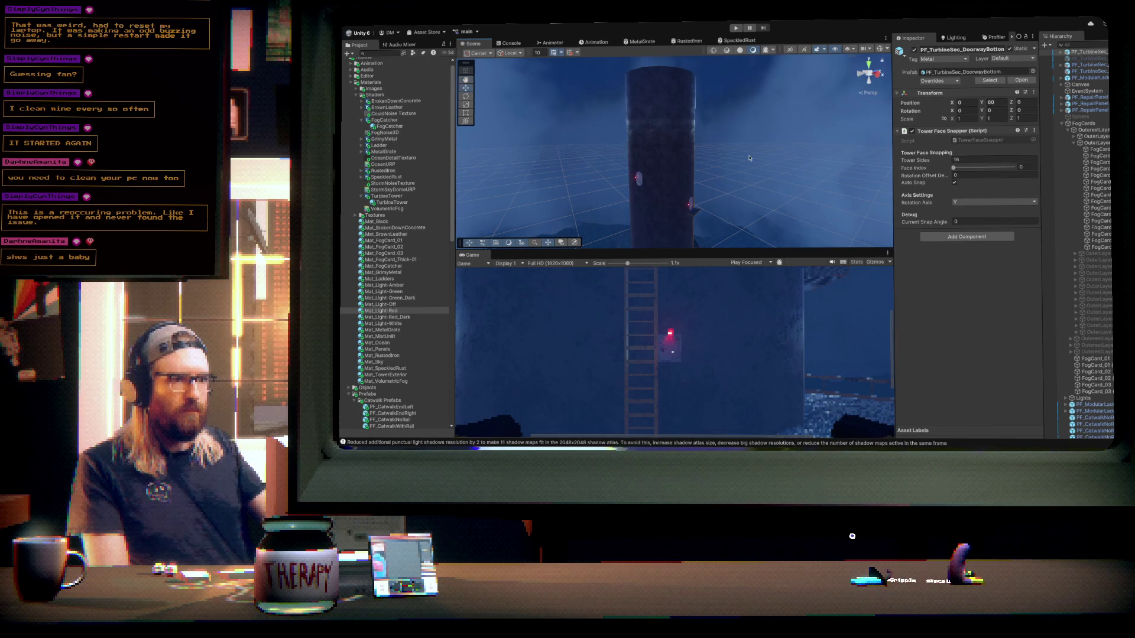
{"action": "left_click", "coordinate": [672, 166]}
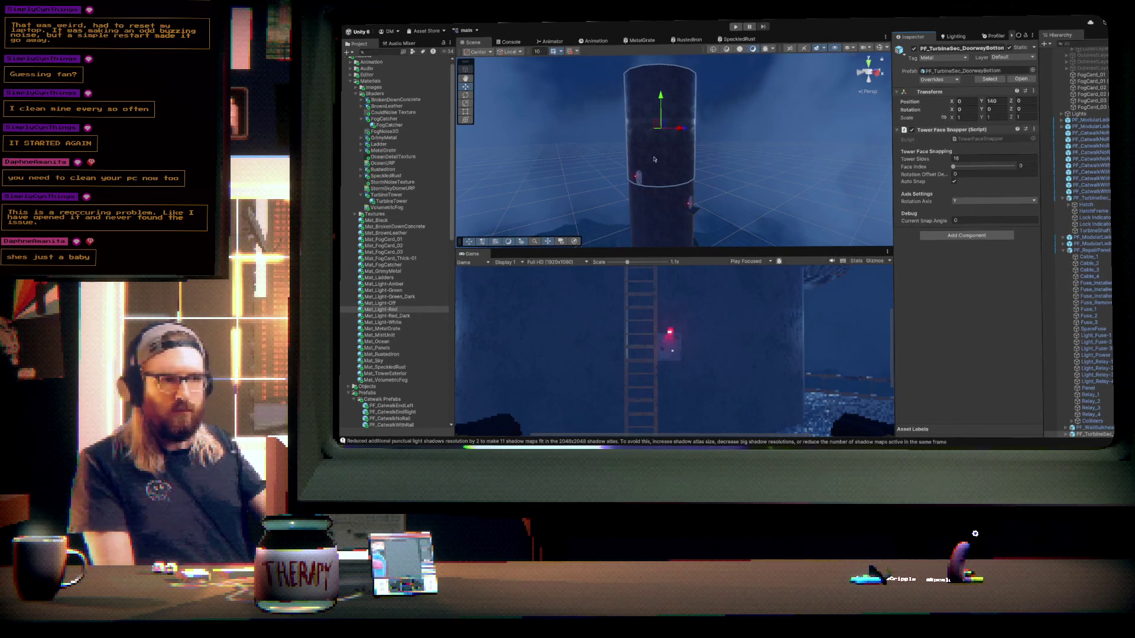
- Delete the upper PF_TurbineSec_DoorwayBottom segment
{"action": "left_click", "coordinate": [689, 154]}
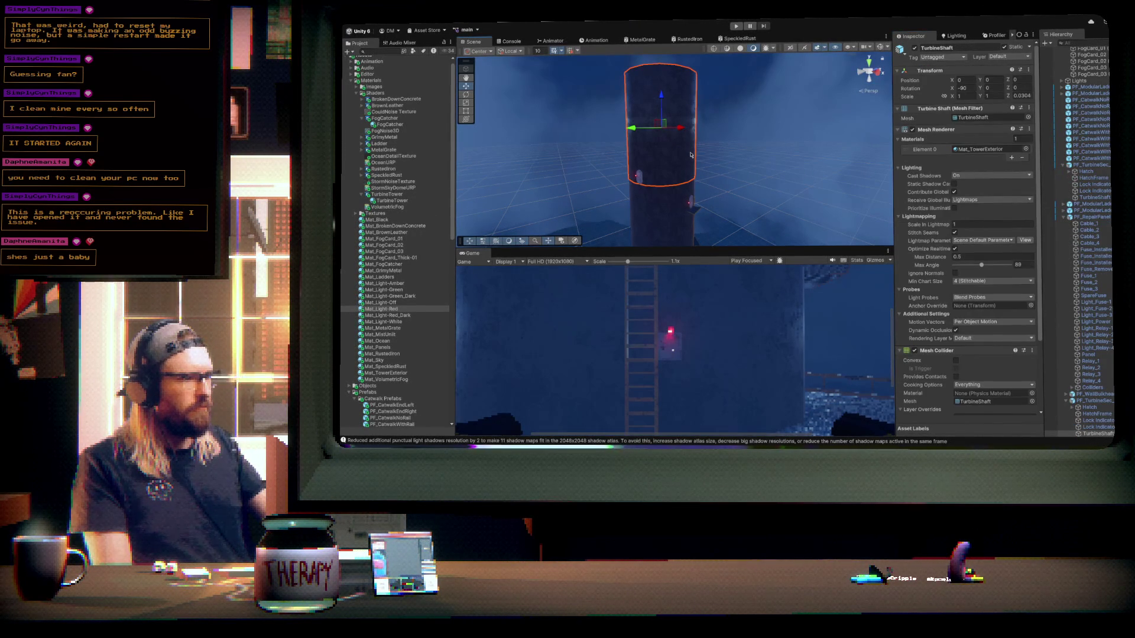
{"action": "left_click", "coordinate": [1093, 401]}
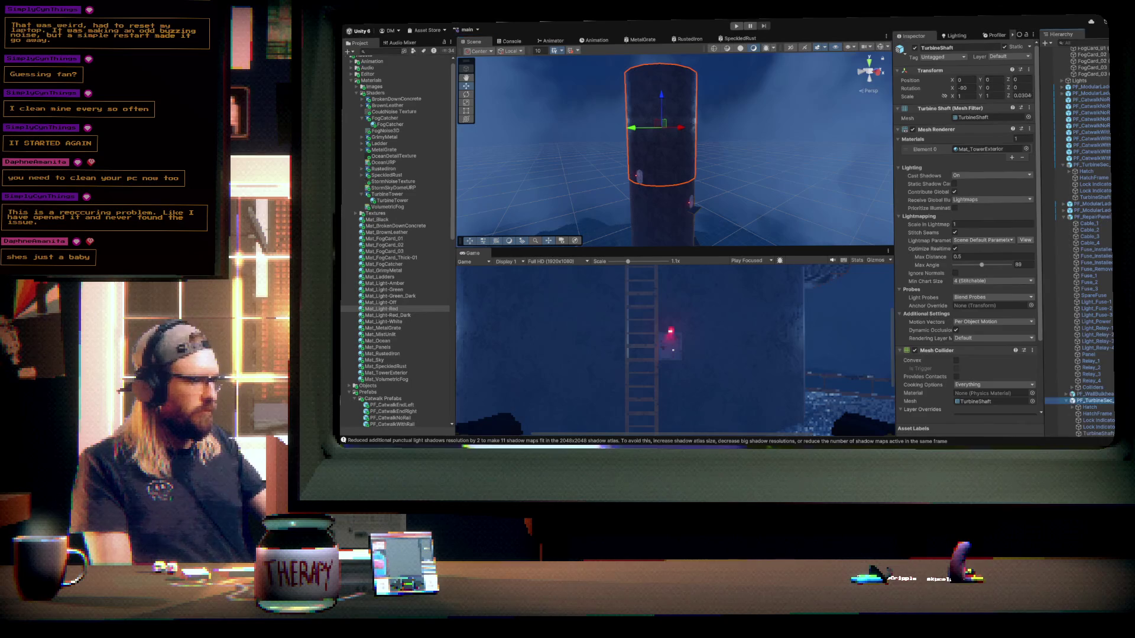
{"action": "key", "text": "Delete"}
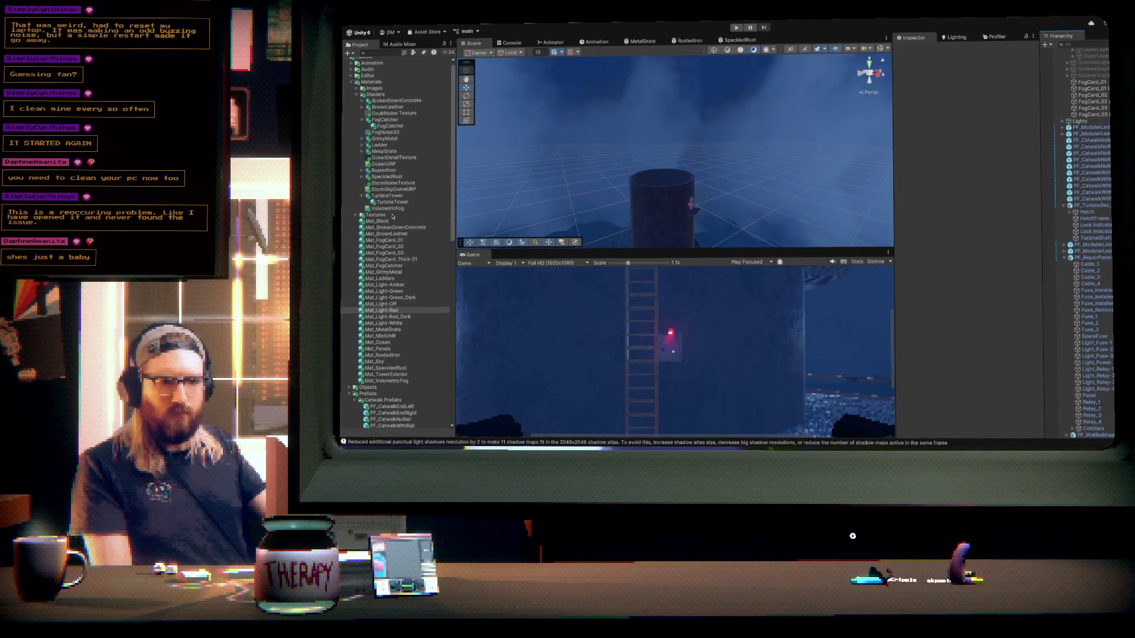
- Place a PF_TurbineSec_DoorwayTop segment at Y 140, snapped to face 6 at 135°
{"action": "scroll", "coordinate": [391, 360], "scroll_direction": "down", "scroll_amount": 3}
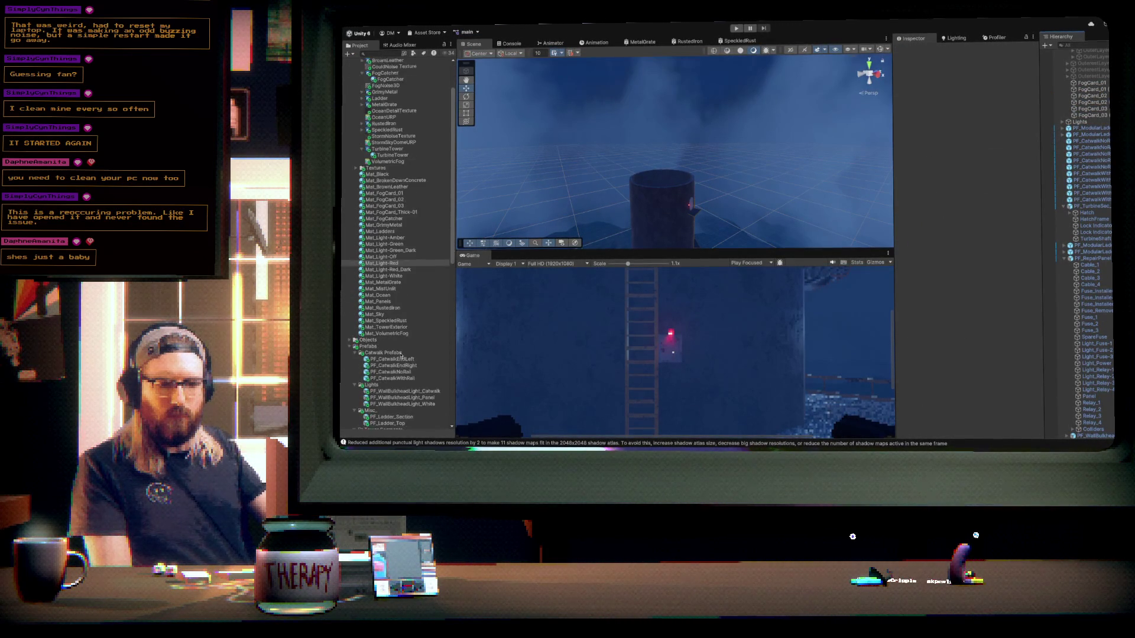
{"action": "scroll", "coordinate": [395, 357], "scroll_direction": "down", "scroll_amount": 2}
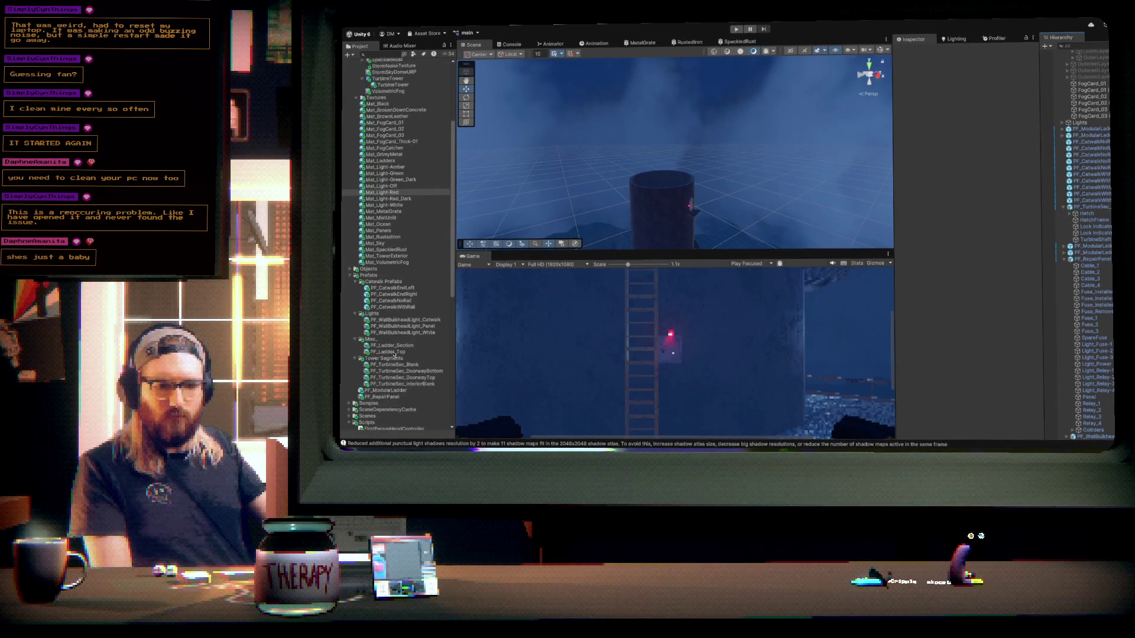
{"action": "mouse_move", "coordinate": [402, 380]}
{"action": "left_mouse_down"}
{"action": "mouse_move", "coordinate": [585, 130]}
{"action": "mouse_move", "coordinate": [640, 187]}
{"action": "left_mouse_up"}
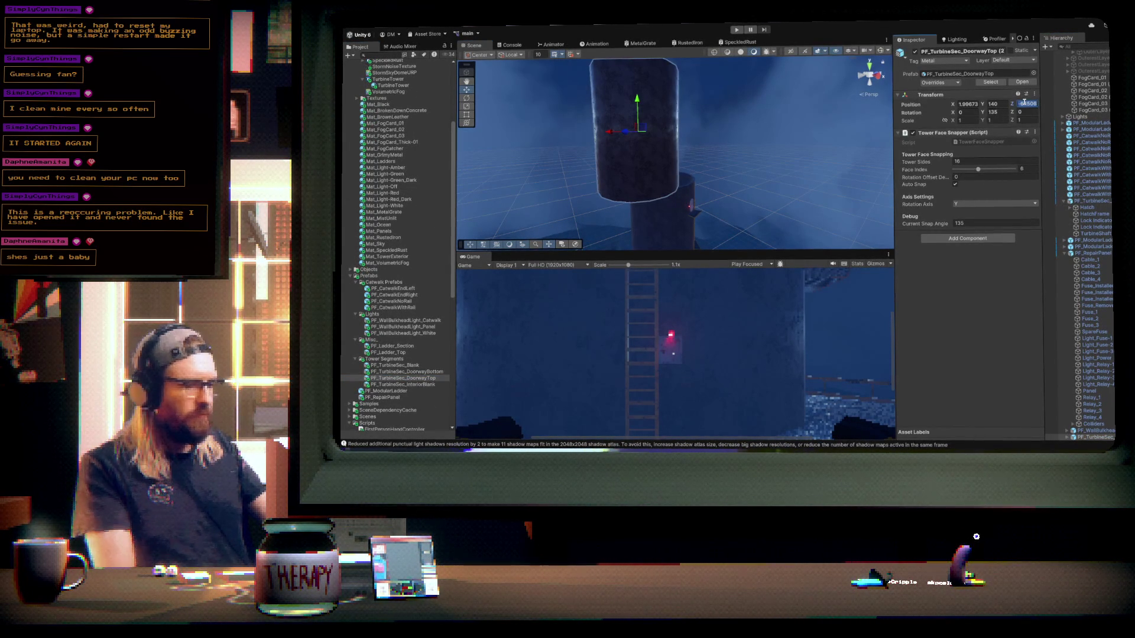
- Set the doorway-top segment's X and Z to 0 and check its fit at Y 140
{"action": "type", "text": "00"}
{"action": "mouse_move", "coordinate": [703, 152]}
{"action": "left_mouse_down"}
{"action": "mouse_move", "coordinate": [813, 201]}
{"action": "mouse_move", "coordinate": [743, 151]}
{"action": "mouse_move", "coordinate": [733, 192]}
{"action": "mouse_move", "coordinate": [787, 104]}
{"action": "mouse_move", "coordinate": [780, 160]}
{"action": "mouse_move", "coordinate": [895, 138]}
{"action": "left_mouse_up"}
{"action": "mouse_move", "coordinate": [707, 171]}
{"action": "left_mouse_down"}
{"action": "mouse_move", "coordinate": [873, 23]}
{"action": "mouse_move", "coordinate": [717, 150]}
{"action": "mouse_move", "coordinate": [744, 146]}
{"action": "mouse_move", "coordinate": [749, 121]}
{"action": "mouse_move", "coordinate": [748, 151]}
{"action": "left_mouse_up"}
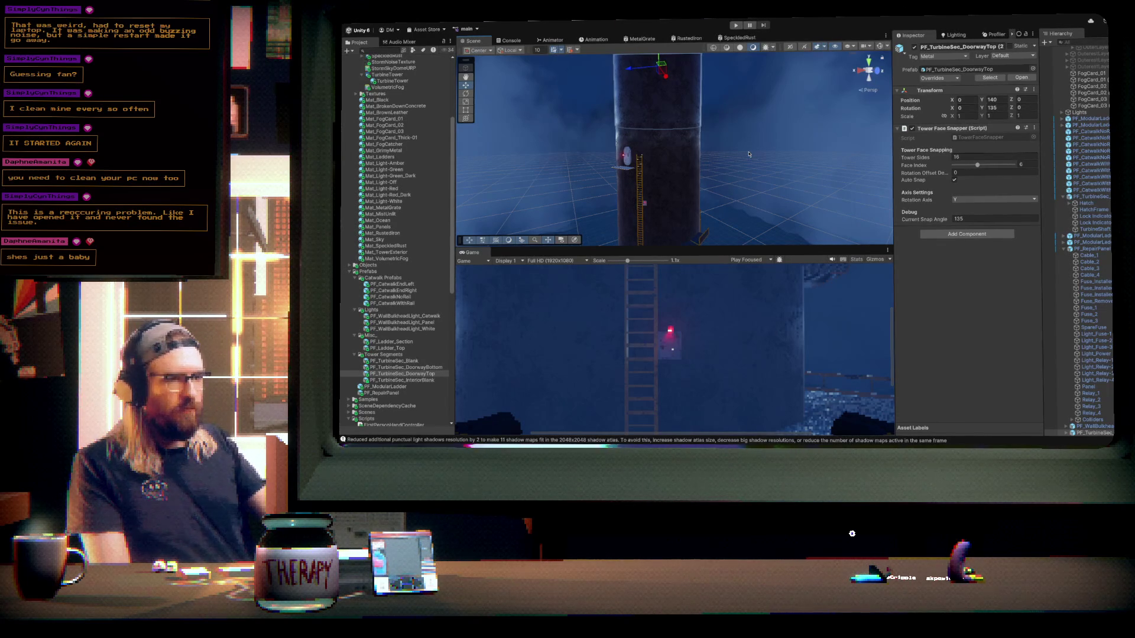
{"action": "mouse_move", "coordinate": [731, 137]}
{"action": "left_mouse_down"}
{"action": "mouse_move", "coordinate": [784, 97]}
{"action": "mouse_move", "coordinate": [774, 112]}
{"action": "left_mouse_up"}
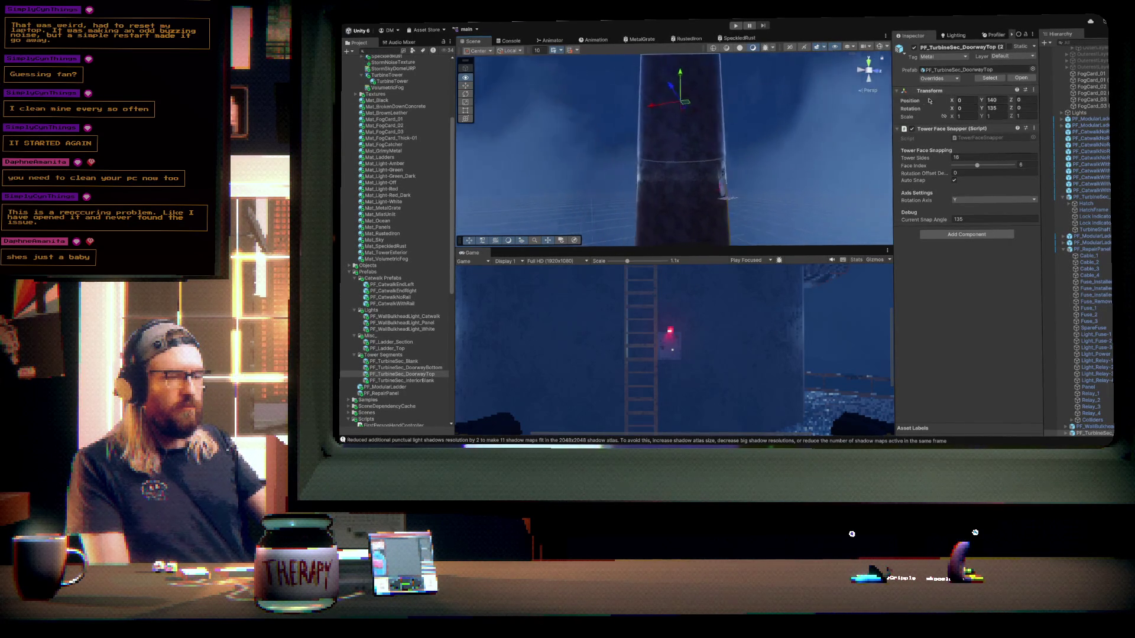
{"action": "mouse_move", "coordinate": [591, 118]}
{"action": "left_mouse_down"}
{"action": "mouse_move", "coordinate": [562, 97]}
{"action": "mouse_move", "coordinate": [641, 132]}
{"action": "mouse_move", "coordinate": [772, 152]}
{"action": "mouse_move", "coordinate": [780, 172]}
{"action": "mouse_move", "coordinate": [777, 55]}
{"action": "mouse_move", "coordinate": [785, 433]}
{"action": "left_mouse_up"}
{"action": "mouse_move", "coordinate": [768, 154]}
{"action": "left_mouse_down"}
{"action": "mouse_move", "coordinate": [810, 191]}
{"action": "mouse_move", "coordinate": [417, 275]}
{"action": "left_mouse_up"}
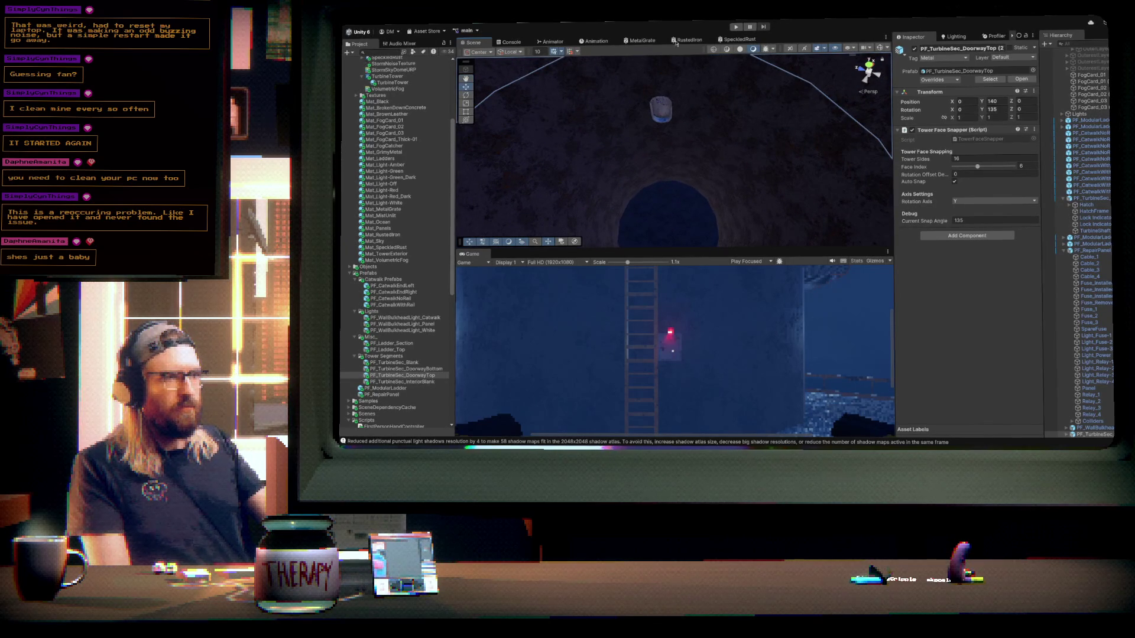
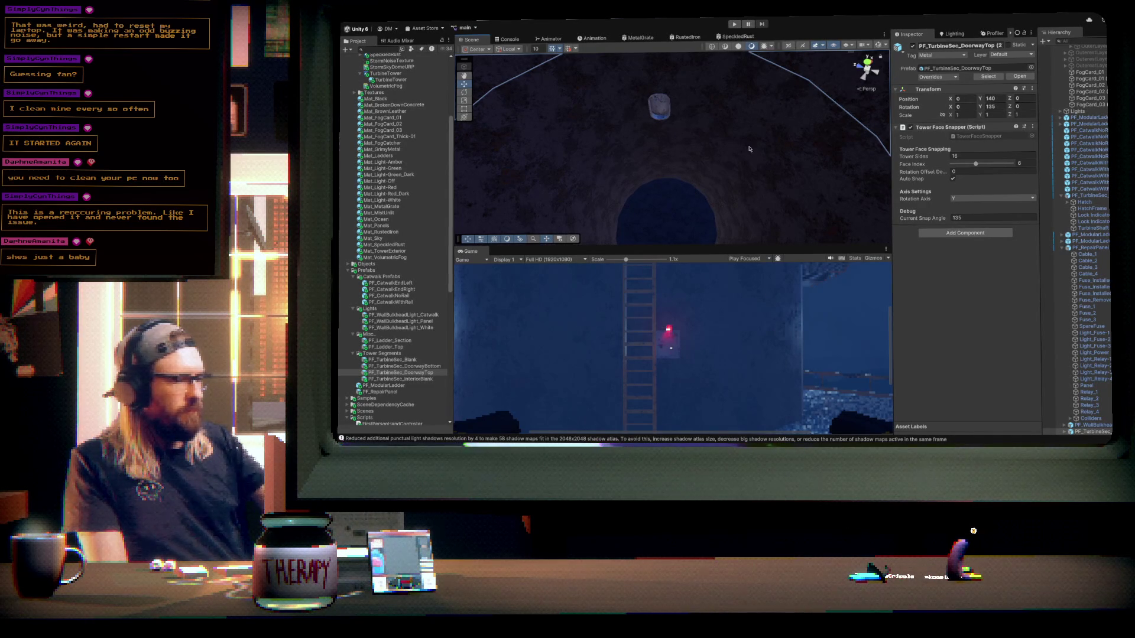
- Switch from the Unity editor to the Blender window showing the cylinder
{"action": "key", "text": "alt+Tab"}
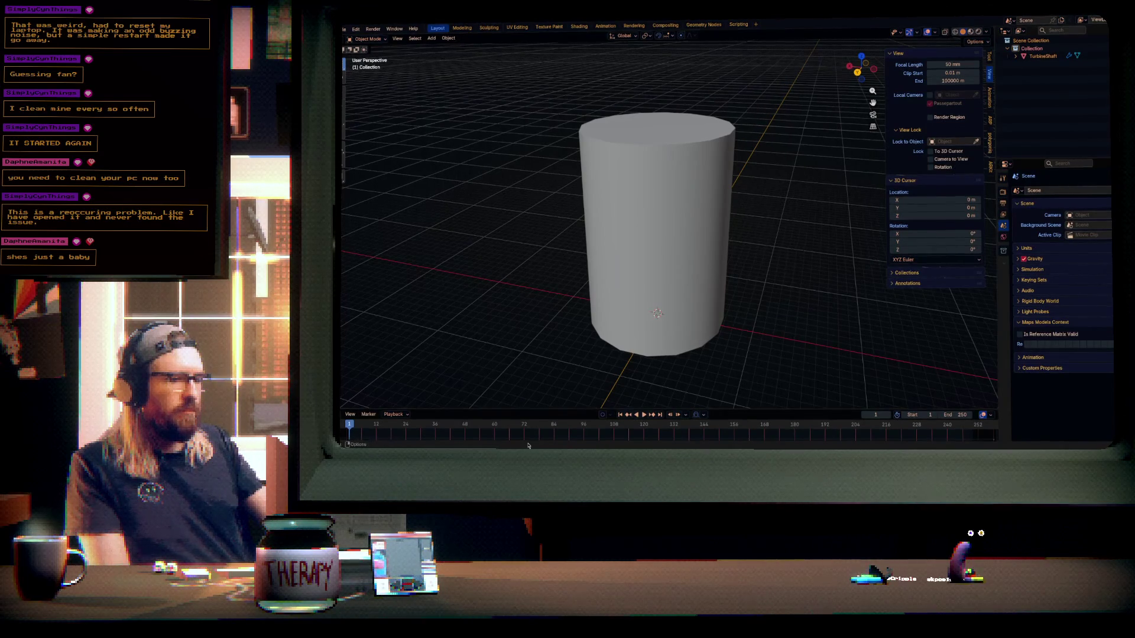
- Flatten the cylinder into a thin disc by lowering its top edge loop about 19 m along Z
{"action": "mouse_move", "coordinate": [768, 195]}
{"action": "left_mouse_down"}
{"action": "mouse_move", "coordinate": [742, 215]}
{"action": "mouse_move", "coordinate": [678, 199]}
{"action": "left_mouse_up"}
{"action": "left_click", "coordinate": [677, 199]}
{"action": "key", "text": "Tab"}
{"action": "mouse_move", "coordinate": [722, 279]}
{"action": "left_mouse_down"}
{"action": "mouse_move", "coordinate": [754, 236]}
{"action": "mouse_move", "coordinate": [735, 248]}
{"action": "left_mouse_up"}
{"action": "scroll", "coordinate": [745, 222], "scroll_direction": "down", "scroll_amount": 4}
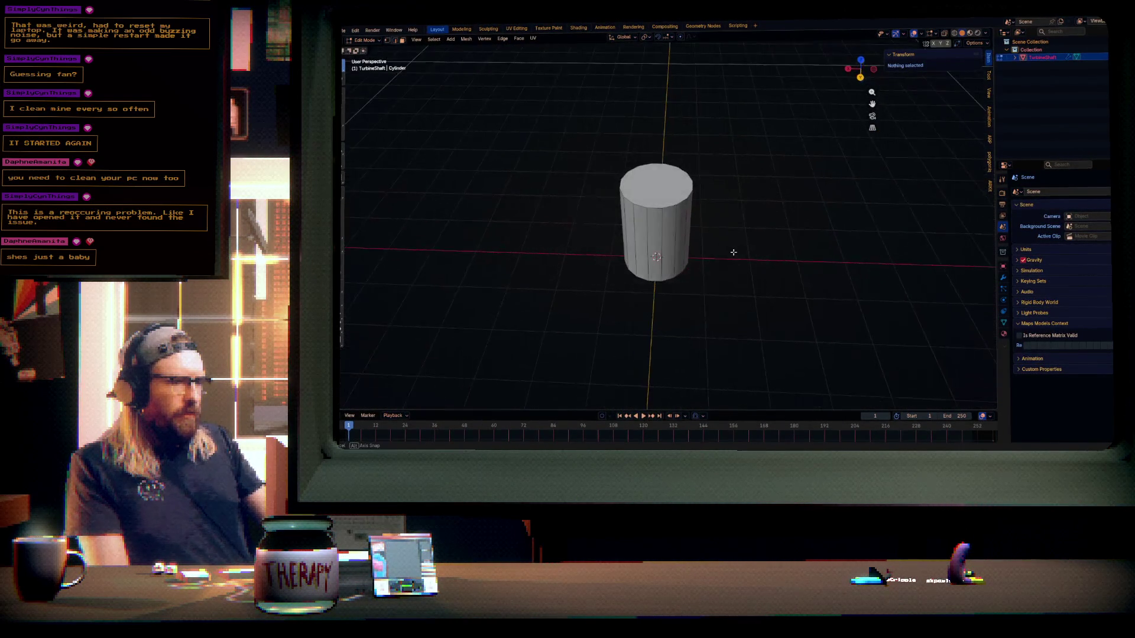
{"action": "left_click", "coordinate": [1004, 278]}
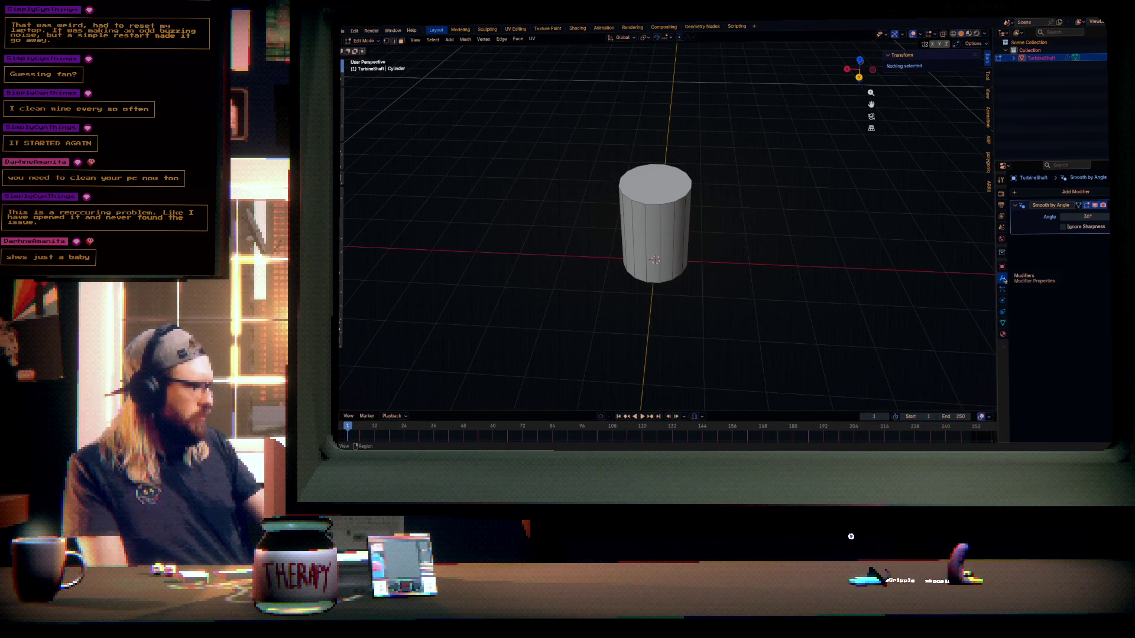
{"action": "mouse_move", "coordinate": [746, 261]}
{"action": "left_mouse_down"}
{"action": "mouse_move", "coordinate": [760, 256]}
{"action": "mouse_move", "coordinate": [716, 235]}
{"action": "mouse_move", "coordinate": [740, 238]}
{"action": "left_mouse_up"}
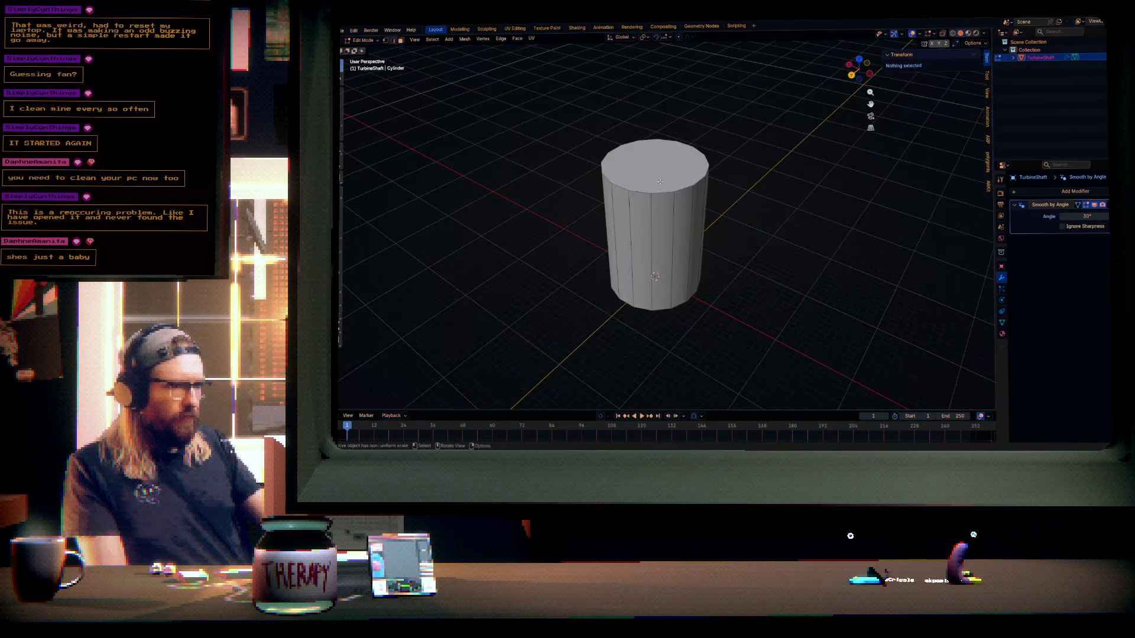
{"action": "left_click", "coordinate": [704, 205], "text": "alt"}
{"action": "left_click_drag", "start_coordinate": [704, 205], "coordinate": [772, 210]}
{"action": "key", "text": "g"}
{"action": "key", "text": "z"}
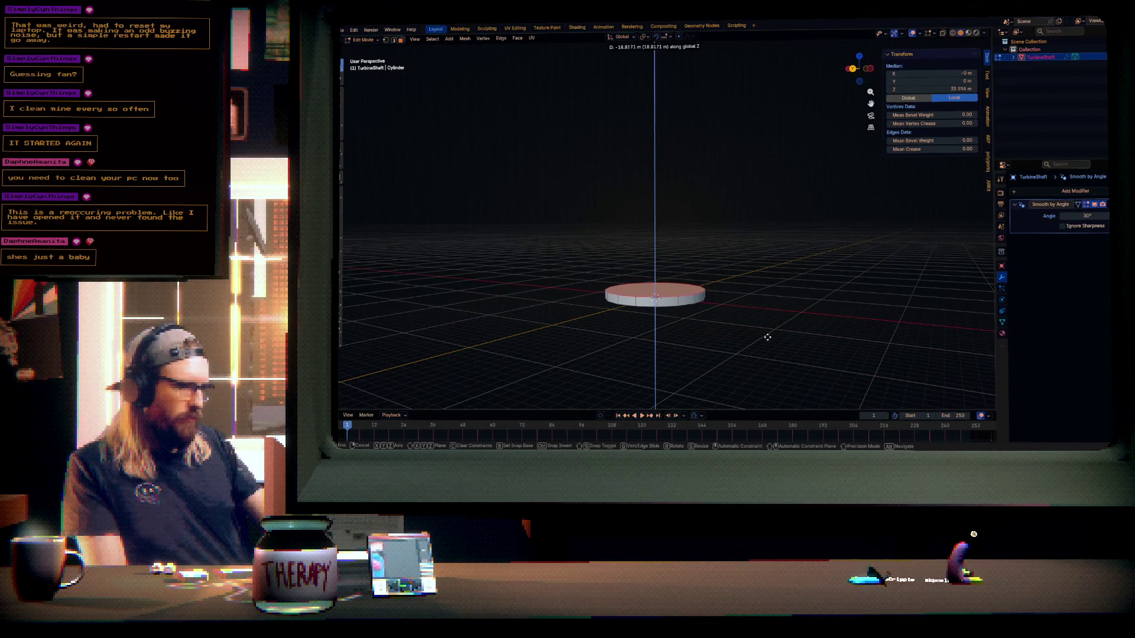
{"action": "left_click", "coordinate": [744, 322]}
{"action": "mouse_move", "coordinate": [744, 322]}
{"action": "left_mouse_down"}
{"action": "mouse_move", "coordinate": [794, 302]}
{"action": "mouse_move", "coordinate": [786, 281]}
{"action": "mouse_move", "coordinate": [764, 272]}
{"action": "mouse_move", "coordinate": [765, 255]}
{"action": "left_mouse_up"}
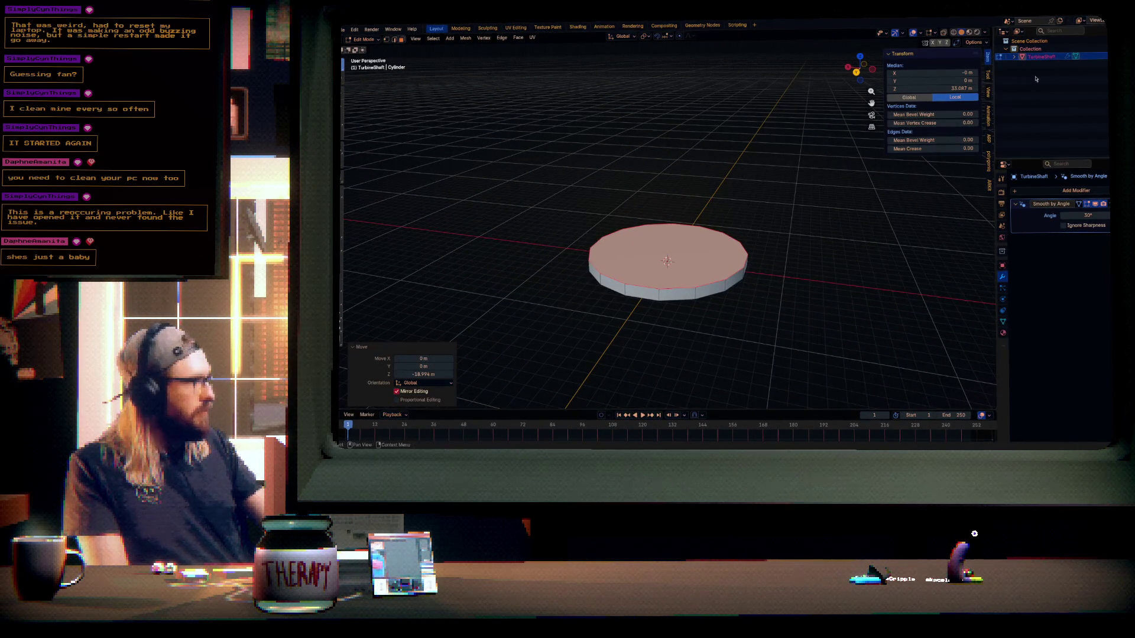
- Rename the object from TurbineShaft to TurbineFloor and return to Object Mode
{"action": "double_click", "coordinate": [1050, 57]}
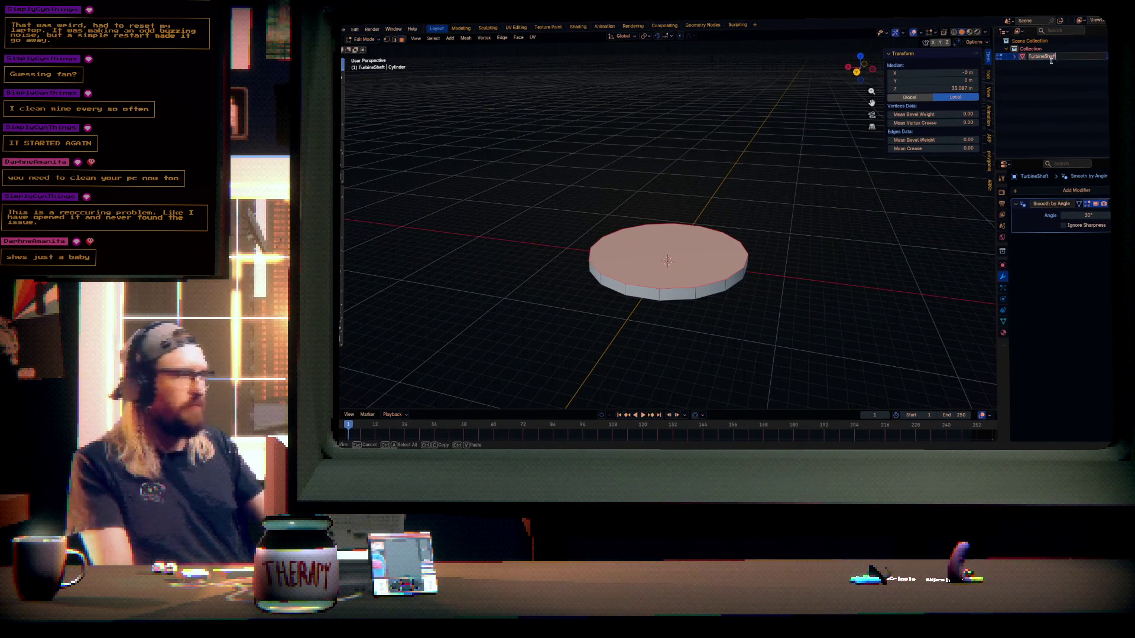
{"action": "key", "text": "BackSpace"}
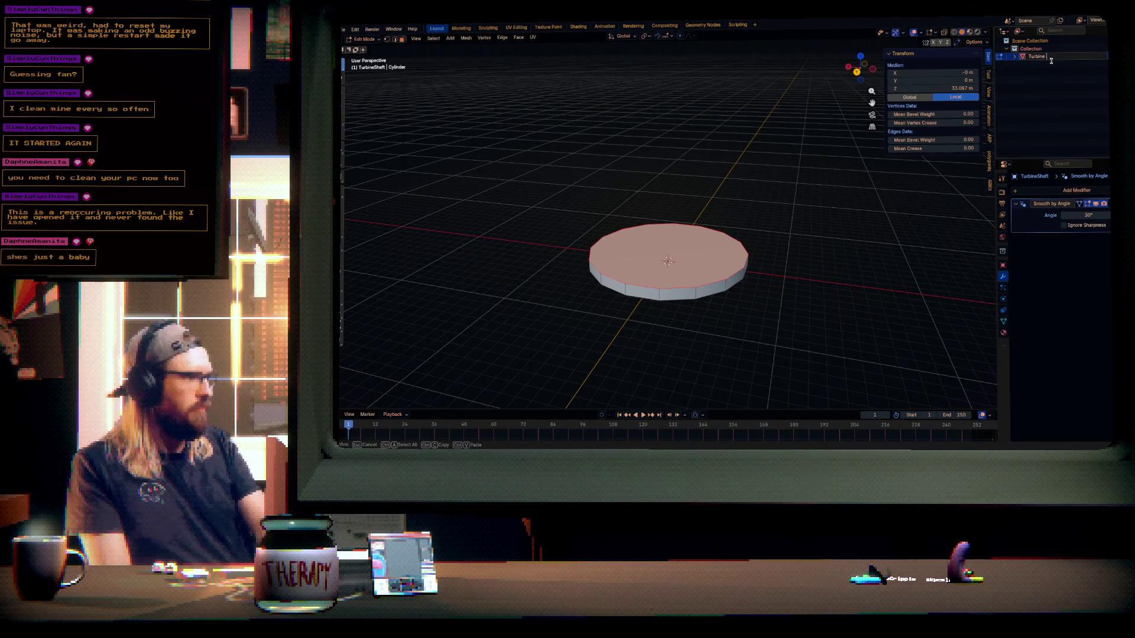
{"action": "type", "text": "oor"}
{"action": "key", "text": "Return"}
{"action": "mouse_move", "coordinate": [697, 278]}
{"action": "left_mouse_down"}
{"action": "mouse_move", "coordinate": [684, 250]}
{"action": "mouse_move", "coordinate": [724, 270]}
{"action": "left_mouse_up"}
{"action": "key", "text": "Tab"}
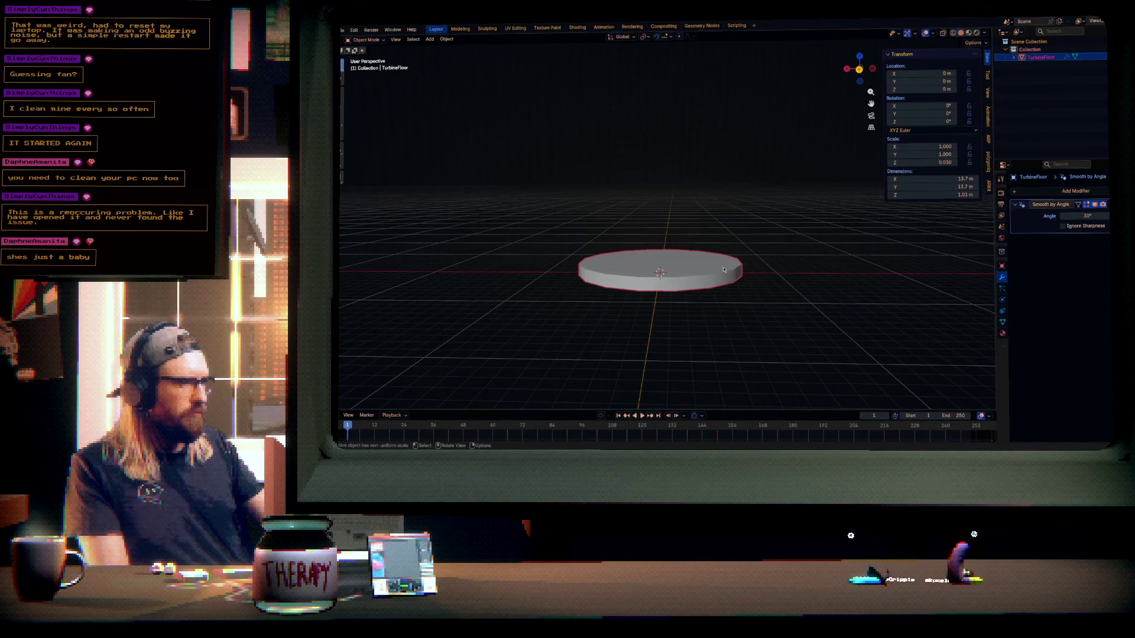
- Lower the disc's top face along Z to make the floor thinner
{"action": "scroll", "coordinate": [727, 275], "scroll_direction": "up", "scroll_amount": 5}
{"action": "mouse_move", "coordinate": [727, 275]}
{"action": "left_mouse_down"}
{"action": "mouse_move", "coordinate": [745, 296]}
{"action": "mouse_move", "coordinate": [722, 259]}
{"action": "left_mouse_up"}
{"action": "key", "text": "Tab"}
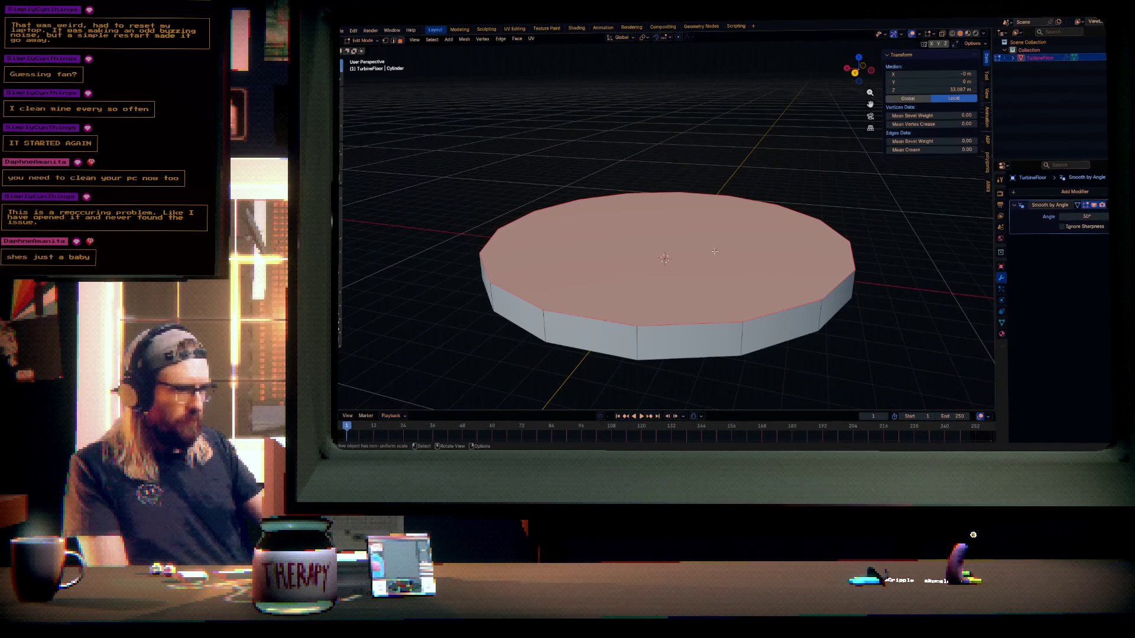
{"action": "key", "text": "g"}
{"action": "key", "text": "z"}
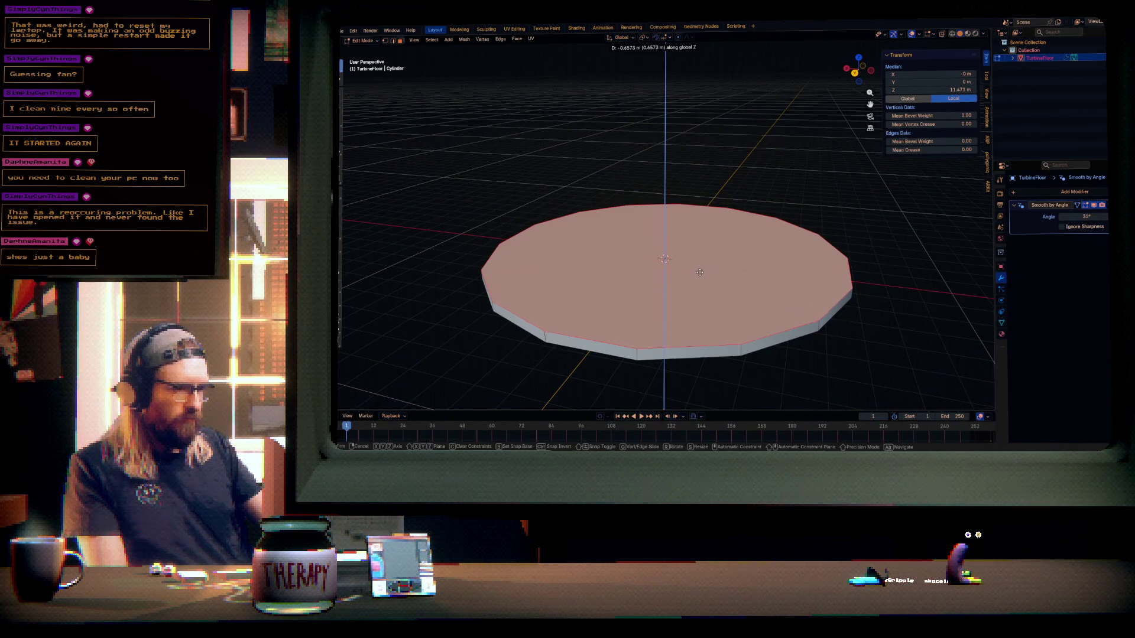
{"action": "left_click", "coordinate": [700, 273]}
{"action": "key", "text": "Tab"}
{"action": "scroll", "coordinate": [705, 271], "scroll_direction": "down", "scroll_amount": 4}
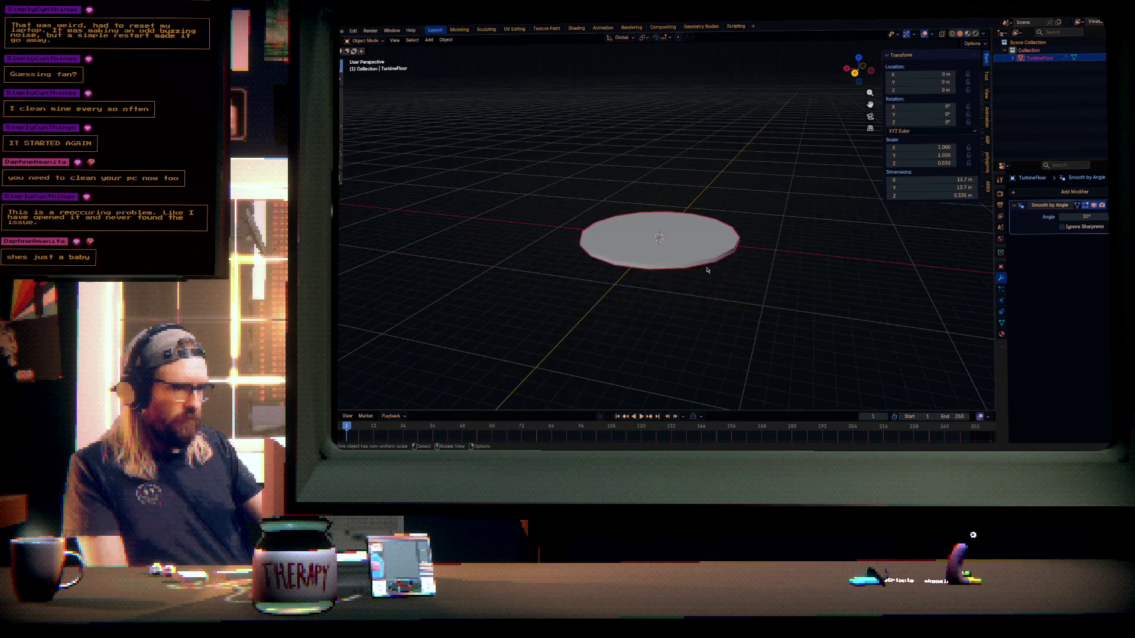
- Save the model as TurbineSection_Floor.blend and switch back to Unity
{"action": "key", "text": "shift"}
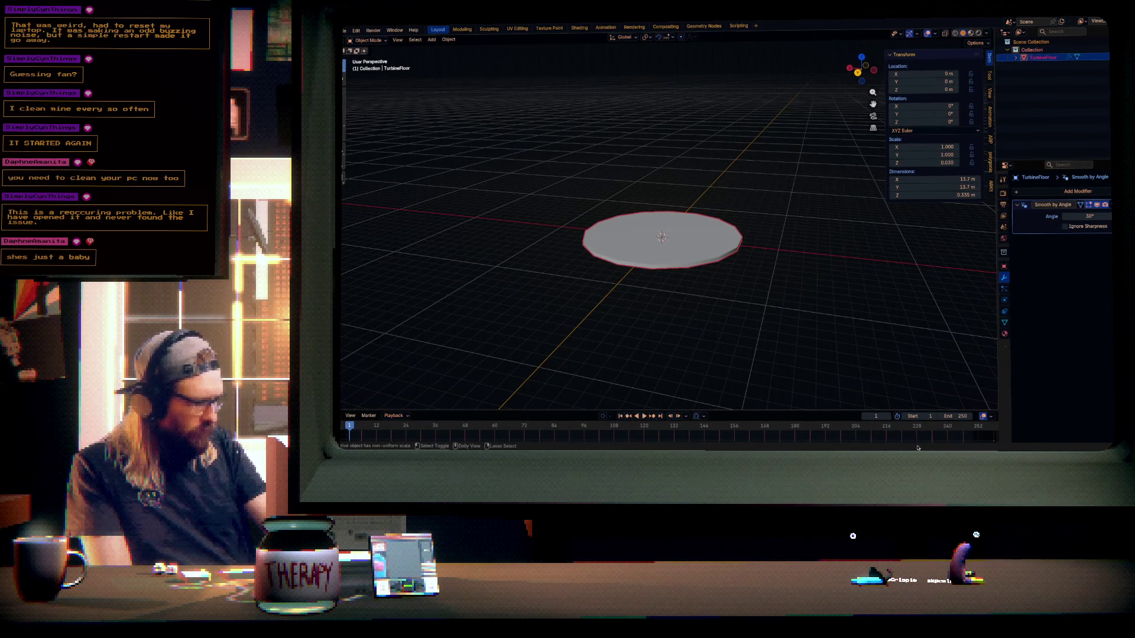
{"action": "key", "text": "ctrl+s"}
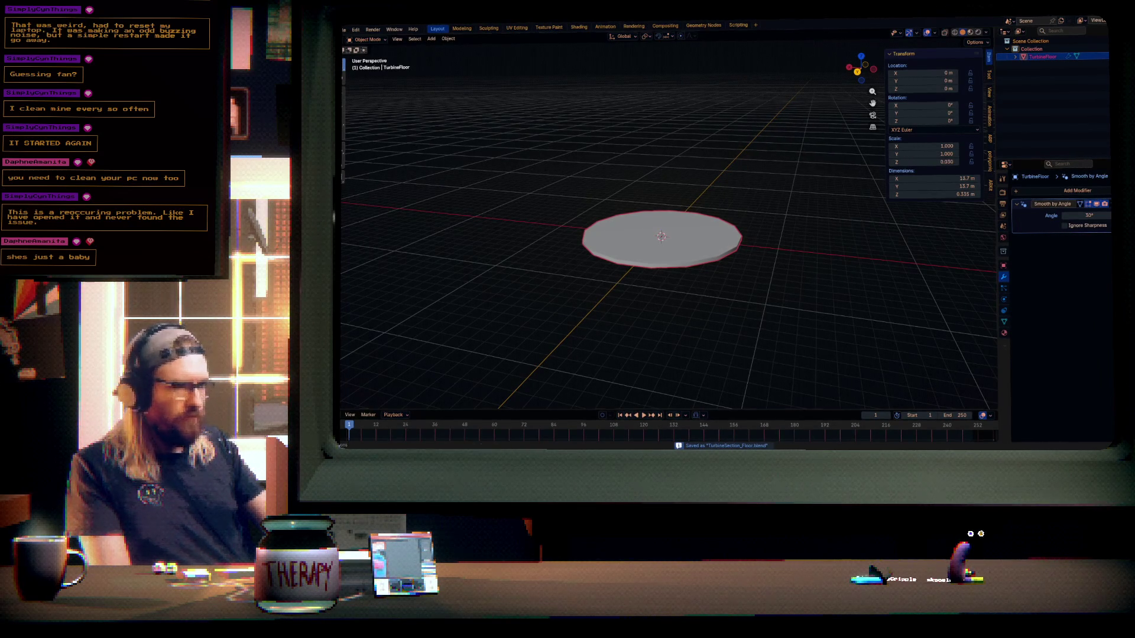
{"action": "key", "text": "alt+Tab"}
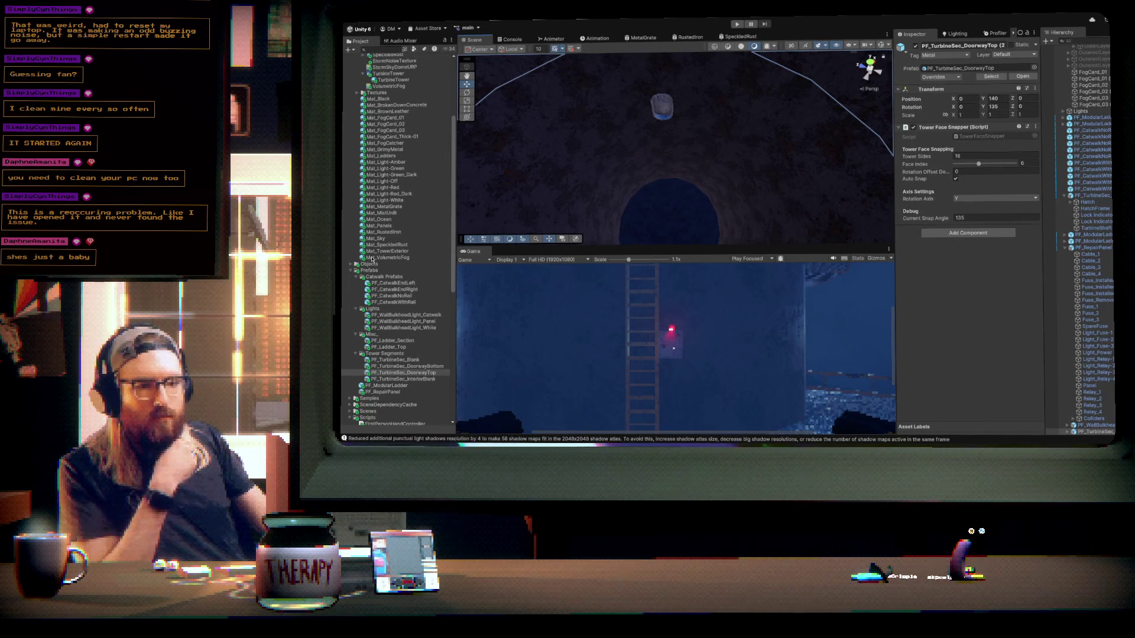
- Place TurbineSection_Floor from the Objects folder into the scene at Z position 0
{"action": "left_click", "coordinate": [352, 265]}
{"action": "scroll", "coordinate": [398, 320], "scroll_direction": "down", "scroll_amount": 10}
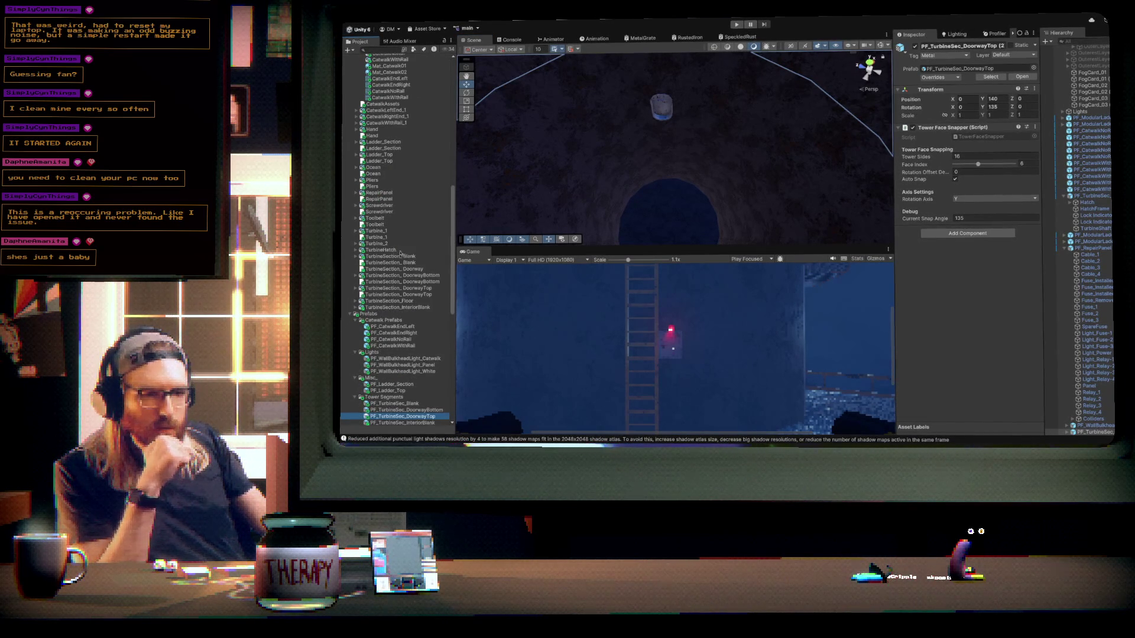
{"action": "mouse_move", "coordinate": [397, 303]}
{"action": "left_mouse_down"}
{"action": "mouse_move", "coordinate": [532, 195]}
{"action": "mouse_move", "coordinate": [641, 157]}
{"action": "mouse_move", "coordinate": [641, 132]}
{"action": "mouse_move", "coordinate": [663, 143]}
{"action": "left_mouse_up"}
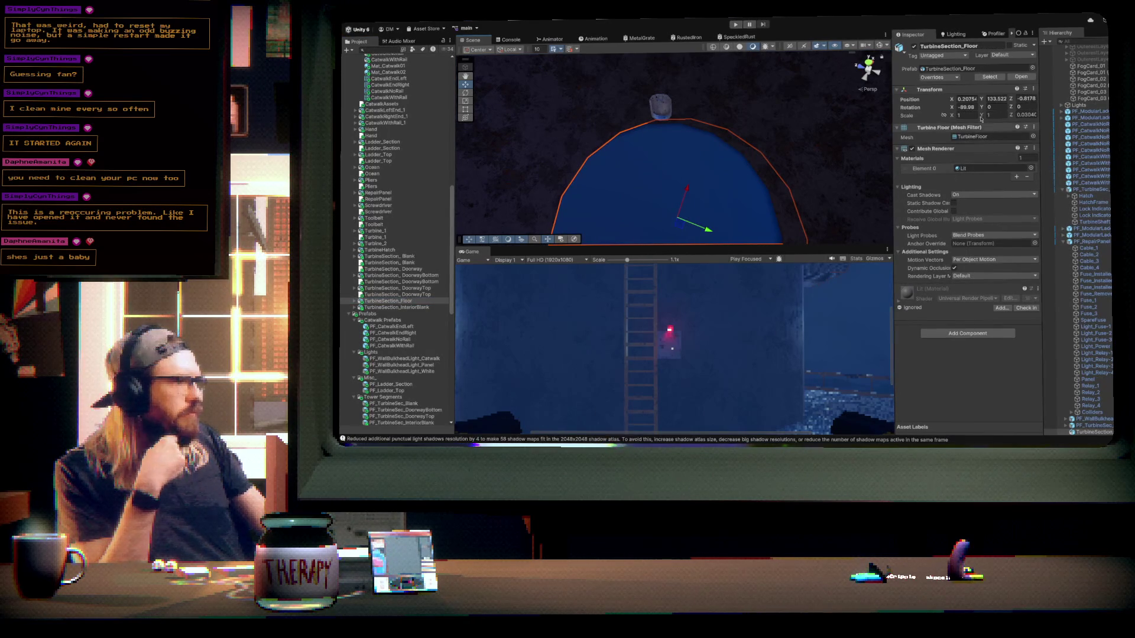
{"action": "left_click", "coordinate": [1026, 99]}
{"action": "type", "text": "0"}
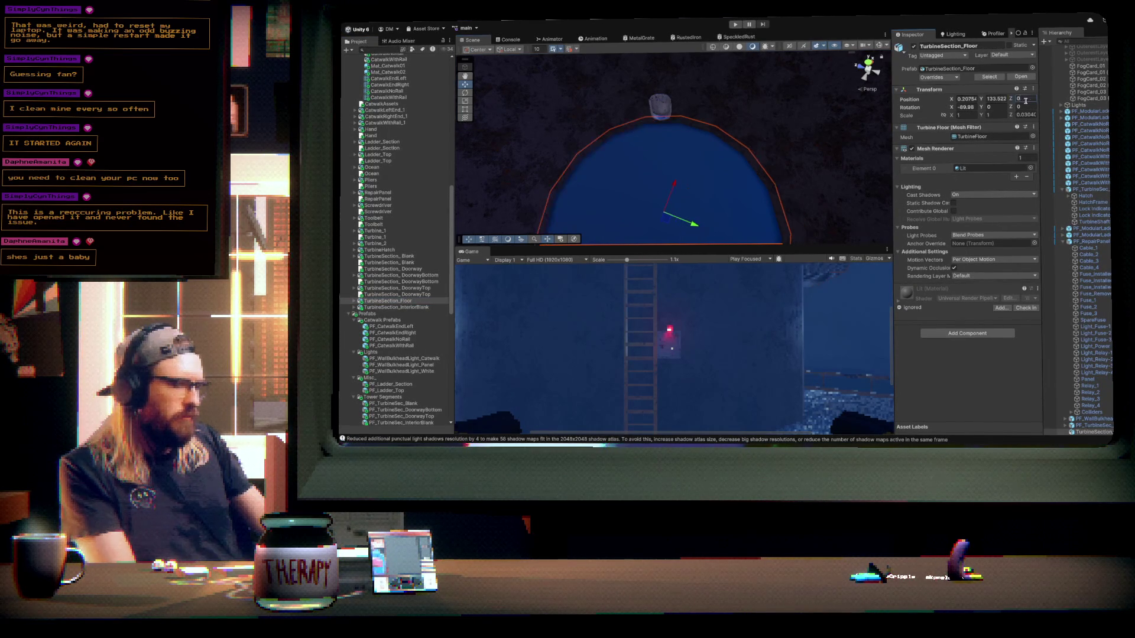
{"action": "left_click", "coordinate": [968, 99]}
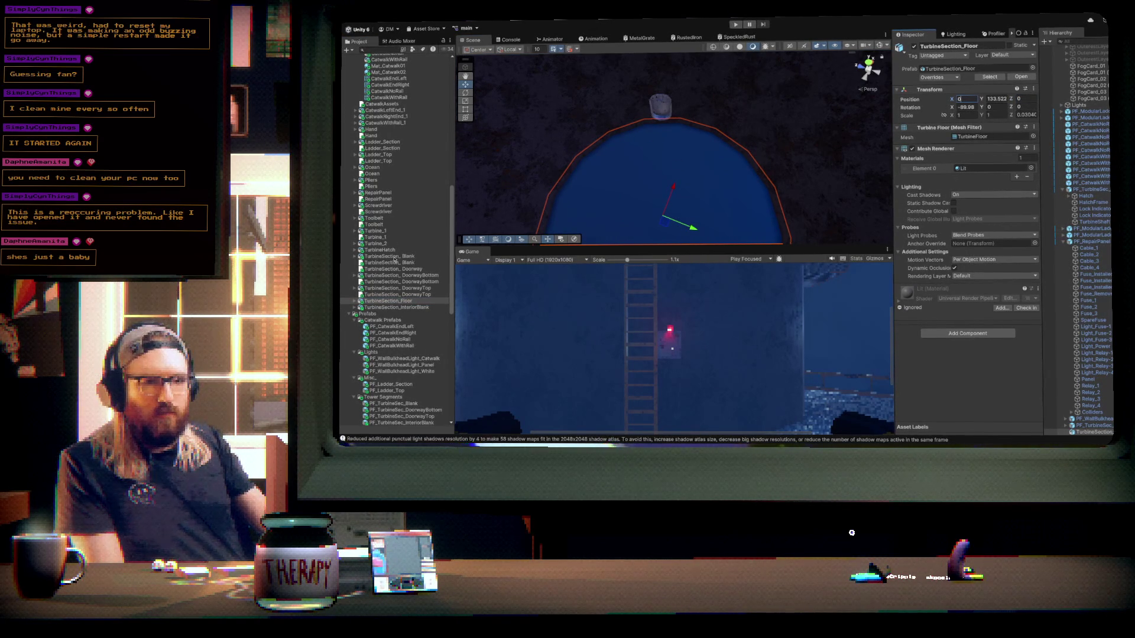
- Apply Mat_TowerExterior to the floor and set its X rotation to -90
{"action": "scroll", "coordinate": [390, 207], "scroll_direction": "up", "scroll_amount": 8}
{"action": "left_click_drag", "start_coordinate": [387, 180], "coordinate": [677, 178]}
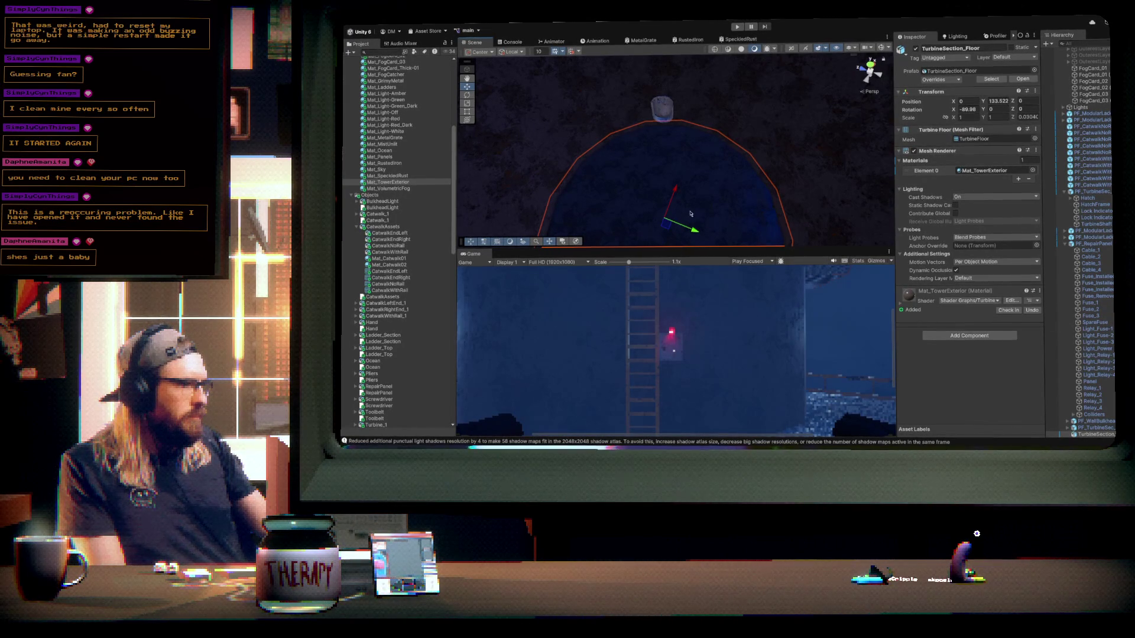
{"action": "left_click", "coordinate": [967, 111]}
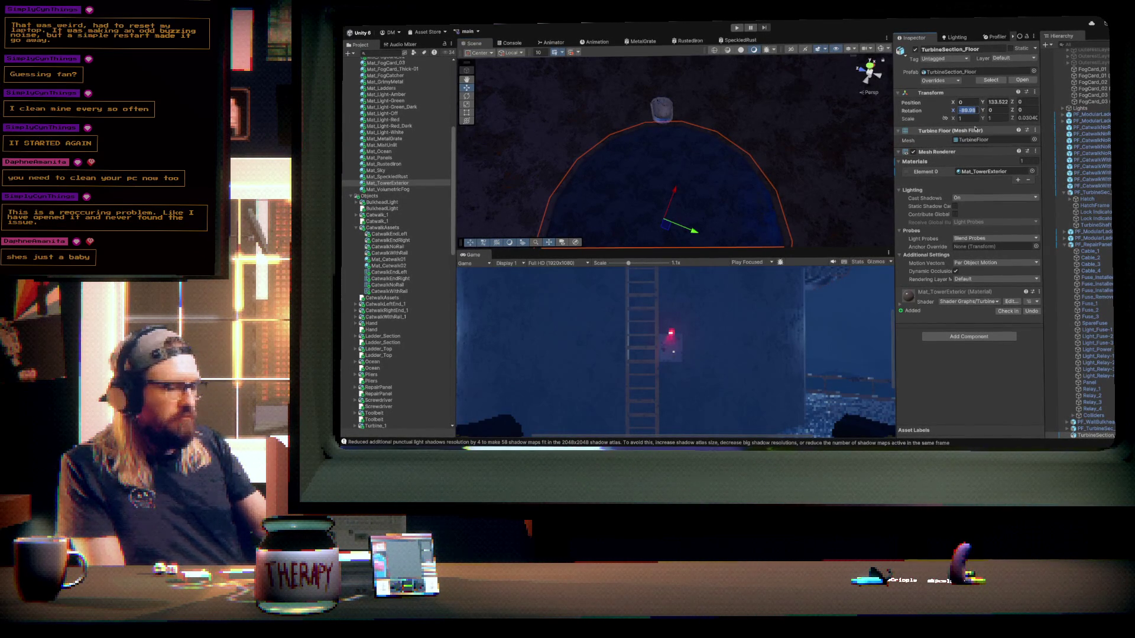
{"action": "type", "text": "0"}
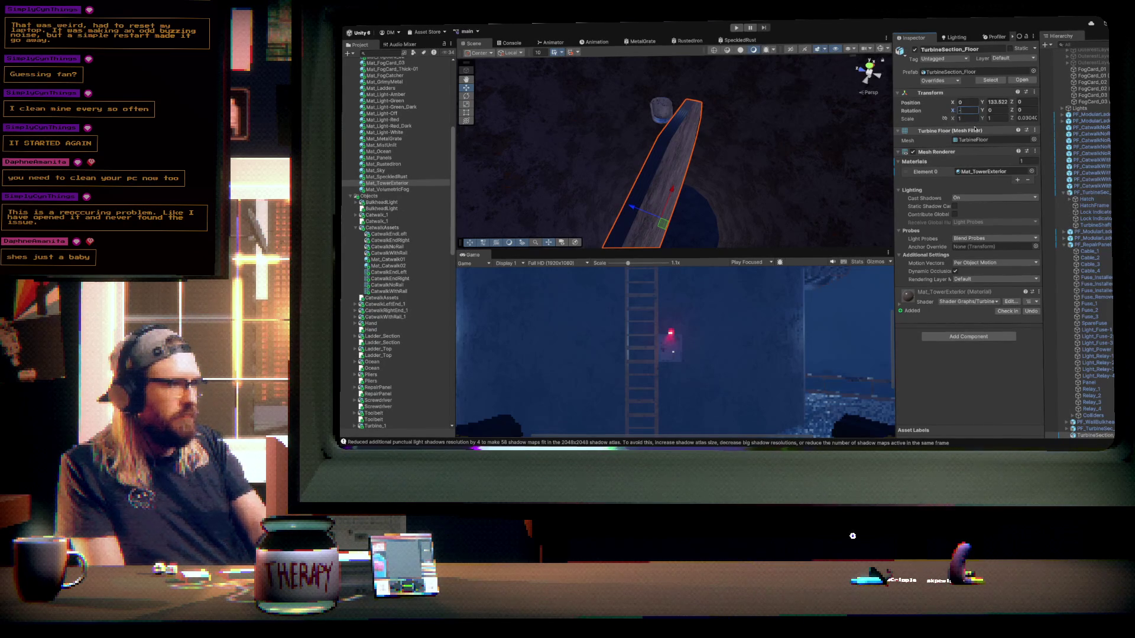
{"action": "type", "text": "90"}
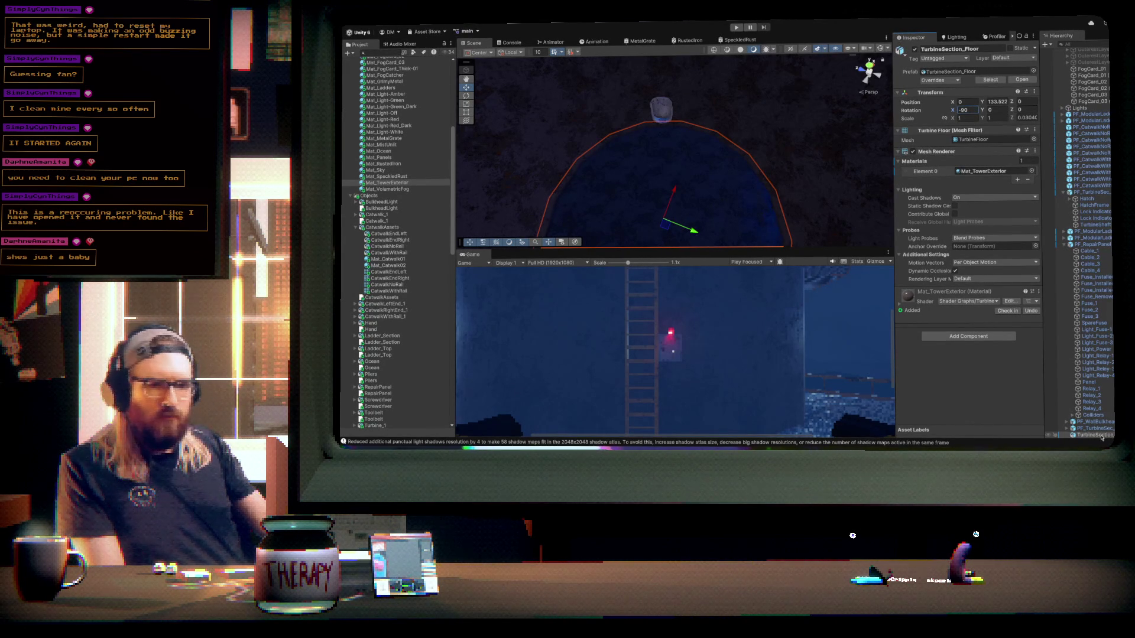
{"action": "scroll", "coordinate": [400, 214], "scroll_direction": "down", "scroll_amount": 15}
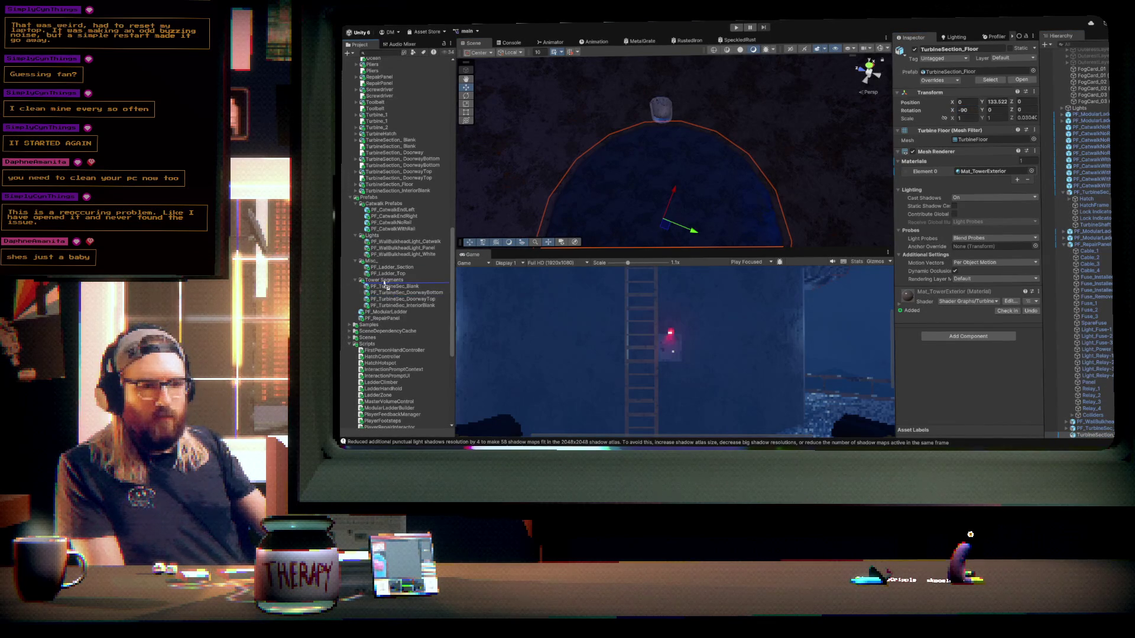
- Make the floor a prefab named PF_TurbineSection_Floor in Tower Segments
{"action": "left_click_drag", "start_coordinate": [385, 283], "coordinate": [386, 283]}
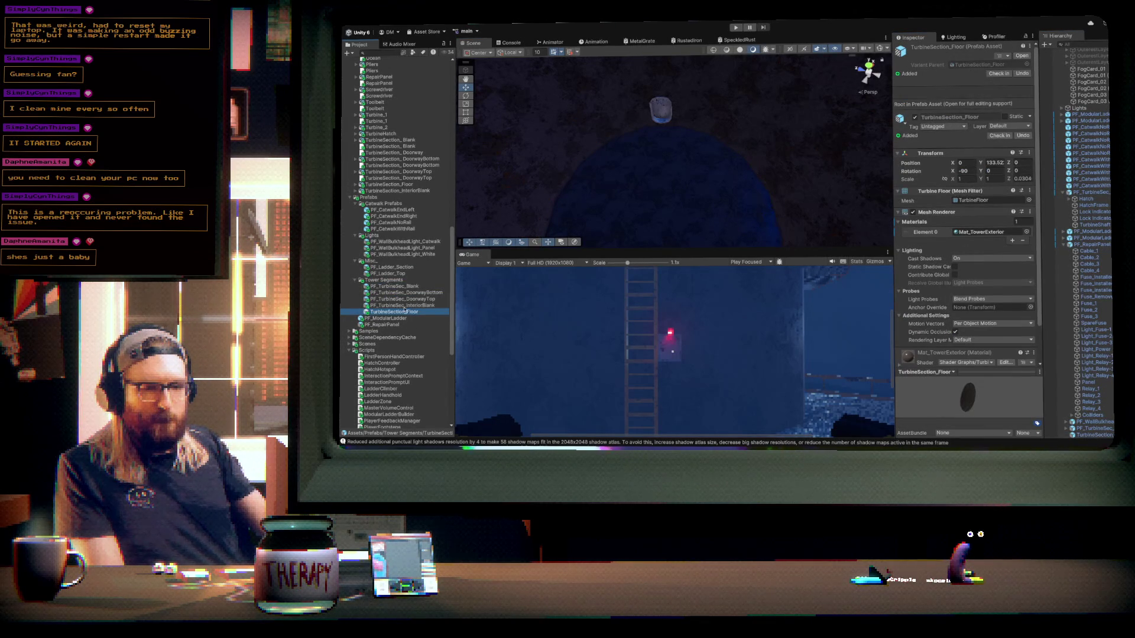
{"action": "type", "text": "PF_"}
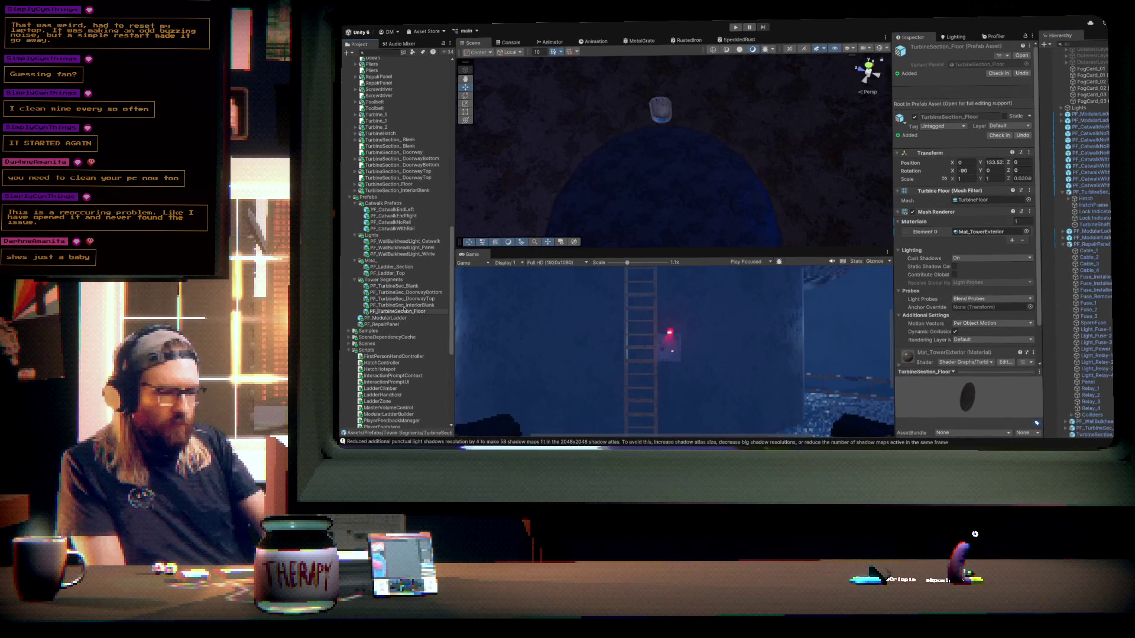
{"action": "key", "text": "Return"}
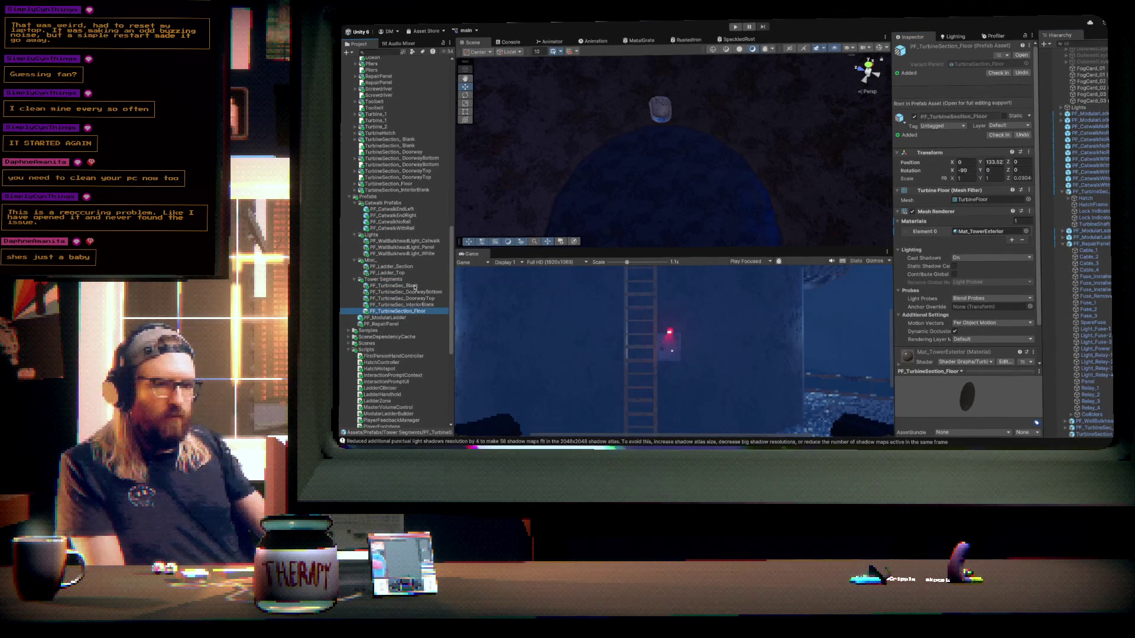
- Frame the turbine floor in the Scene view and select the TurbineSection_Floor instance
{"action": "mouse_move", "coordinate": [699, 178]}
{"action": "left_mouse_down"}
{"action": "mouse_move", "coordinate": [683, 89]}
{"action": "mouse_move", "coordinate": [681, 116]}
{"action": "left_mouse_up"}
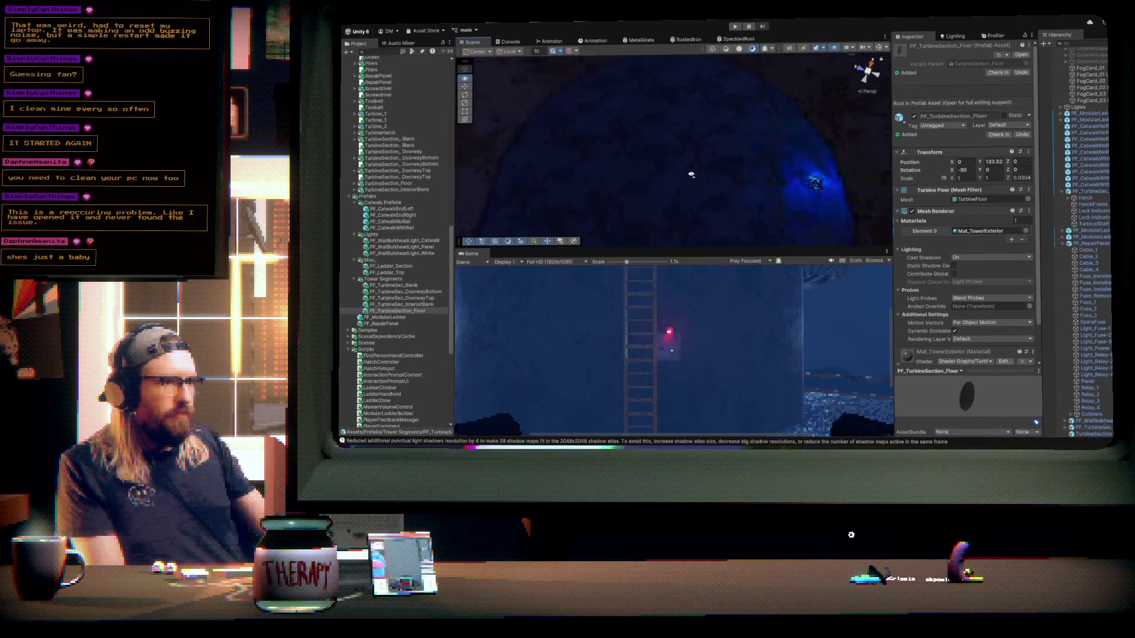
{"action": "left_click_drag", "start_coordinate": [692, 179], "coordinate": [695, 206]}
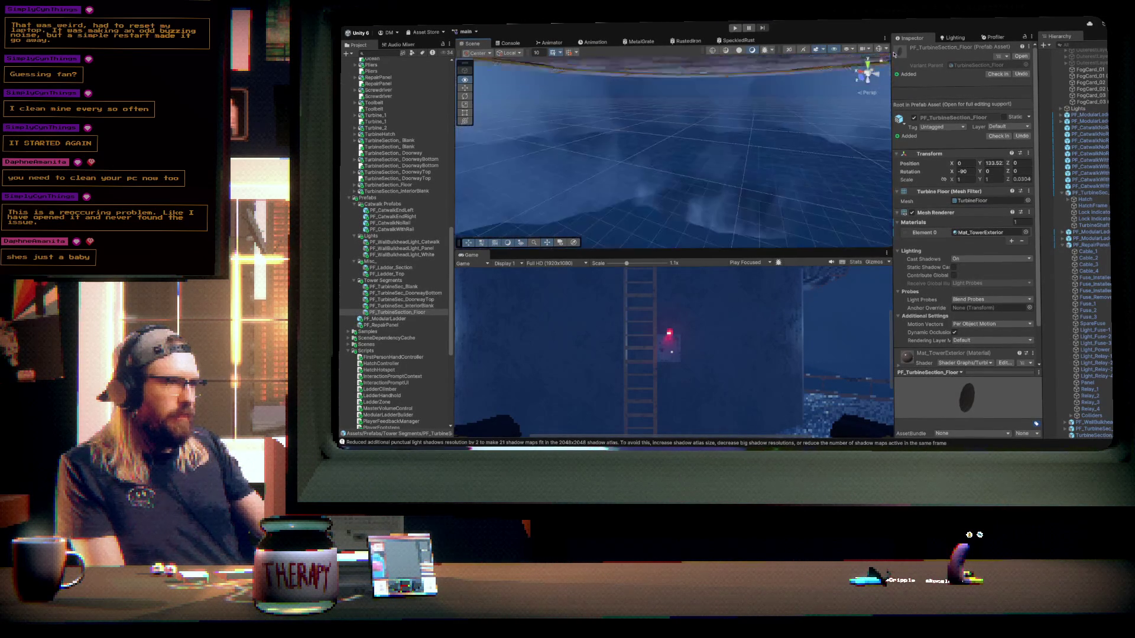
{"action": "key", "text": "f"}
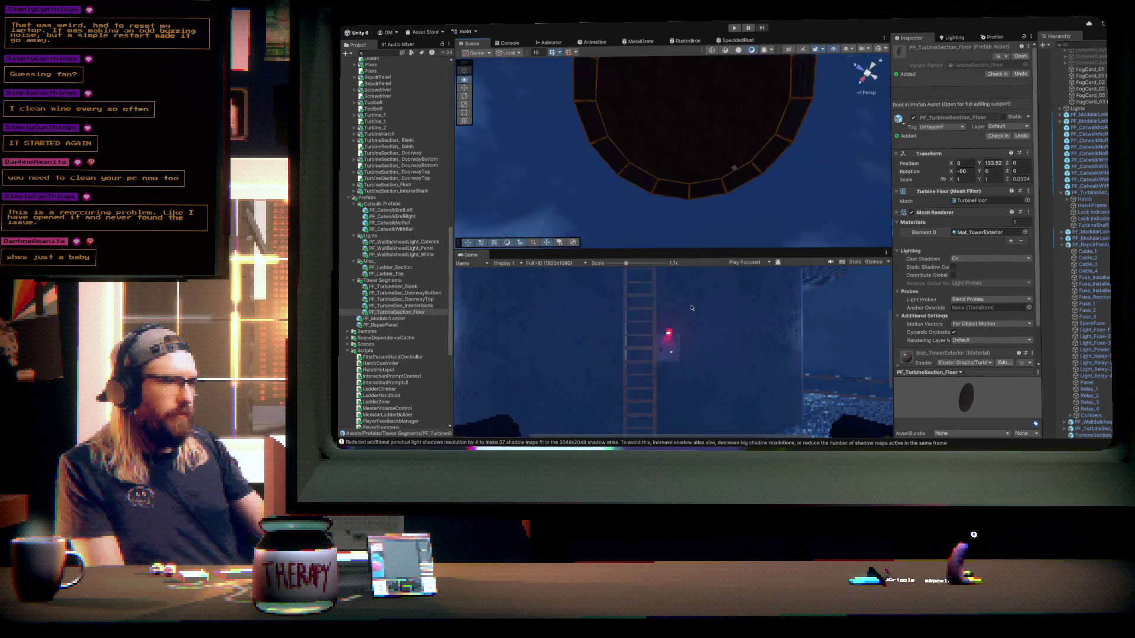
{"action": "key", "text": "f"}
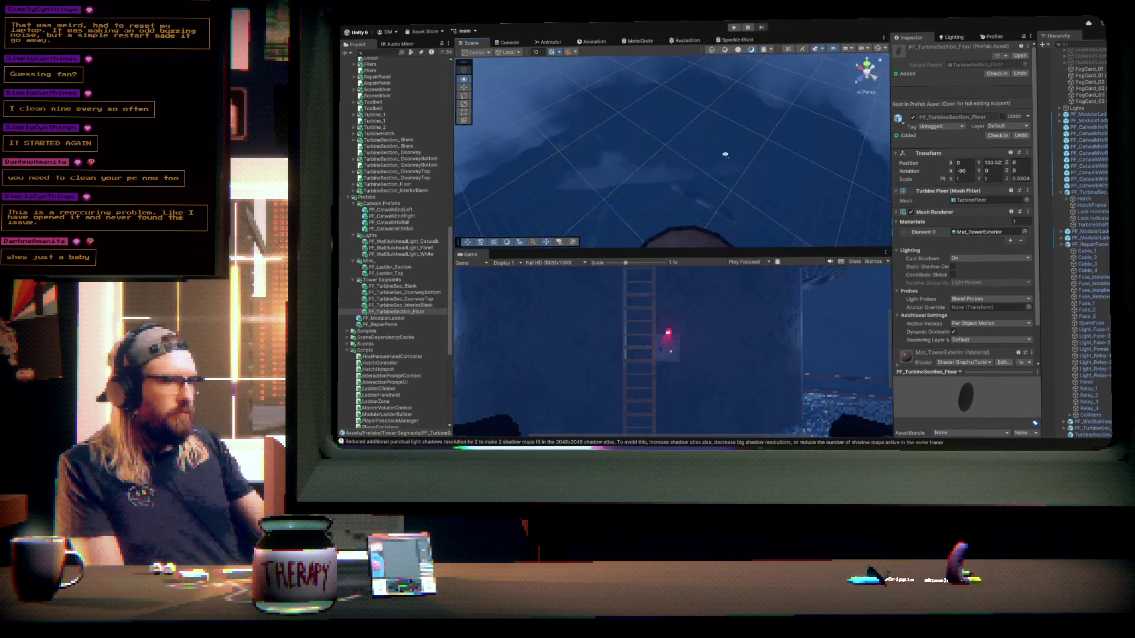
{"action": "left_click_drag", "start_coordinate": [725, 155], "coordinate": [733, 209]}
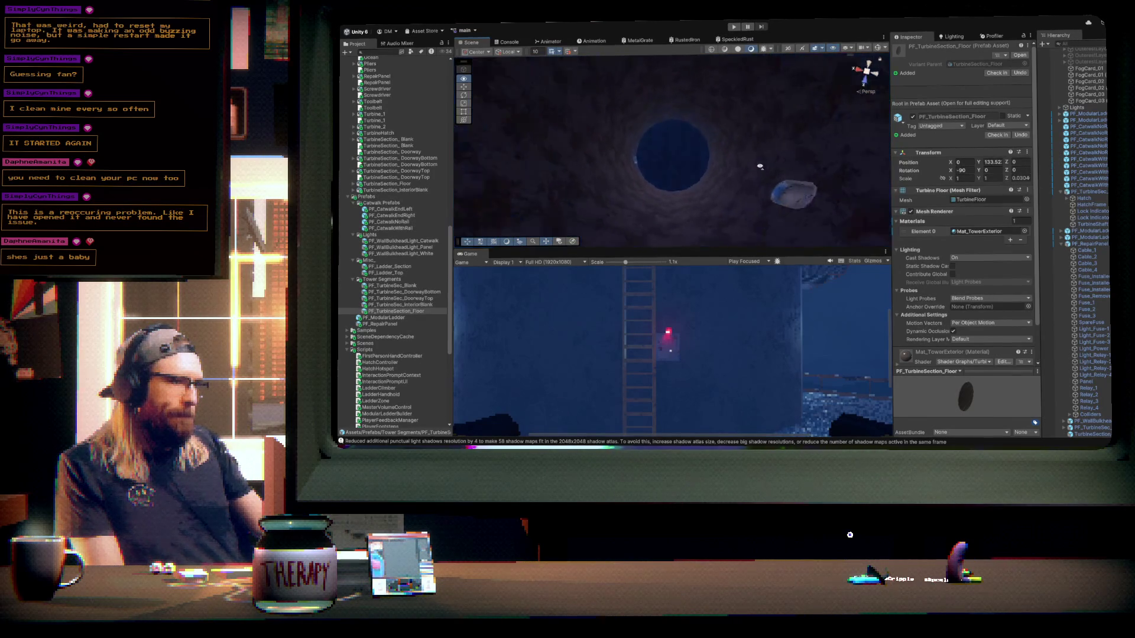
{"action": "left_click_drag", "start_coordinate": [562, 113], "coordinate": [529, 58]}
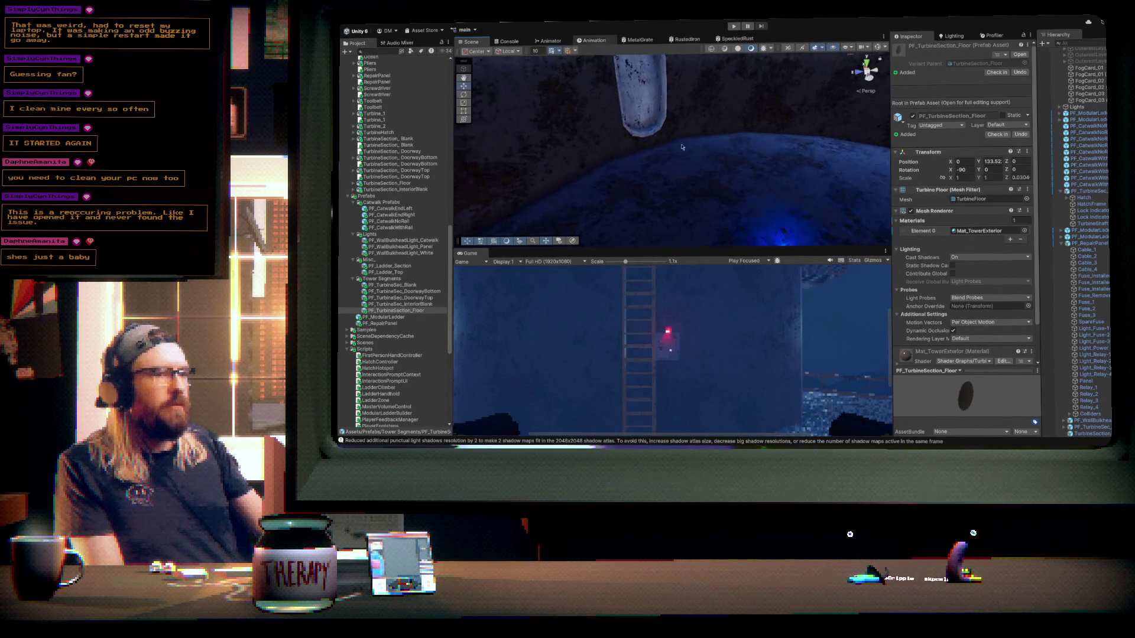
{"action": "left_click", "coordinate": [690, 171]}
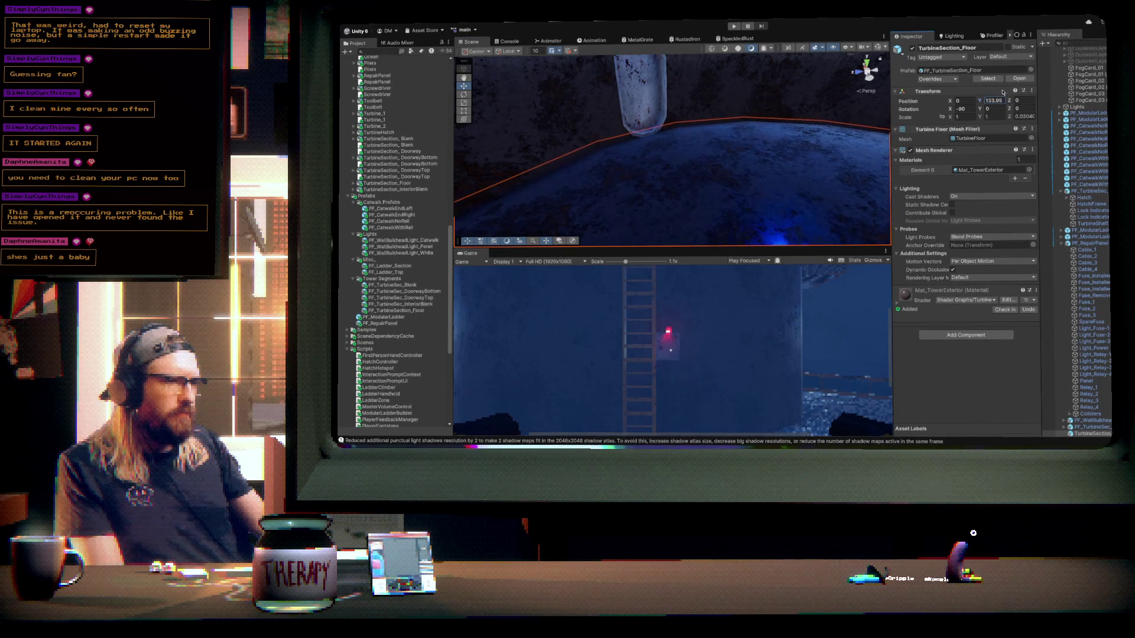
- Orbit to the doorway pillar on the floor and select PF_TurbineSec_DoorwayTop
{"action": "mouse_move", "coordinate": [739, 148]}
{"action": "left_mouse_down"}
{"action": "mouse_move", "coordinate": [803, 95]}
{"action": "mouse_move", "coordinate": [871, 163]}
{"action": "mouse_move", "coordinate": [633, 47]}
{"action": "mouse_move", "coordinate": [684, 112]}
{"action": "mouse_move", "coordinate": [662, 174]}
{"action": "left_mouse_up"}
{"action": "mouse_move", "coordinate": [738, 149]}
{"action": "left_mouse_down"}
{"action": "mouse_move", "coordinate": [628, 114]}
{"action": "mouse_move", "coordinate": [630, 145]}
{"action": "left_mouse_up"}
{"action": "mouse_move", "coordinate": [766, 152]}
{"action": "left_mouse_down"}
{"action": "mouse_move", "coordinate": [634, 158]}
{"action": "mouse_move", "coordinate": [562, 147]}
{"action": "left_mouse_up"}
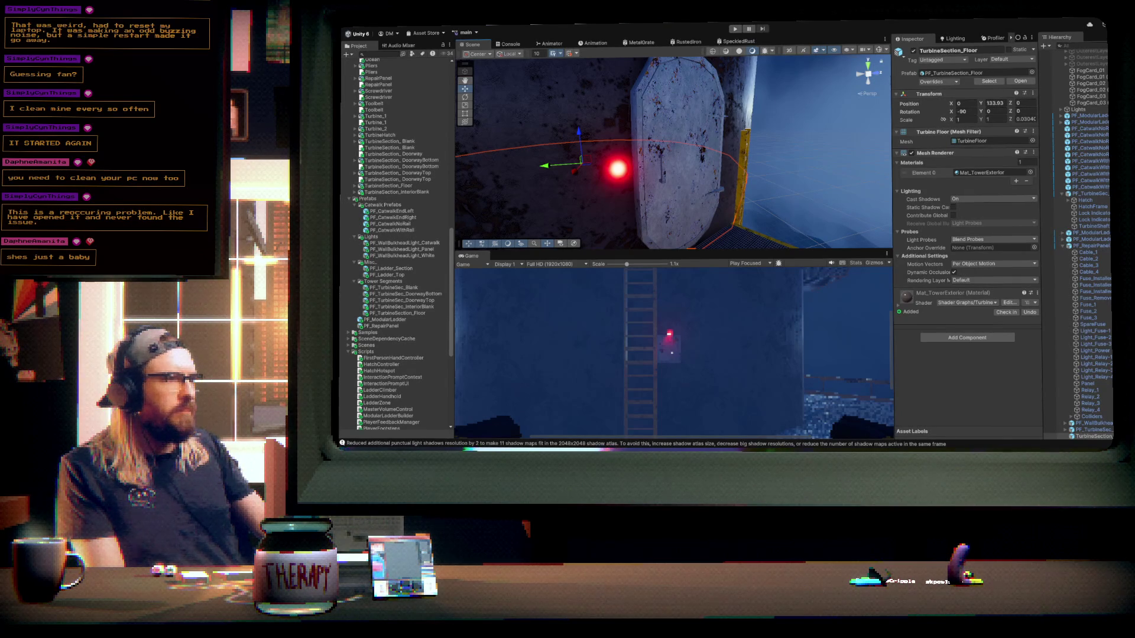
{"action": "left_click_drag", "start_coordinate": [660, 144], "coordinate": [649, 160]}
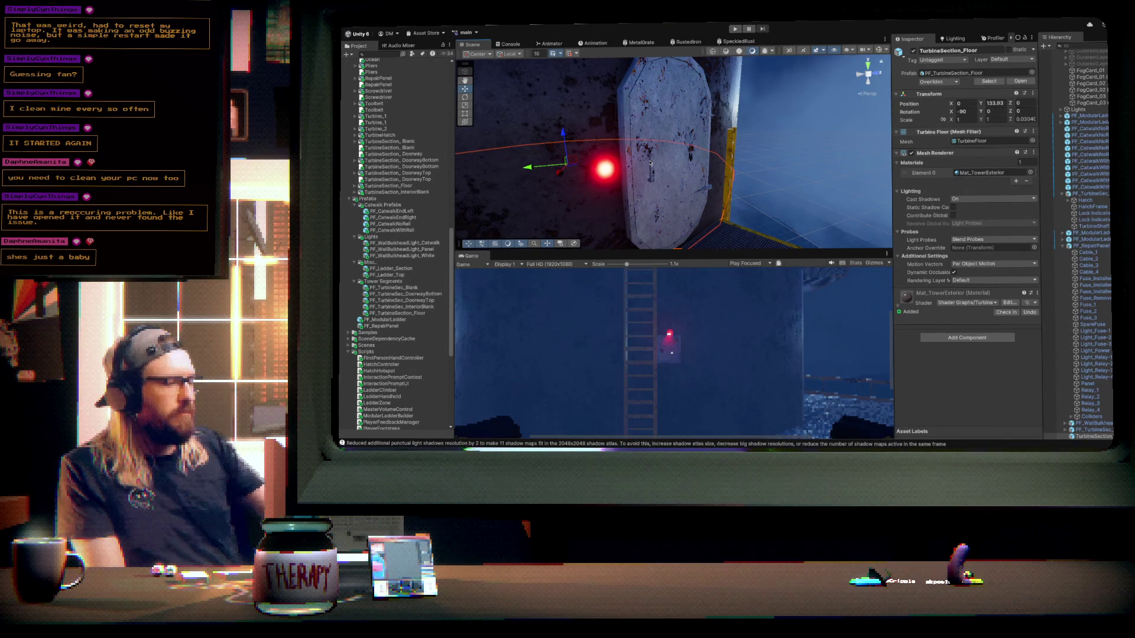
{"action": "left_click", "coordinate": [627, 163]}
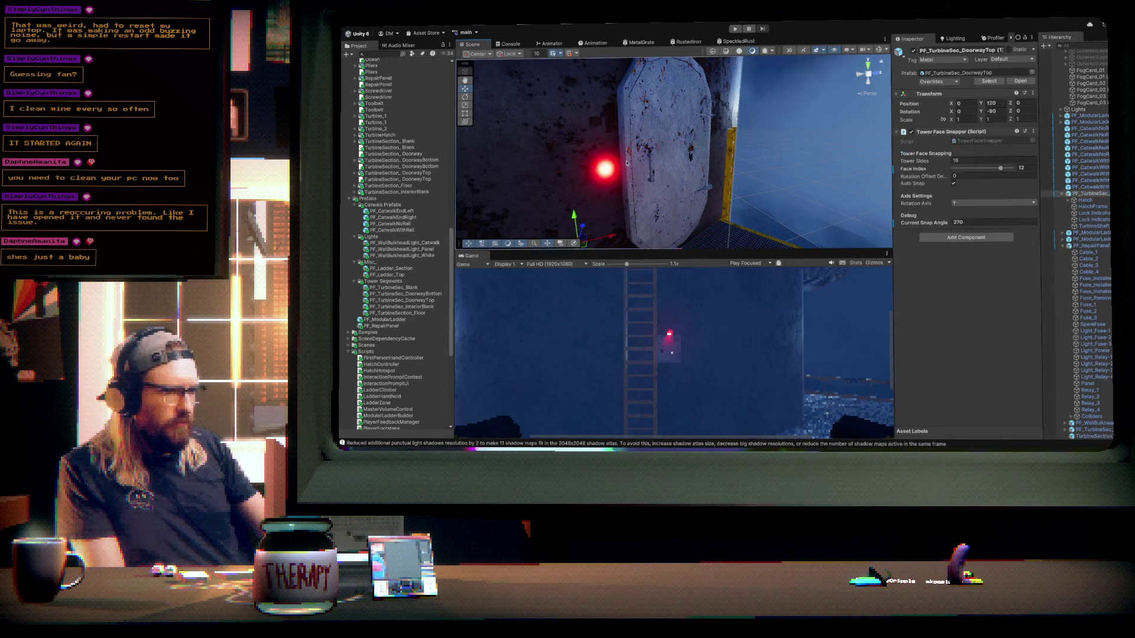
- Select Lock Indicator_Inside and nudge it sideways against the door wall
{"action": "left_click", "coordinate": [601, 167]}
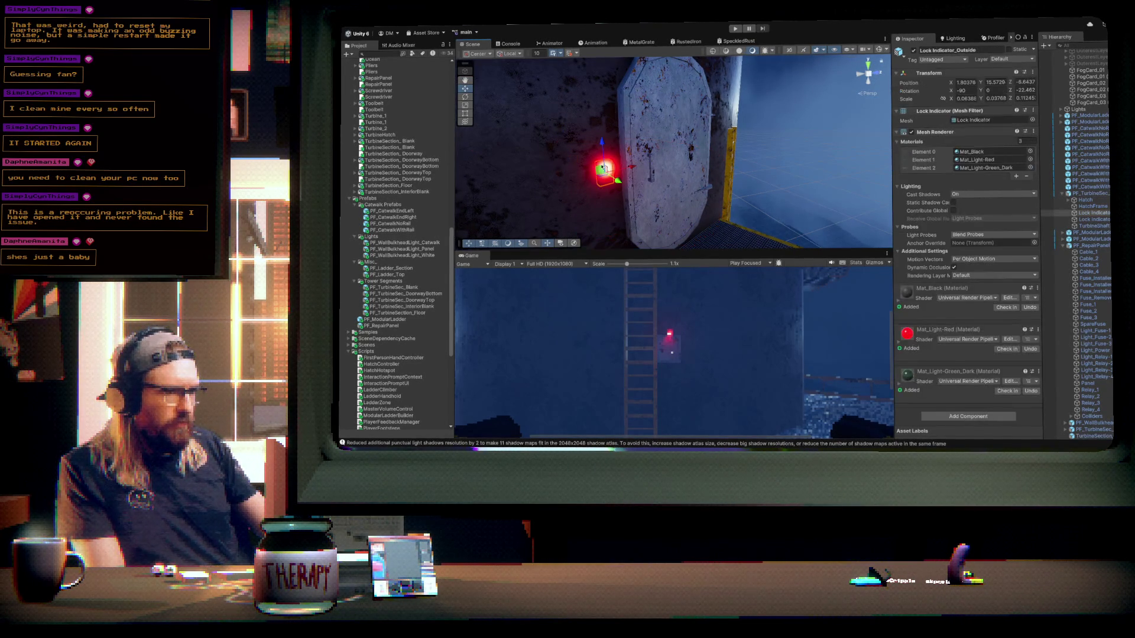
{"action": "left_click", "coordinate": [1096, 219]}
{"action": "mouse_move", "coordinate": [642, 182]}
{"action": "left_mouse_down"}
{"action": "mouse_move", "coordinate": [762, 180]}
{"action": "mouse_move", "coordinate": [795, 195]}
{"action": "mouse_move", "coordinate": [768, 199]}
{"action": "left_mouse_up"}
{"action": "mouse_move", "coordinate": [704, 184]}
{"action": "left_mouse_down"}
{"action": "mouse_move", "coordinate": [683, 186]}
{"action": "mouse_move", "coordinate": [879, 202]}
{"action": "mouse_move", "coordinate": [627, 189]}
{"action": "left_mouse_up"}
{"action": "key", "text": "f"}
{"action": "key", "text": "f"}
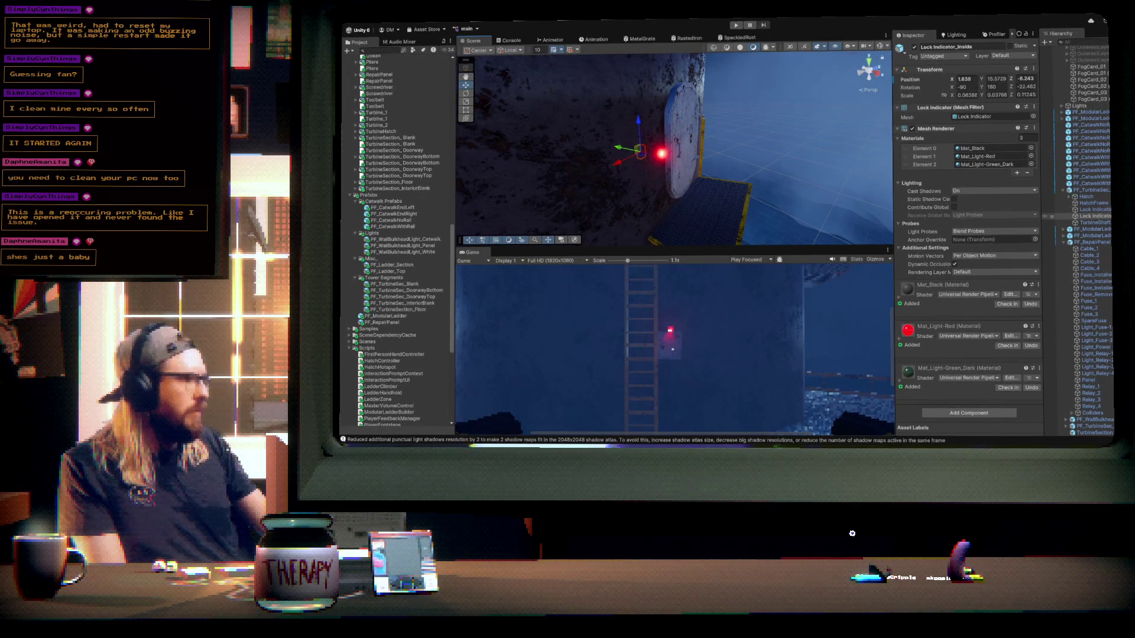
- Place a PF_ModularLadder in the tower and slide it along Z
{"action": "left_click", "coordinate": [1102, 190]}
{"action": "left_click", "coordinate": [965, 107]}
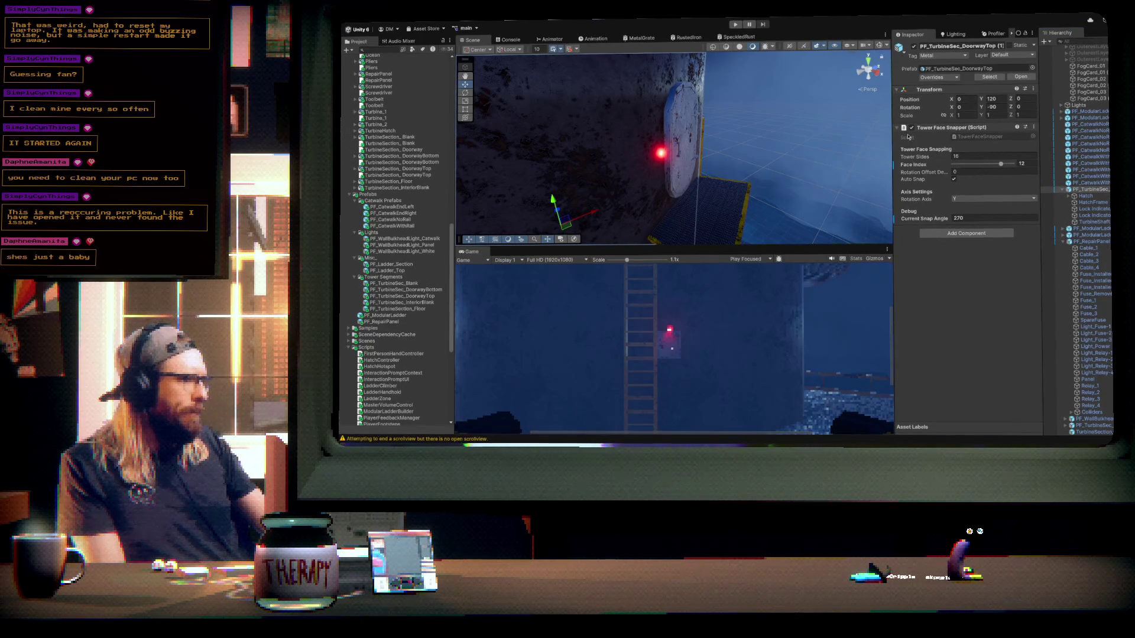
{"action": "mouse_move", "coordinate": [635, 168]}
{"action": "left_mouse_down"}
{"action": "mouse_move", "coordinate": [615, 195]}
{"action": "mouse_move", "coordinate": [675, 123]}
{"action": "mouse_move", "coordinate": [649, 105]}
{"action": "mouse_move", "coordinate": [646, 114]}
{"action": "mouse_move", "coordinate": [871, 151]}
{"action": "left_mouse_up"}
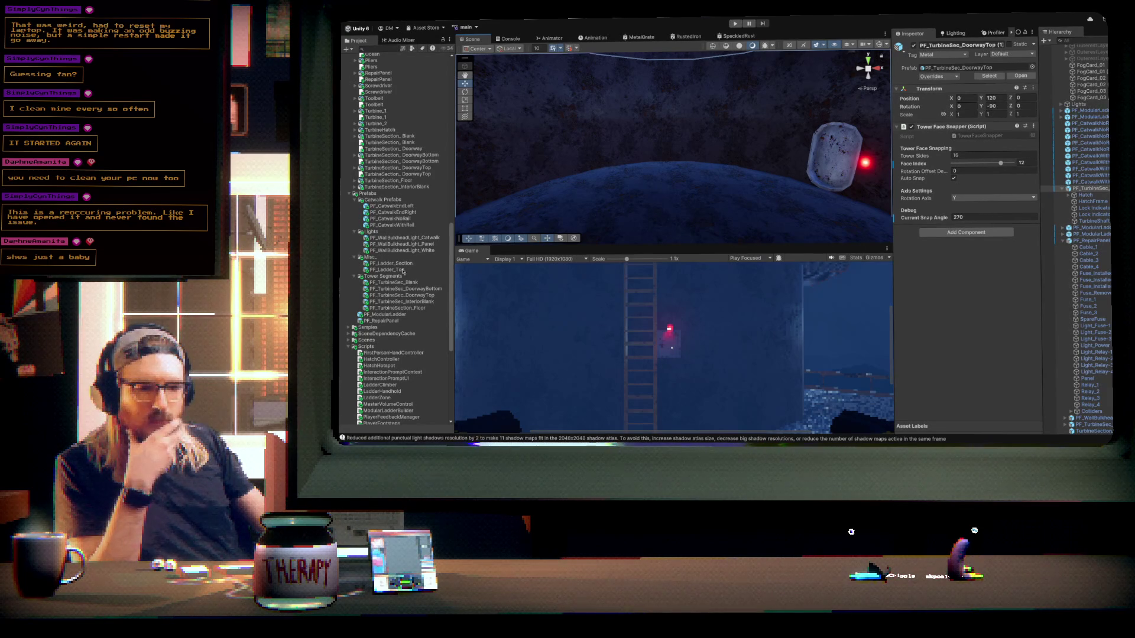
{"action": "mouse_move", "coordinate": [397, 315]}
{"action": "left_mouse_down"}
{"action": "mouse_move", "coordinate": [664, 148]}
{"action": "mouse_move", "coordinate": [666, 166]}
{"action": "mouse_move", "coordinate": [767, 184]}
{"action": "mouse_move", "coordinate": [742, 172]}
{"action": "left_mouse_up"}
{"action": "left_click_drag", "start_coordinate": [669, 152], "coordinate": [604, 133]}
{"action": "key", "text": "f"}
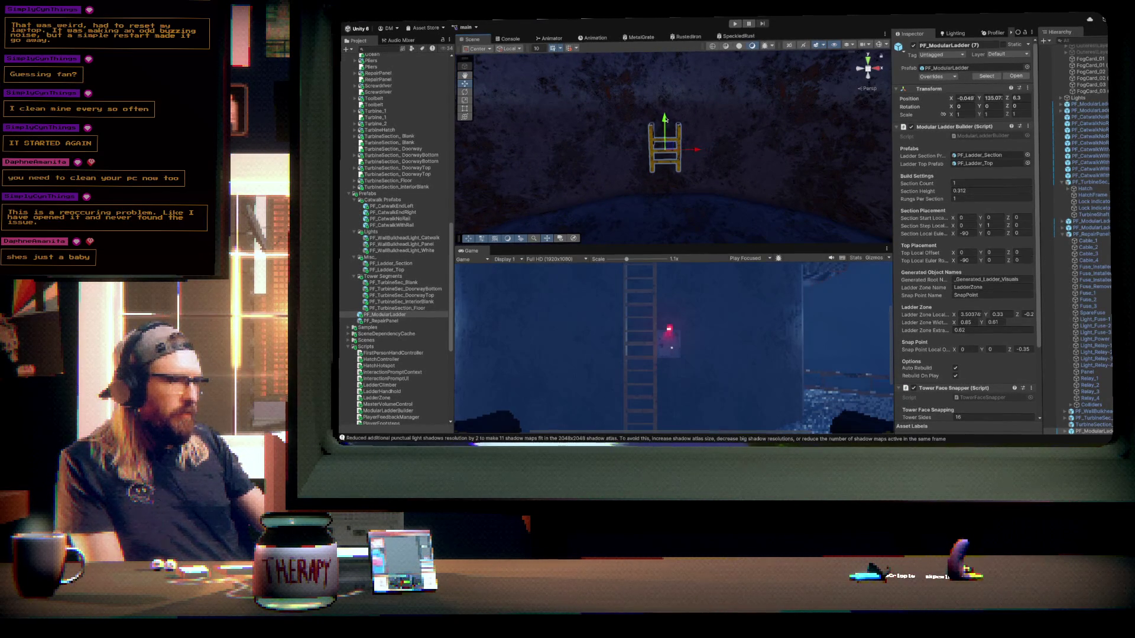
- Lower the ladder, shift it along X, and raise its Section Count to 69
{"action": "left_click_drag", "start_coordinate": [664, 127], "coordinate": [664, 149]}
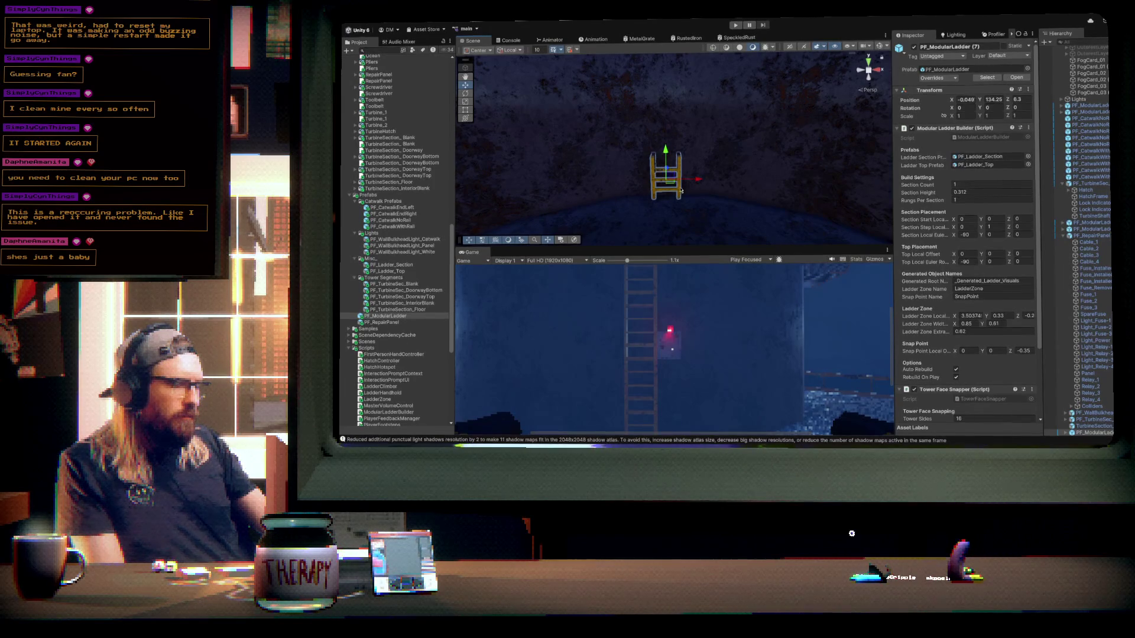
{"action": "mouse_move", "coordinate": [695, 179]}
{"action": "left_mouse_down"}
{"action": "mouse_move", "coordinate": [733, 165]}
{"action": "mouse_move", "coordinate": [717, 147]}
{"action": "mouse_move", "coordinate": [716, 237]}
{"action": "left_mouse_up"}
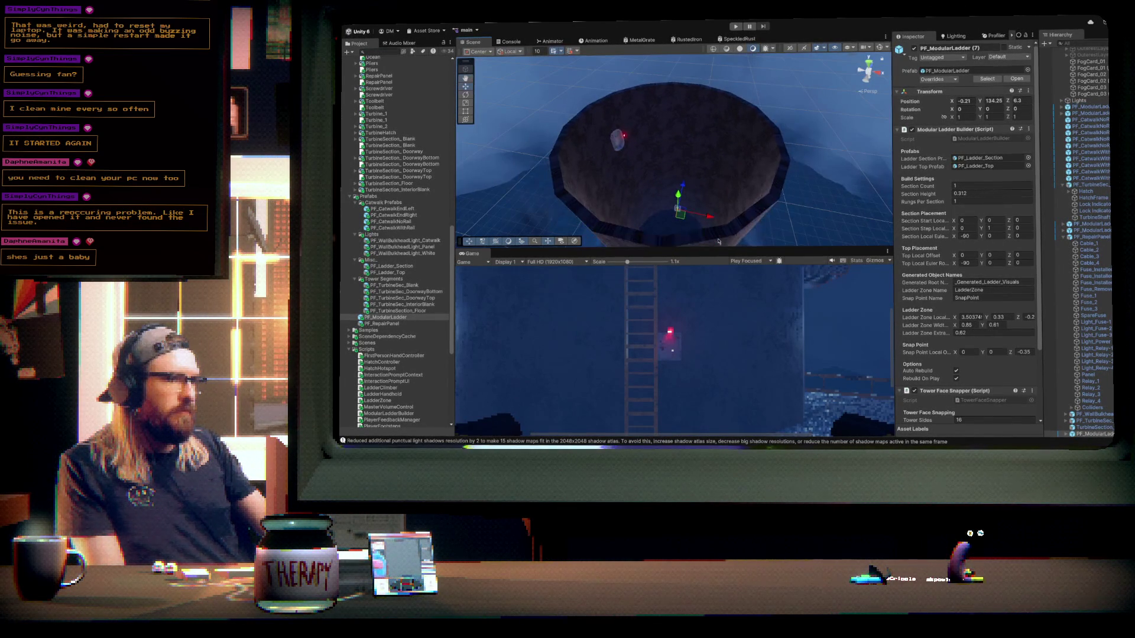
{"action": "left_click_drag", "start_coordinate": [935, 186], "coordinate": [944, 185]}
{"action": "left_click_drag", "start_coordinate": [703, 166], "coordinate": [689, 100]}
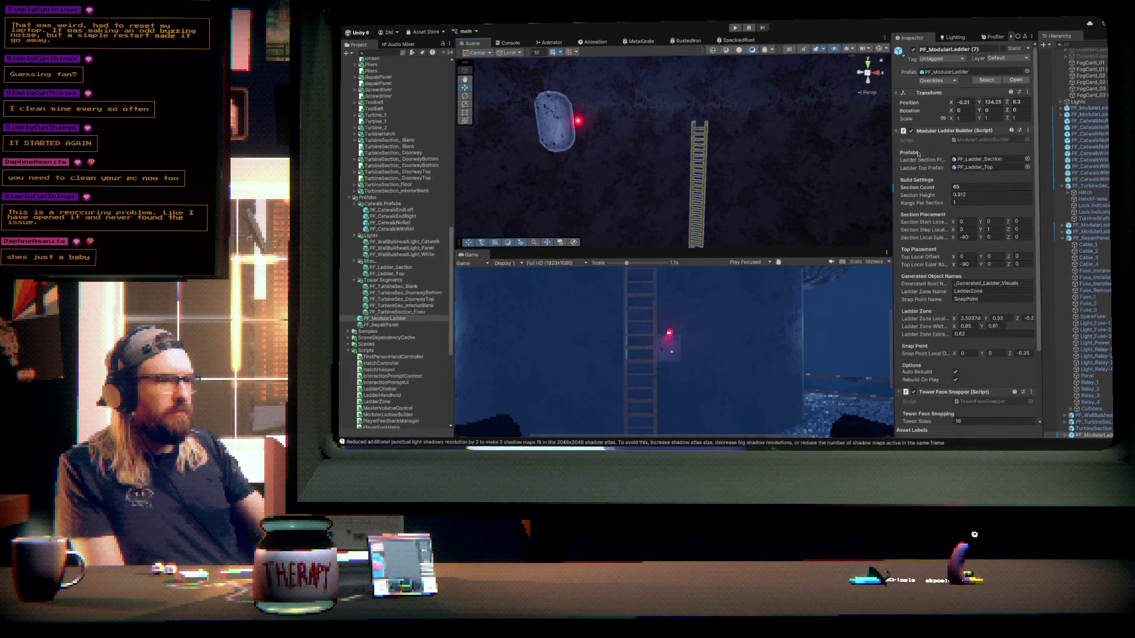
{"action": "left_click_drag", "start_coordinate": [931, 189], "coordinate": [931, 189]}
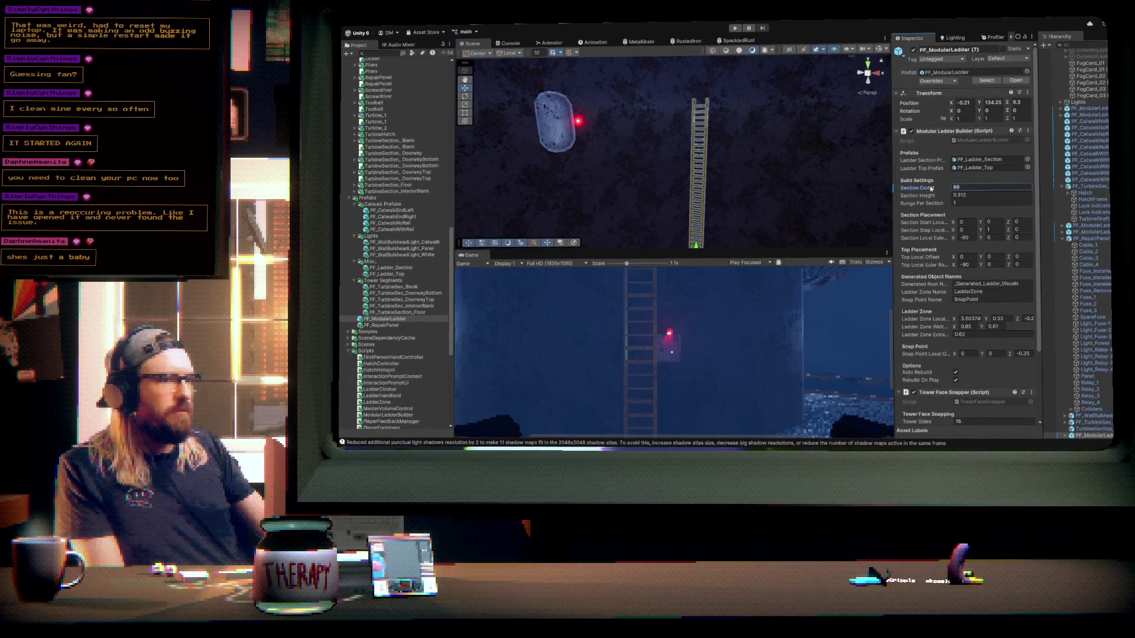
{"action": "mouse_move", "coordinate": [737, 123]}
{"action": "left_mouse_down"}
{"action": "mouse_move", "coordinate": [733, 189]}
{"action": "mouse_move", "coordinate": [752, 304]}
{"action": "mouse_move", "coordinate": [693, 250]}
{"action": "left_mouse_up"}
- Duplicate the CatwalkAssets ring and raise the copy to meet the ladder's top
{"action": "left_click", "coordinate": [663, 204]}
{"action": "scroll", "coordinate": [1102, 248], "scroll_direction": "up", "scroll_amount": 10}
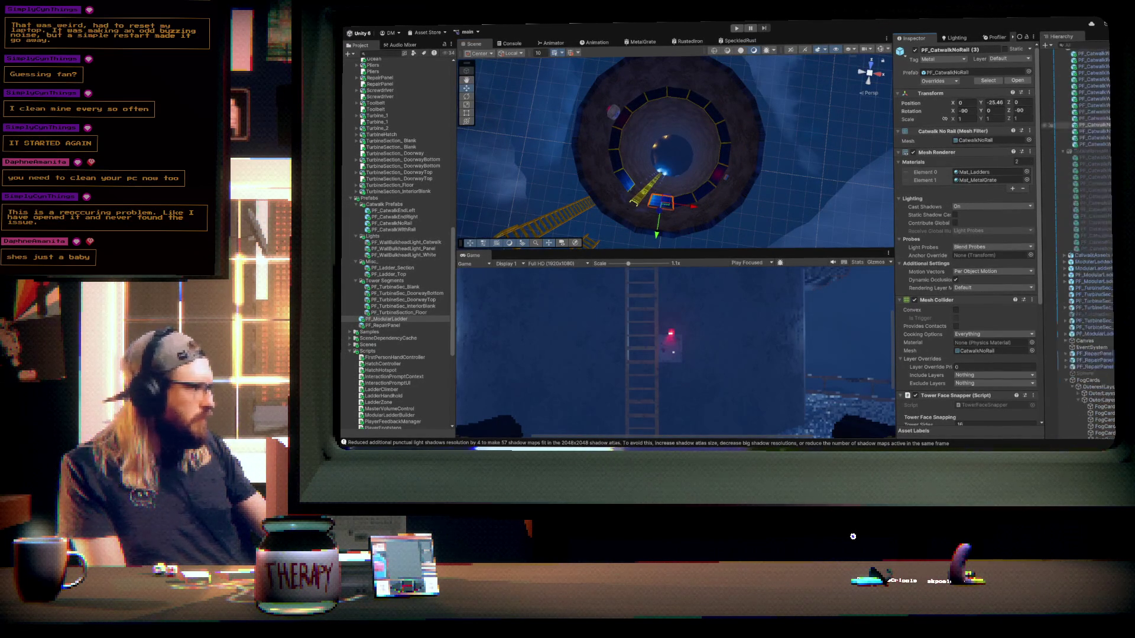
{"action": "left_click", "coordinate": [1099, 171]}
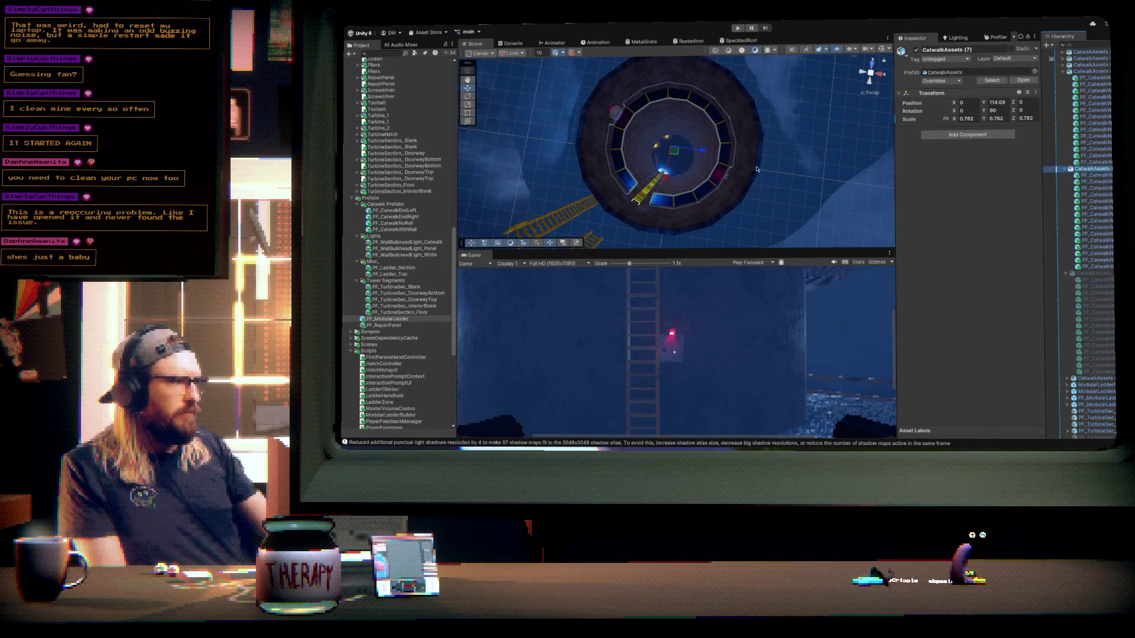
{"action": "key", "text": "ctrl+d"}
{"action": "mouse_move", "coordinate": [773, 172]}
{"action": "left_mouse_down"}
{"action": "mouse_move", "coordinate": [791, 200]}
{"action": "mouse_move", "coordinate": [694, 83]}
{"action": "left_mouse_up"}
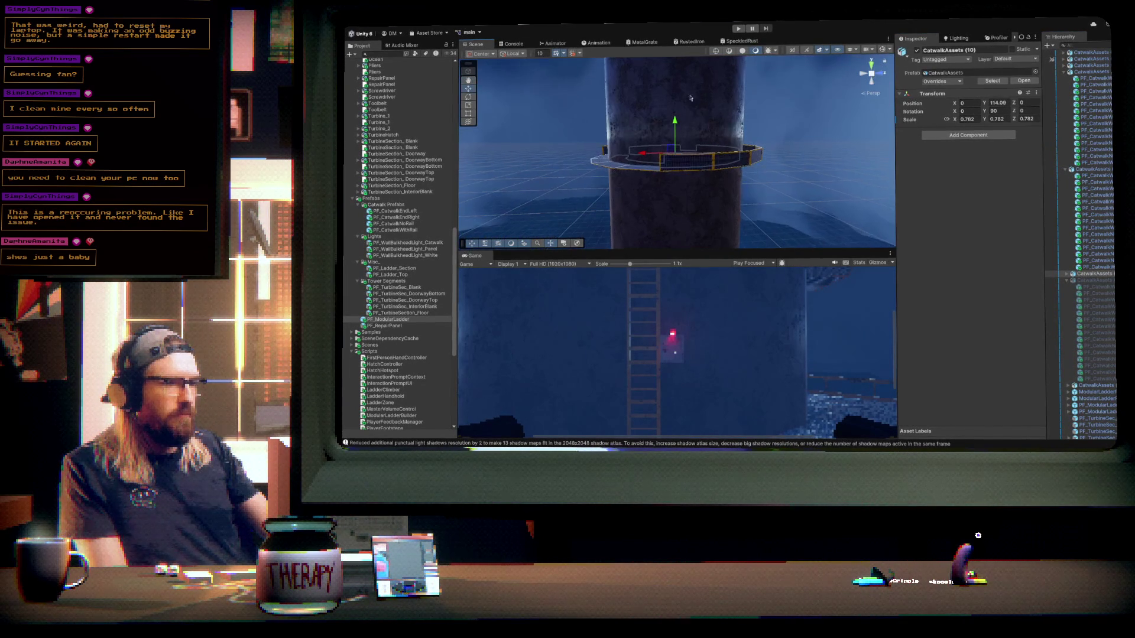
{"action": "mouse_move", "coordinate": [680, 122]}
{"action": "left_mouse_down"}
{"action": "mouse_move", "coordinate": [680, 74]}
{"action": "mouse_move", "coordinate": [726, 99]}
{"action": "mouse_move", "coordinate": [724, 125]}
{"action": "left_mouse_up"}
{"action": "scroll", "coordinate": [727, 158], "scroll_direction": "down", "scroll_amount": 3}
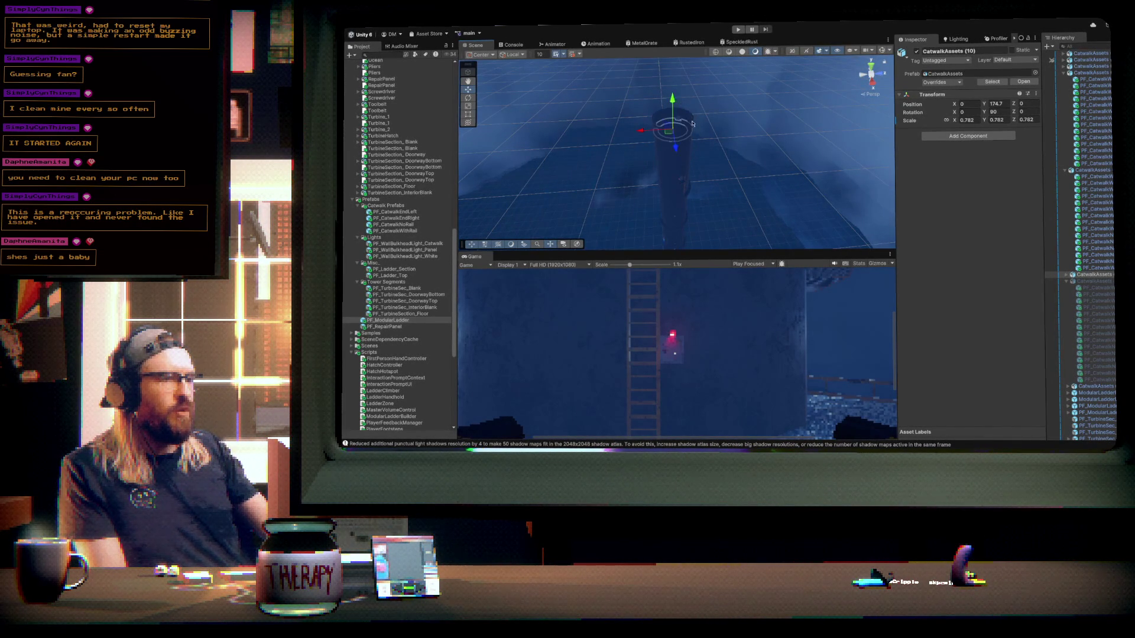
{"action": "scroll", "coordinate": [692, 124], "scroll_direction": "up", "scroll_amount": 5}
{"action": "left_click_drag", "start_coordinate": [692, 124], "coordinate": [766, 70]}
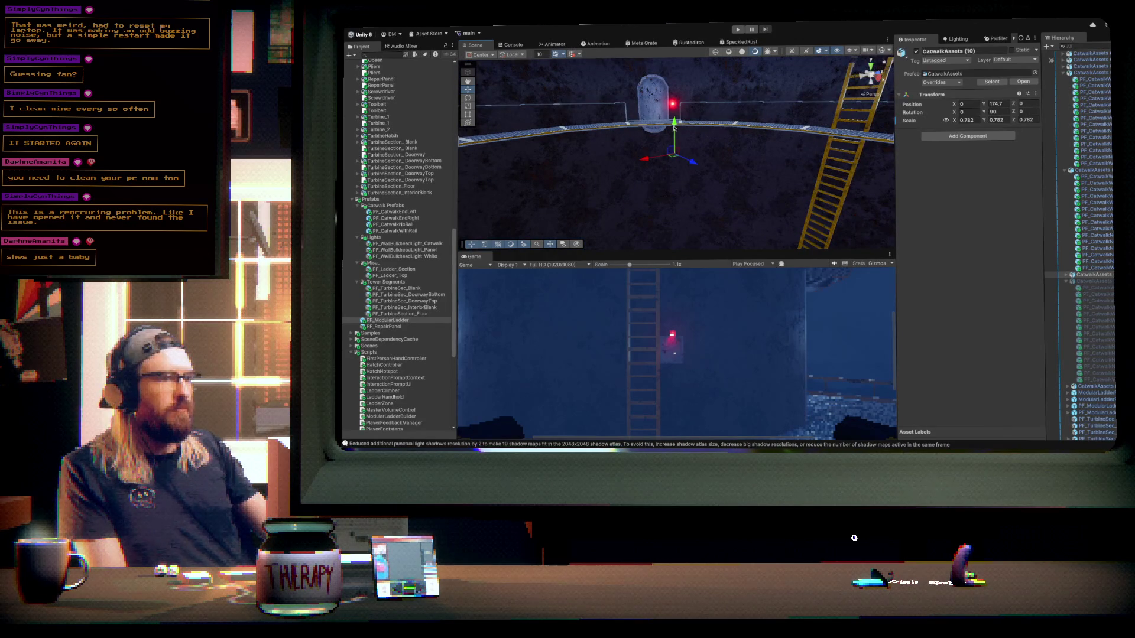
{"action": "left_click_drag", "start_coordinate": [675, 128], "coordinate": [679, 177]}
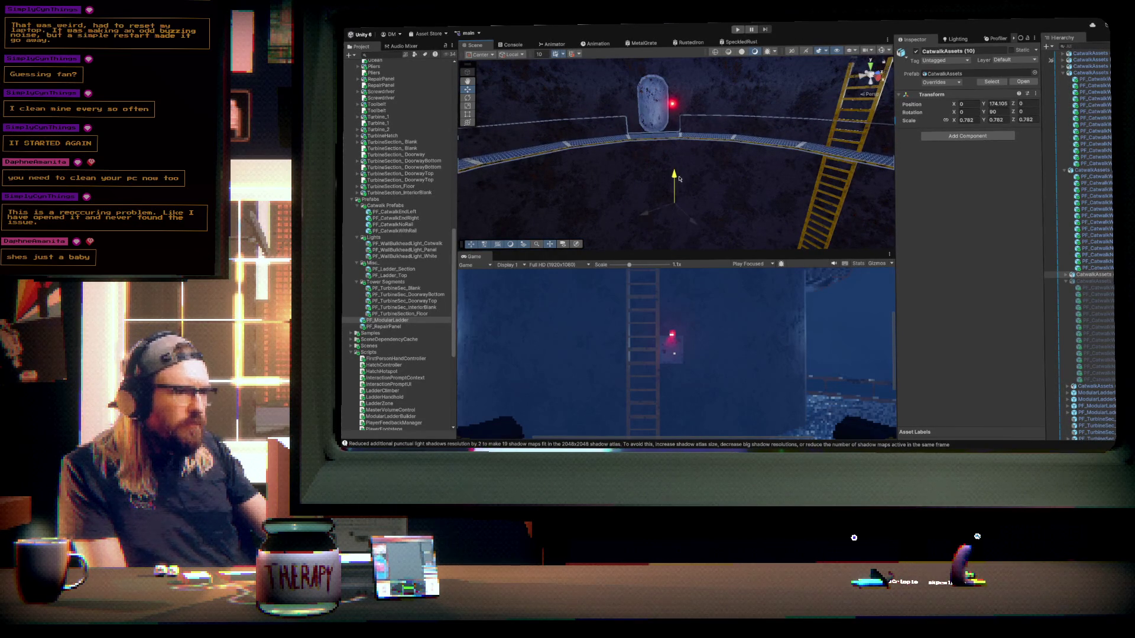
{"action": "left_click_drag", "start_coordinate": [678, 134], "coordinate": [673, 143]}
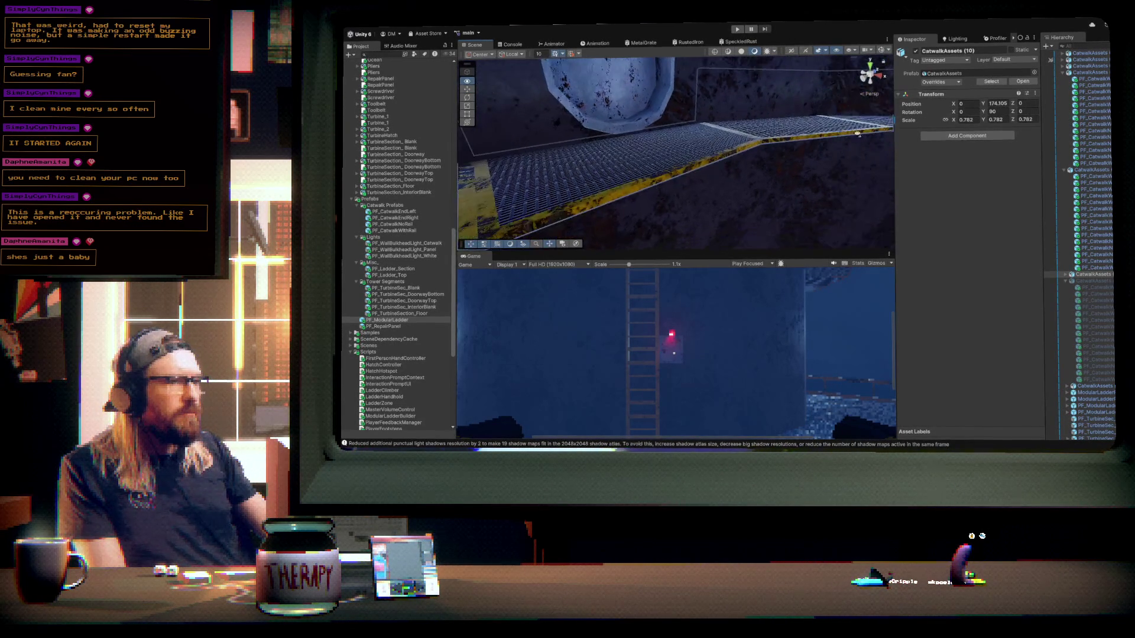
{"action": "left_click_drag", "start_coordinate": [883, 127], "coordinate": [844, 130]}
{"action": "left_click_drag", "start_coordinate": [764, 133], "coordinate": [668, 168]}
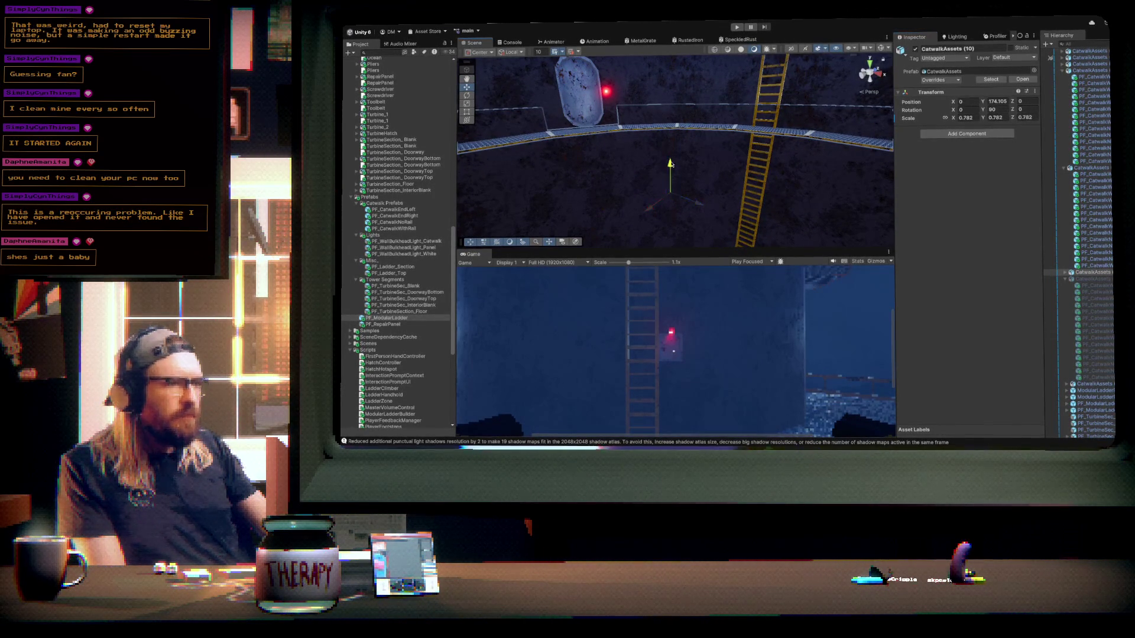
{"action": "mouse_move", "coordinate": [688, 143]}
{"action": "left_mouse_down"}
{"action": "mouse_move", "coordinate": [653, 128]}
{"action": "mouse_move", "coordinate": [733, 147]}
{"action": "left_mouse_up"}
- Snap the railed catwalk segment near the ladder to Face Index 1
{"action": "left_click", "coordinate": [712, 172]}
{"action": "mouse_move", "coordinate": [753, 219]}
{"action": "left_mouse_down"}
{"action": "mouse_move", "coordinate": [734, 211]}
{"action": "mouse_move", "coordinate": [676, 230]}
{"action": "left_mouse_up"}
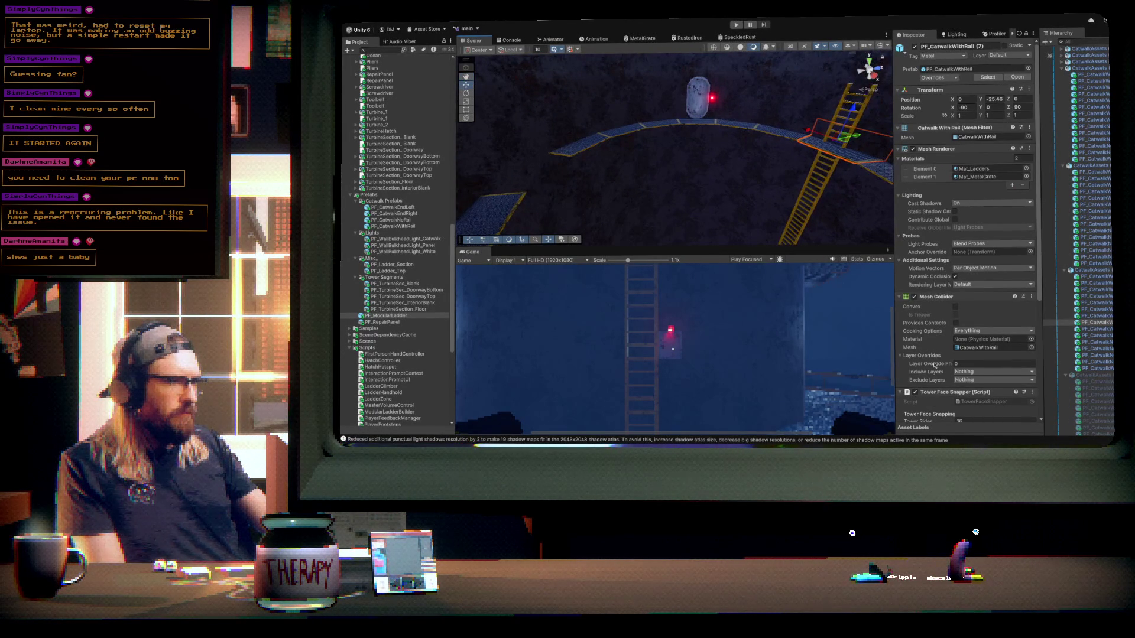
{"action": "scroll", "coordinate": [940, 361], "scroll_direction": "down", "scroll_amount": 3}
{"action": "mouse_move", "coordinate": [974, 365]}
{"action": "left_mouse_down"}
{"action": "mouse_move", "coordinate": [953, 364]}
{"action": "mouse_move", "coordinate": [1003, 360]}
{"action": "left_mouse_up"}
{"action": "mouse_move", "coordinate": [680, 166]}
{"action": "left_mouse_down"}
{"action": "mouse_move", "coordinate": [716, 160]}
{"action": "mouse_move", "coordinate": [815, 195]}
{"action": "left_mouse_up"}
{"action": "mouse_move", "coordinate": [834, 208]}
{"action": "left_mouse_down"}
{"action": "mouse_move", "coordinate": [792, 145]}
{"action": "mouse_move", "coordinate": [676, 211]}
{"action": "mouse_move", "coordinate": [575, 183]}
{"action": "mouse_move", "coordinate": [826, 206]}
{"action": "mouse_move", "coordinate": [874, 225]}
{"action": "mouse_move", "coordinate": [874, 185]}
{"action": "left_mouse_up"}
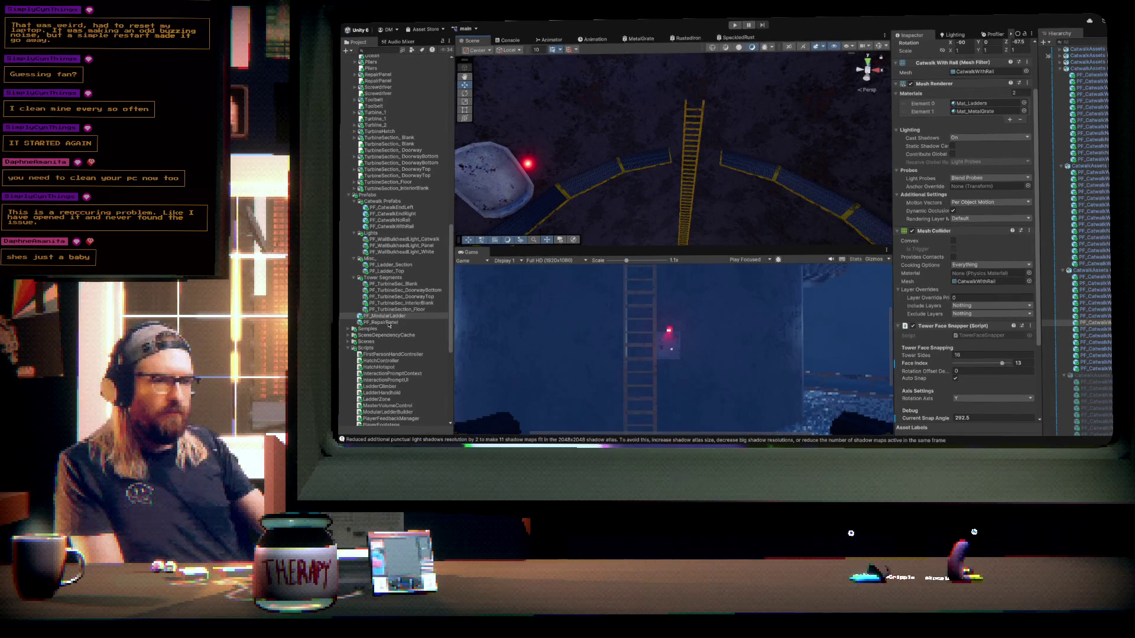
- Place a repair panel, snap it to Face Index 0, and shift it left beside the ladder
{"action": "mouse_move", "coordinate": [388, 323]}
{"action": "left_mouse_down"}
{"action": "mouse_move", "coordinate": [734, 132]}
{"action": "mouse_move", "coordinate": [770, 138]}
{"action": "left_mouse_up"}
{"action": "key", "text": "f"}
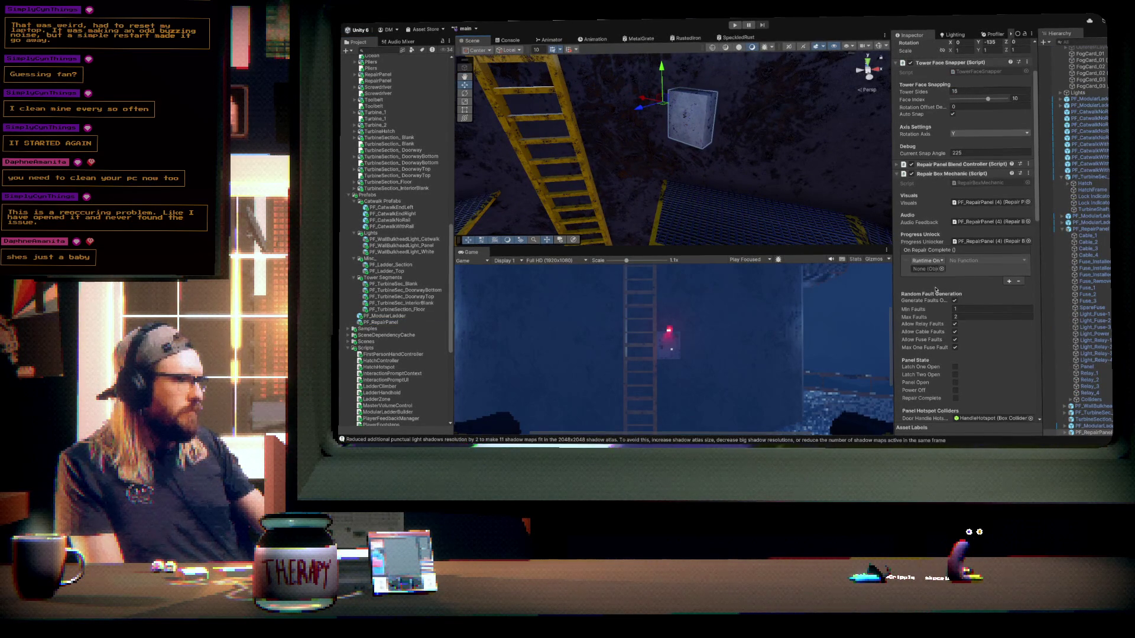
{"action": "scroll", "coordinate": [930, 287], "scroll_direction": "down", "scroll_amount": 10}
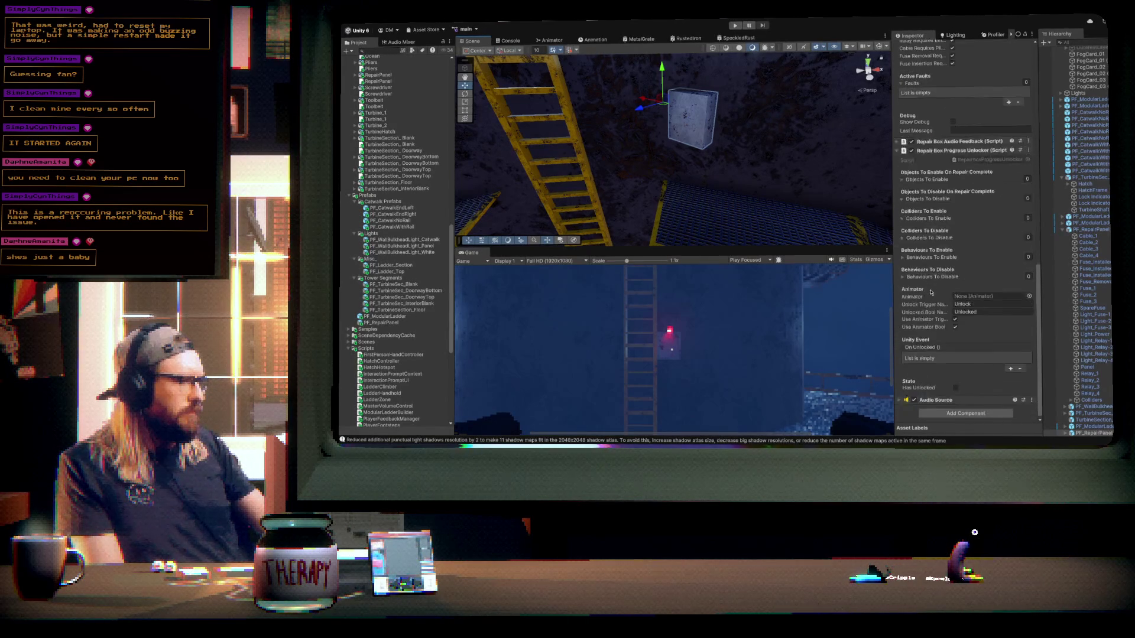
{"action": "left_click", "coordinate": [946, 151]}
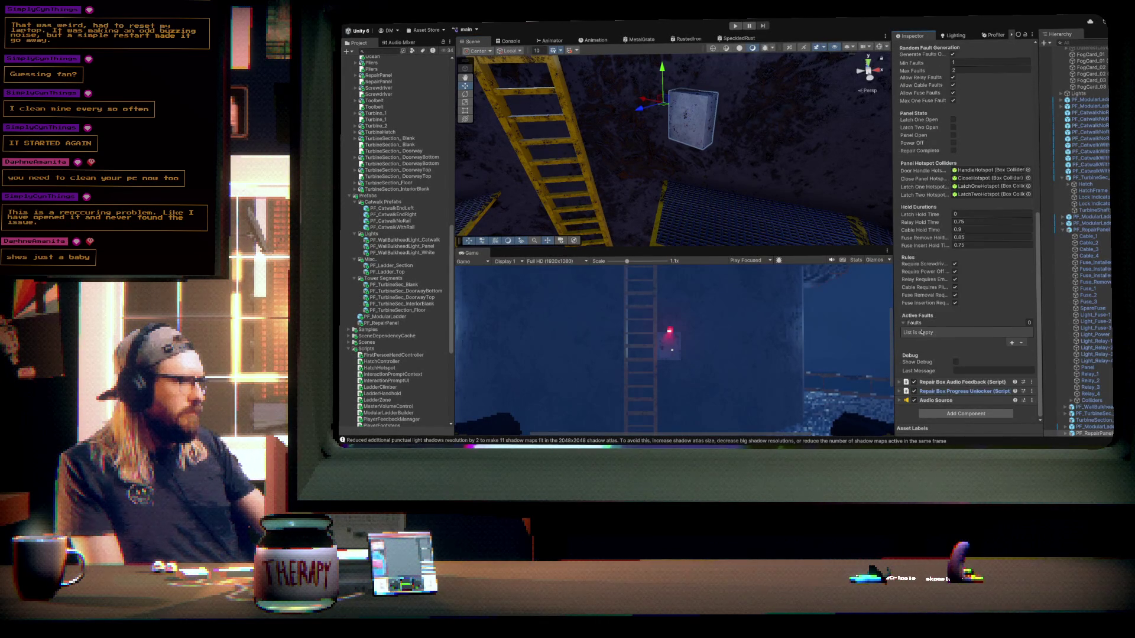
{"action": "scroll", "coordinate": [927, 355], "scroll_direction": "up", "scroll_amount": 5}
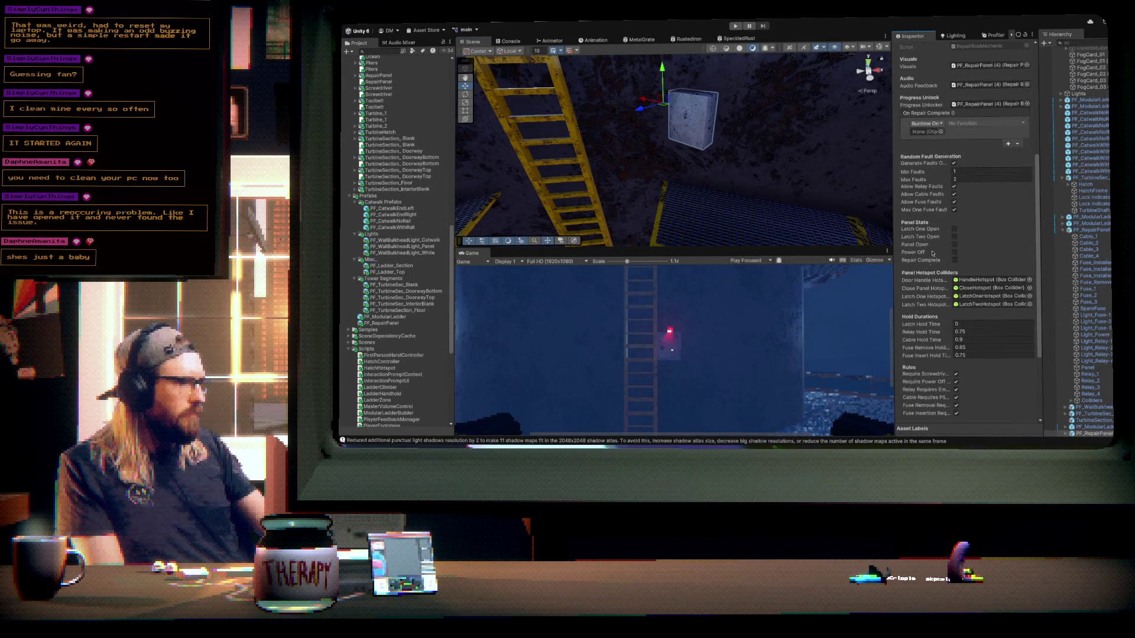
{"action": "scroll", "coordinate": [933, 211], "scroll_direction": "up", "scroll_amount": 2}
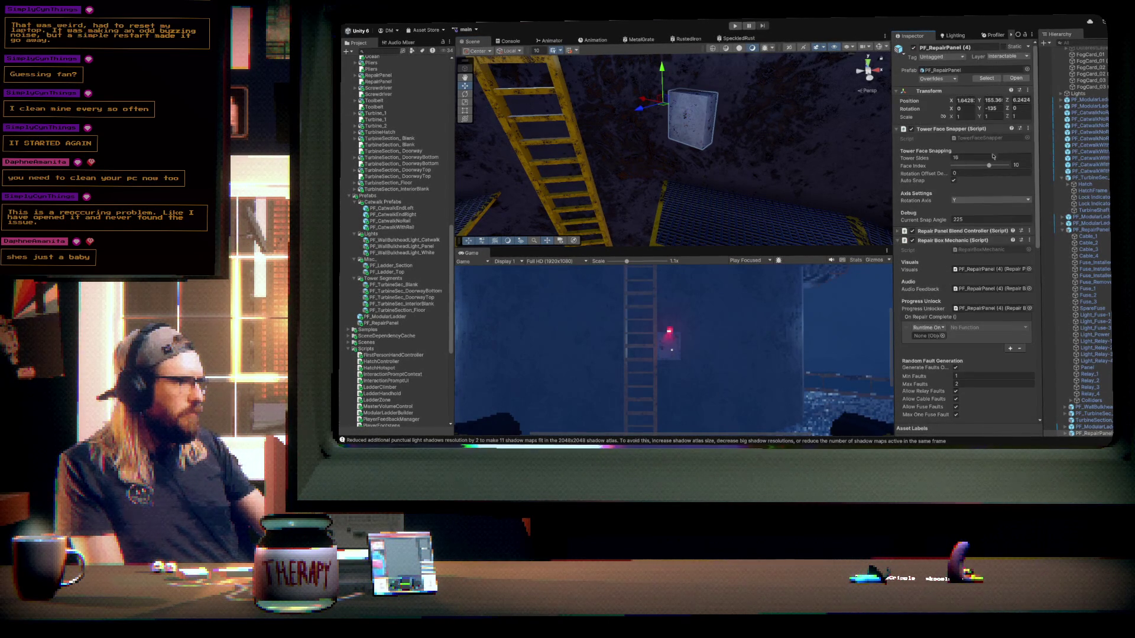
{"action": "left_click_drag", "start_coordinate": [989, 168], "coordinate": [951, 173]}
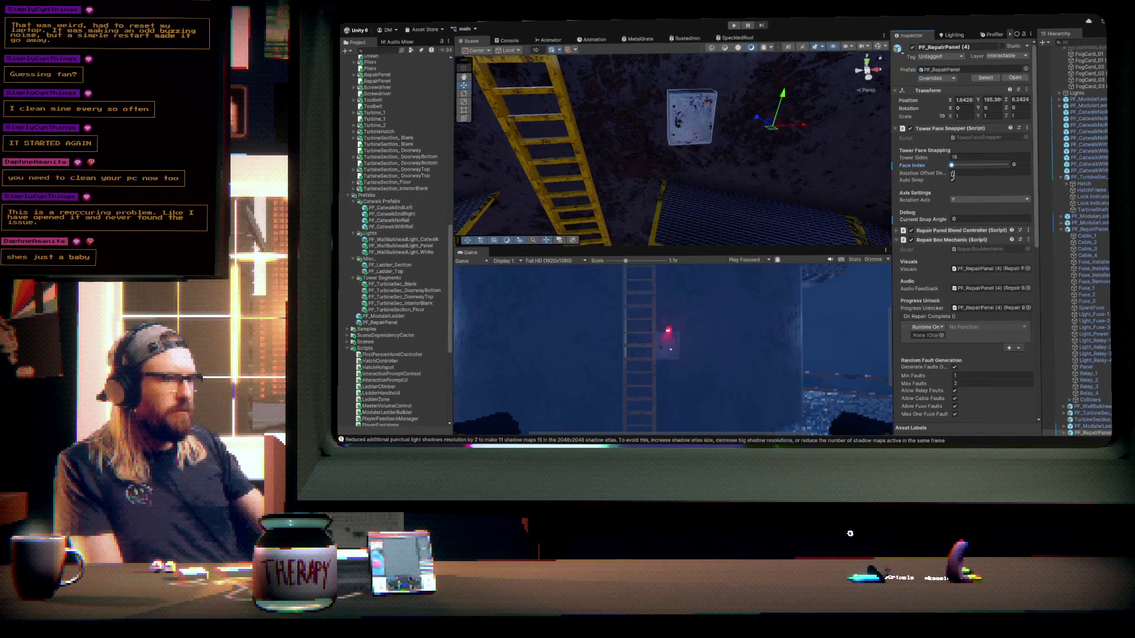
{"action": "mouse_move", "coordinate": [770, 124]}
{"action": "left_mouse_down"}
{"action": "mouse_move", "coordinate": [665, 127]}
{"action": "mouse_move", "coordinate": [650, 145]}
{"action": "mouse_move", "coordinate": [604, 148]}
{"action": "mouse_move", "coordinate": [744, 151]}
{"action": "left_mouse_up"}
- Place a PF_WallBulkheadLight_Panel light into the scene
{"action": "mouse_move", "coordinate": [381, 324]}
{"action": "left_mouse_down"}
{"action": "mouse_move", "coordinate": [677, 146]}
{"action": "mouse_move", "coordinate": [674, 177]}
{"action": "mouse_move", "coordinate": [446, 223]}
{"action": "left_mouse_up"}
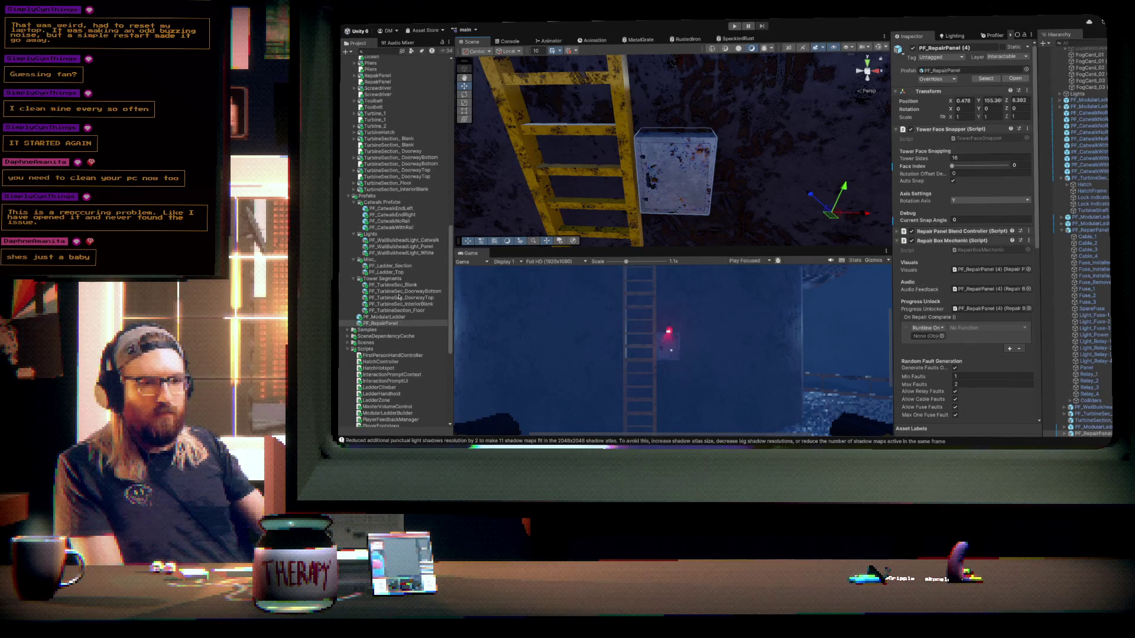
{"action": "left_click", "coordinate": [409, 247]}
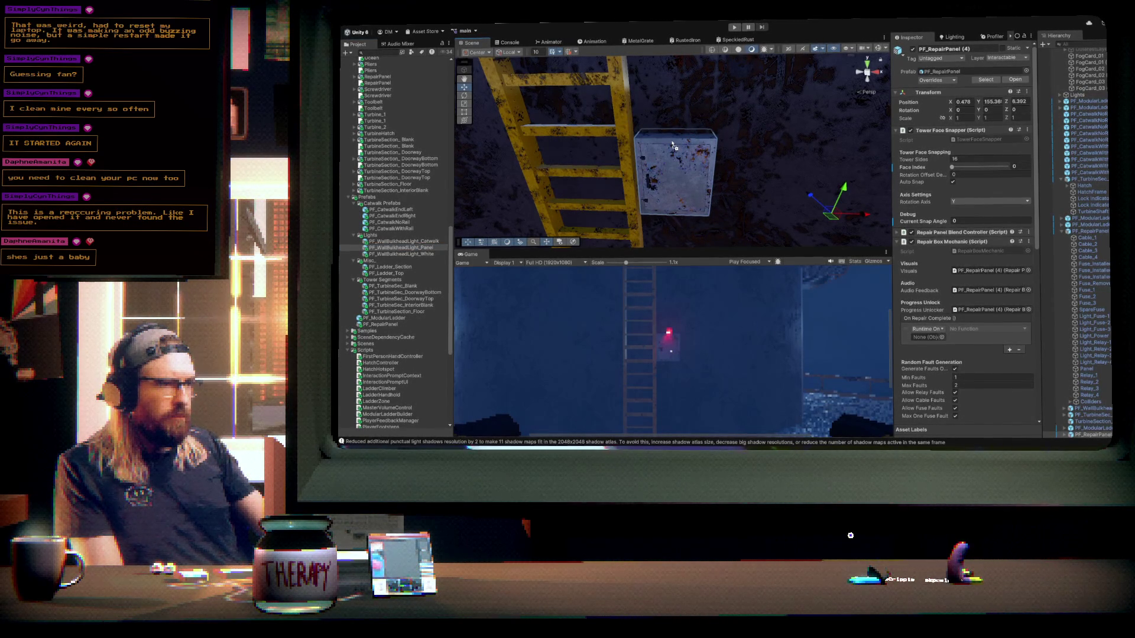
{"action": "left_click_drag", "start_coordinate": [674, 147], "coordinate": [674, 148]}
- Frame the new wall light panel and snap it to another tower face via Face Index
{"action": "key", "text": "f"}
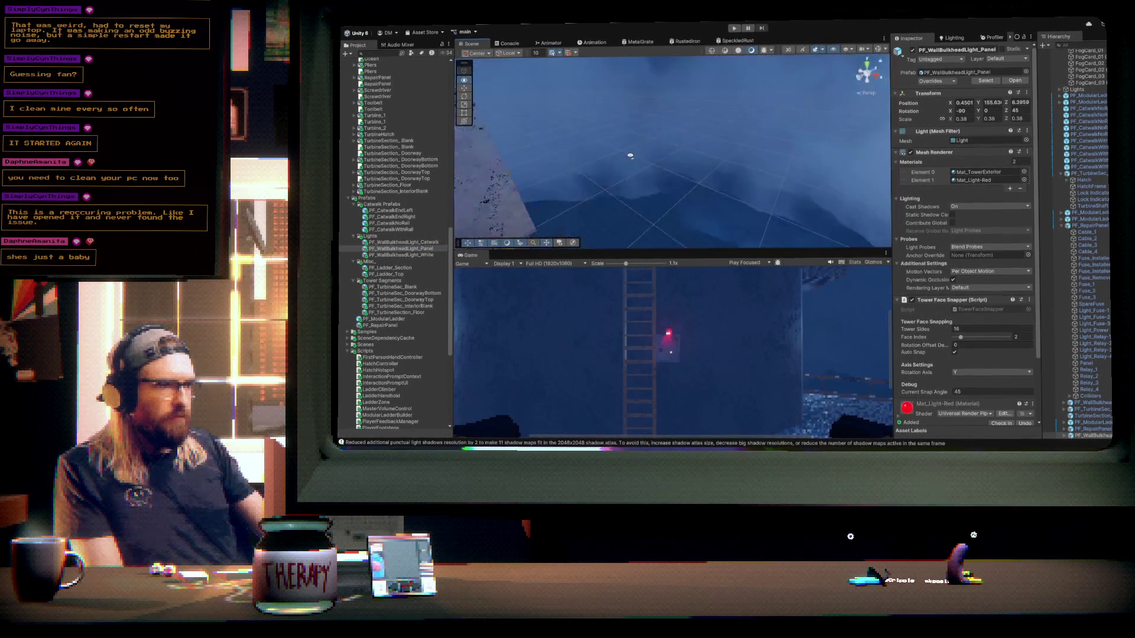
{"action": "mouse_move", "coordinate": [644, 180]}
{"action": "left_mouse_down"}
{"action": "mouse_move", "coordinate": [588, 204]}
{"action": "mouse_move", "coordinate": [638, 204]}
{"action": "left_mouse_up"}
{"action": "left_click_drag", "start_coordinate": [961, 339], "coordinate": [984, 344]}
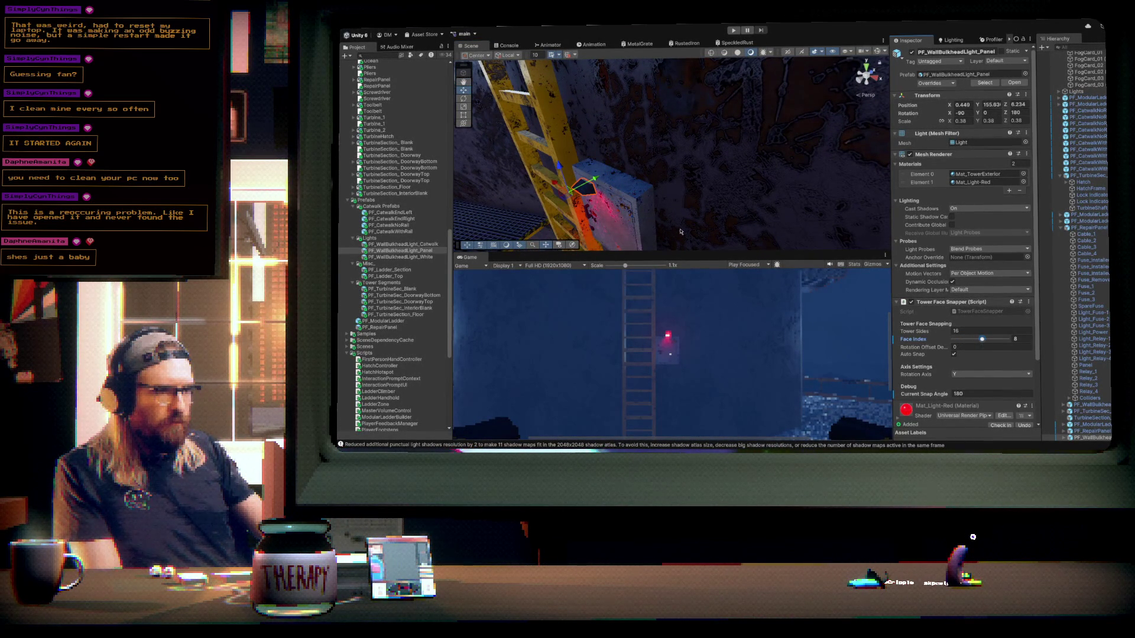
- Slide the red light panel into line directly above the repair panel
{"action": "key", "text": "f"}
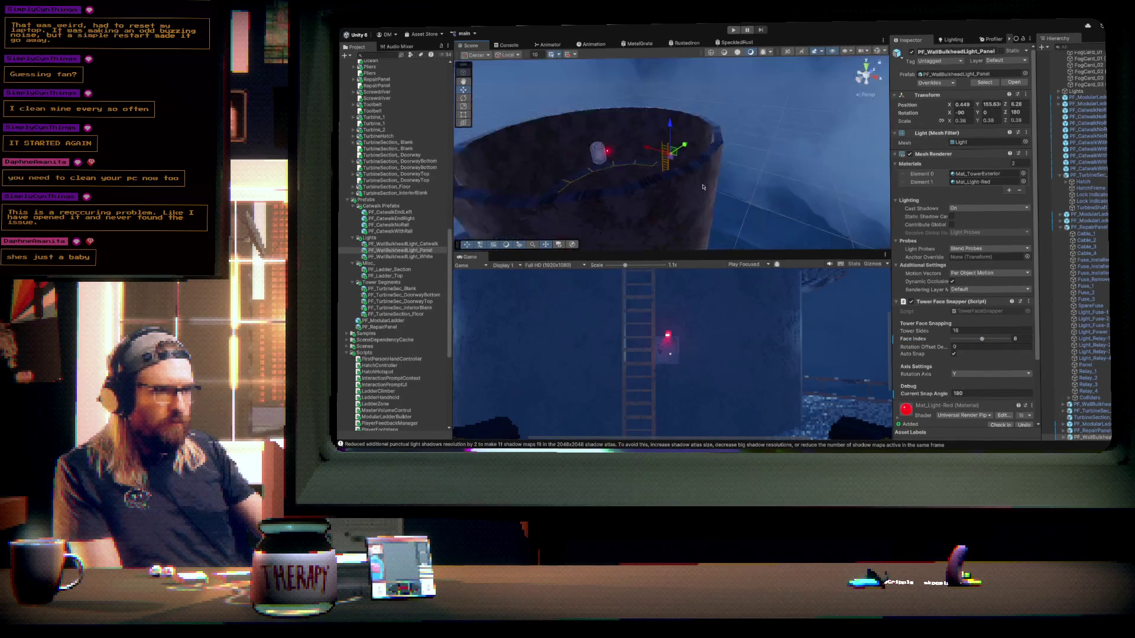
{"action": "mouse_move", "coordinate": [742, 194]}
{"action": "left_mouse_down", "text": "alt"}
{"action": "mouse_move", "coordinate": [697, 197]}
{"action": "mouse_move", "coordinate": [703, 155]}
{"action": "mouse_move", "coordinate": [678, 110]}
{"action": "left_mouse_up", "text": "alt"}
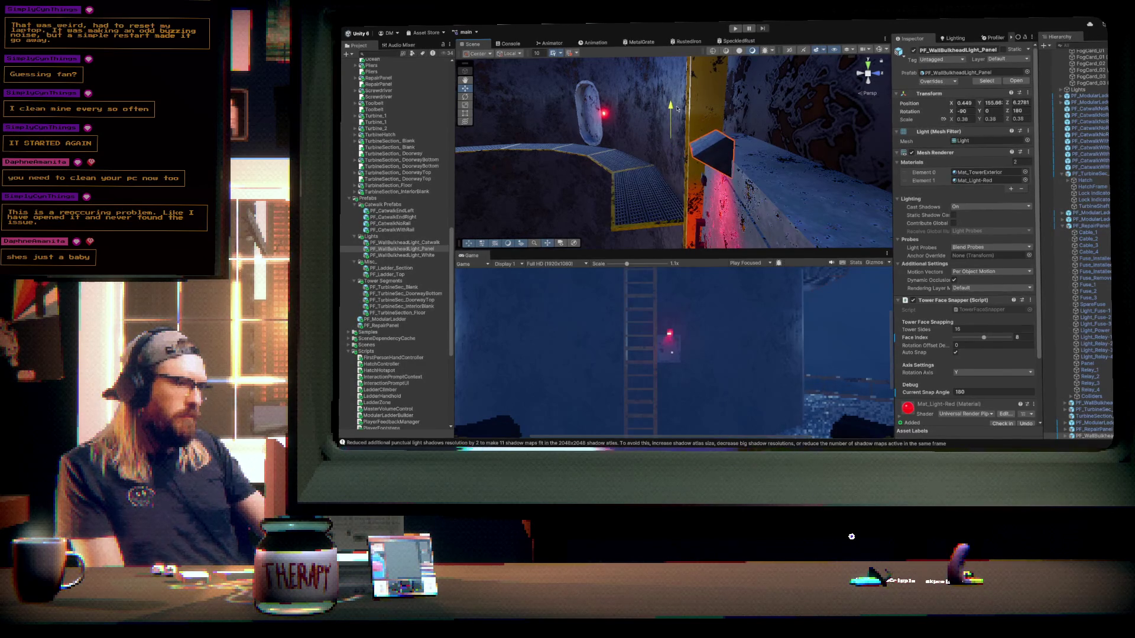
{"action": "key", "text": "f"}
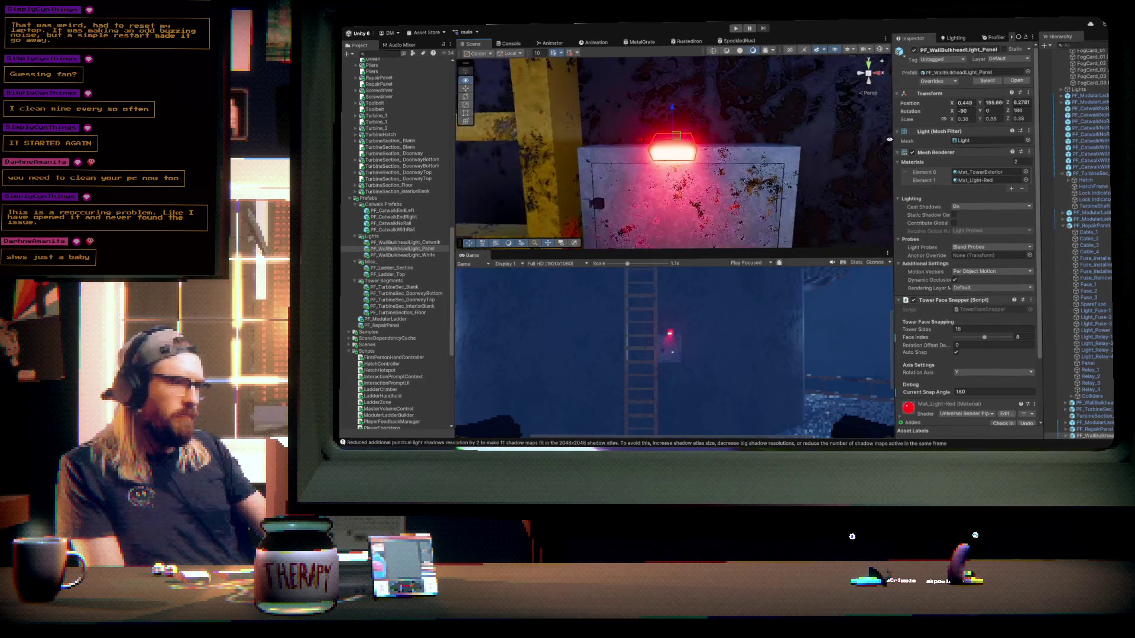
{"action": "mouse_move", "coordinate": [643, 141]}
{"action": "left_mouse_down"}
{"action": "mouse_move", "coordinate": [744, 178]}
{"action": "mouse_move", "coordinate": [671, 191]}
{"action": "mouse_move", "coordinate": [732, 180]}
{"action": "left_mouse_up"}
{"action": "left_click", "coordinate": [748, 159]}
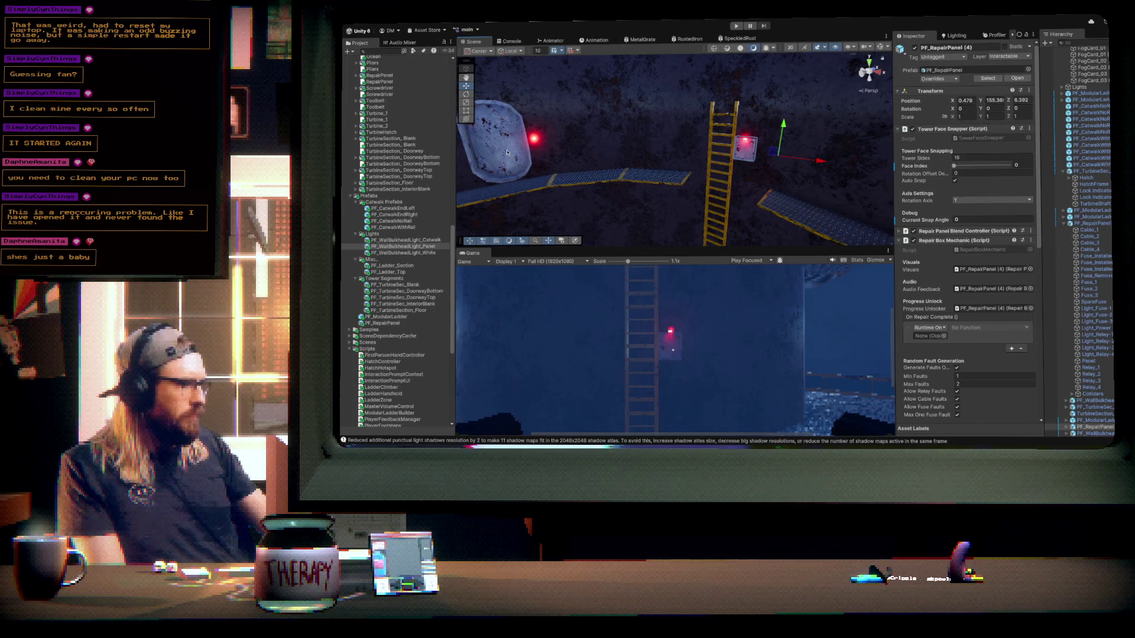
- Assign PF_TurbineSec_DoorwayTop's Hatch object to the repair panel's On Repair Complete event
{"action": "left_click", "coordinate": [507, 152]}
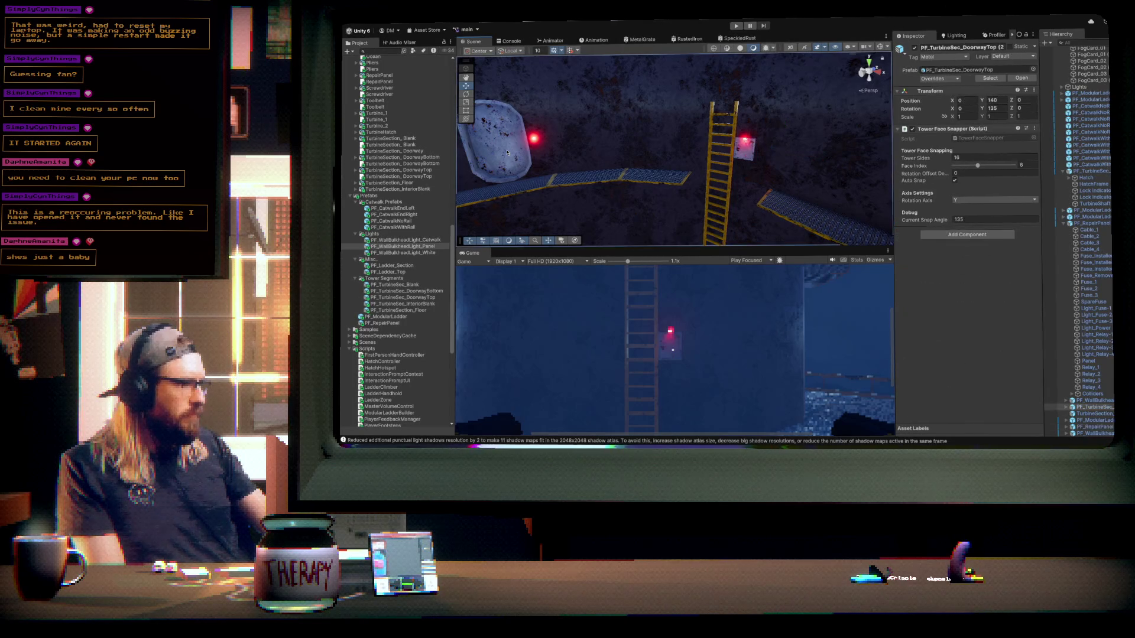
{"action": "left_click", "coordinate": [1066, 407]}
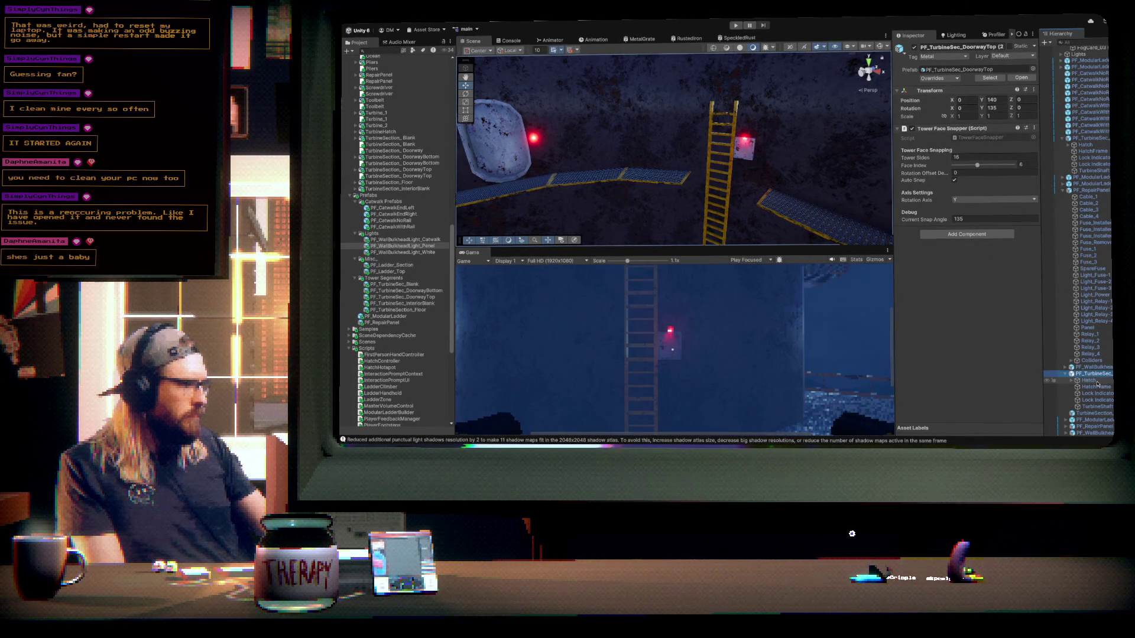
{"action": "left_click", "coordinate": [1097, 383]}
{"action": "left_click", "coordinate": [744, 156]}
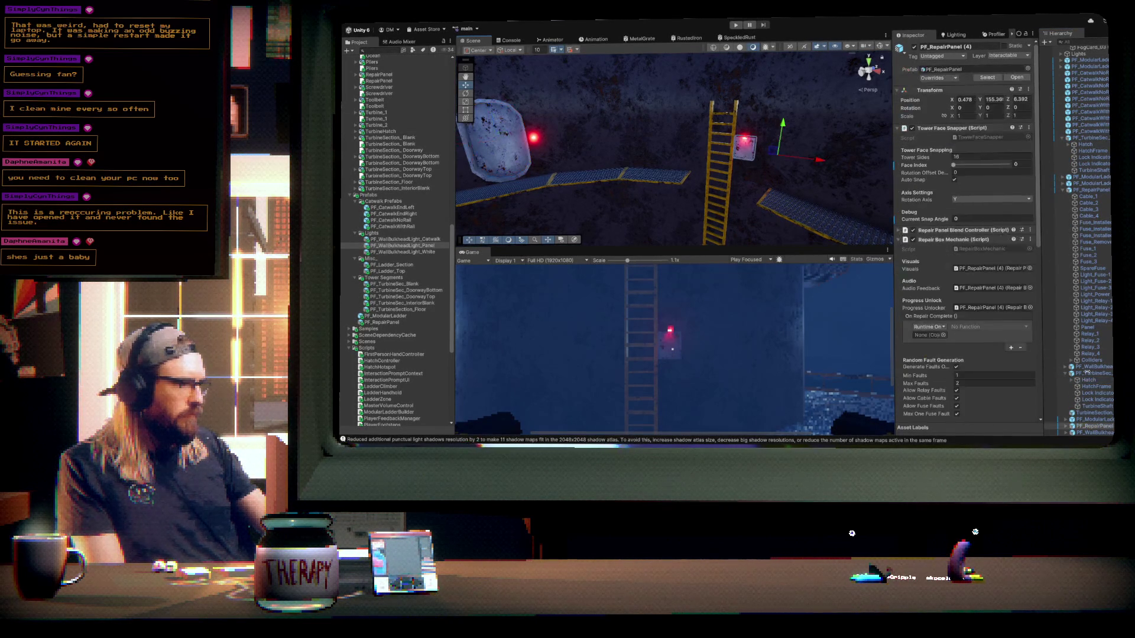
{"action": "mouse_move", "coordinate": [1095, 383]}
{"action": "left_mouse_down"}
{"action": "mouse_move", "coordinate": [1040, 354]}
{"action": "mouse_move", "coordinate": [933, 335]}
{"action": "left_mouse_up"}
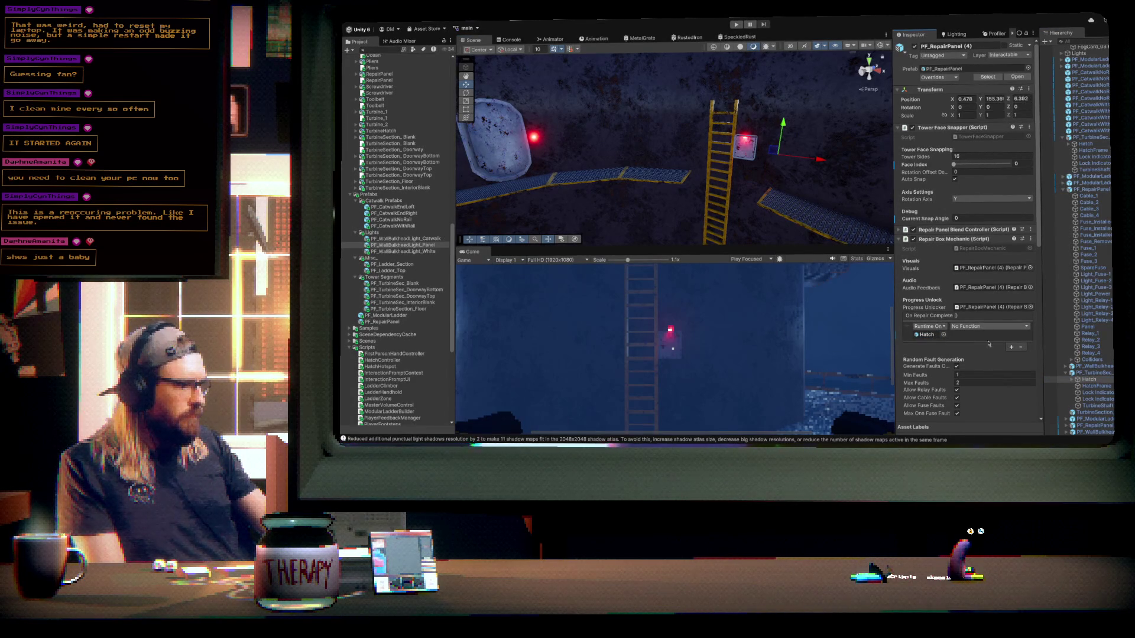
{"action": "left_click_drag", "start_coordinate": [644, 171], "coordinate": [694, 170]}
{"action": "key", "text": "f"}
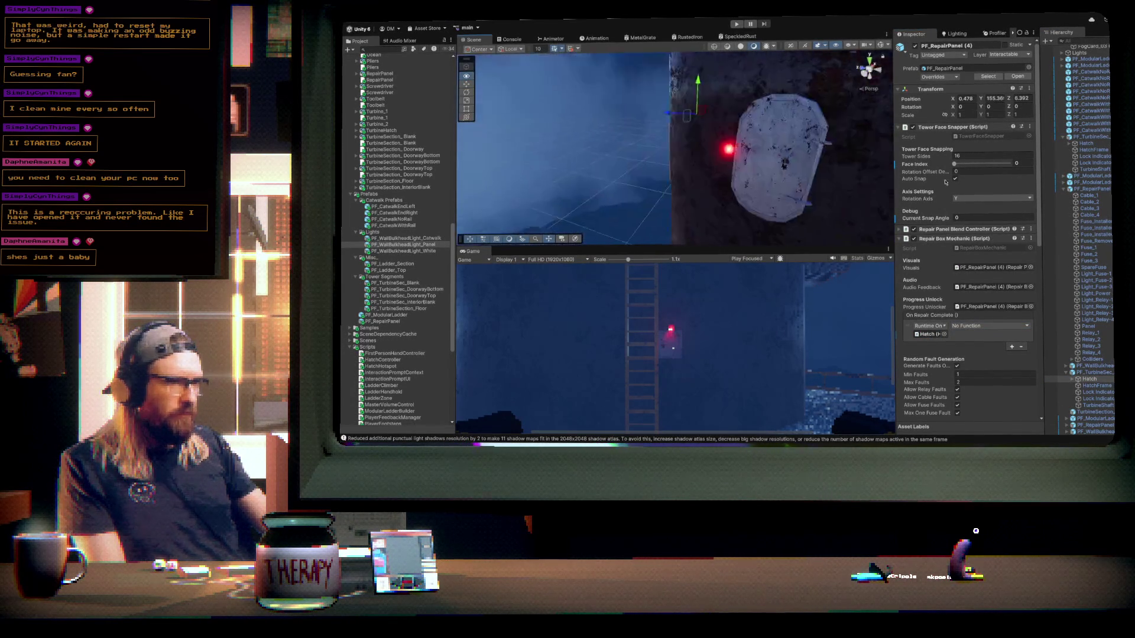
{"action": "mouse_move", "coordinate": [721, 172]}
{"action": "left_mouse_down"}
{"action": "mouse_move", "coordinate": [737, 157]}
{"action": "mouse_move", "coordinate": [729, 152]}
{"action": "left_mouse_up"}
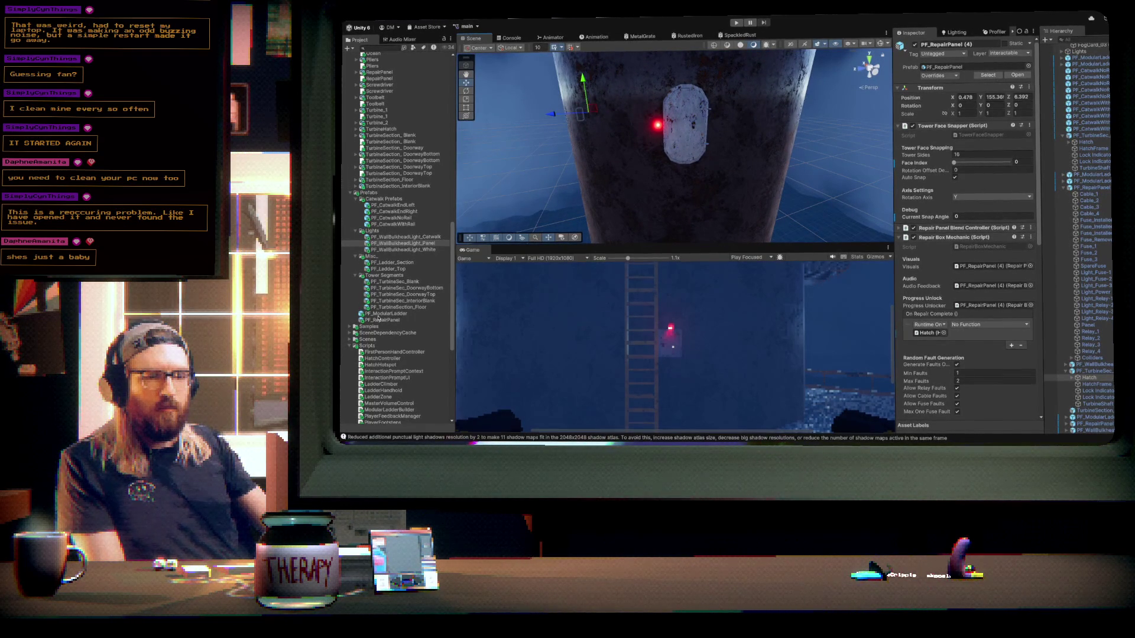
- Place a PF_CatwalkNoRail section at the tower, set its Z position to 0, and collapse its renderer and collider panels
{"action": "left_click_drag", "start_coordinate": [390, 217], "coordinate": [657, 113]}
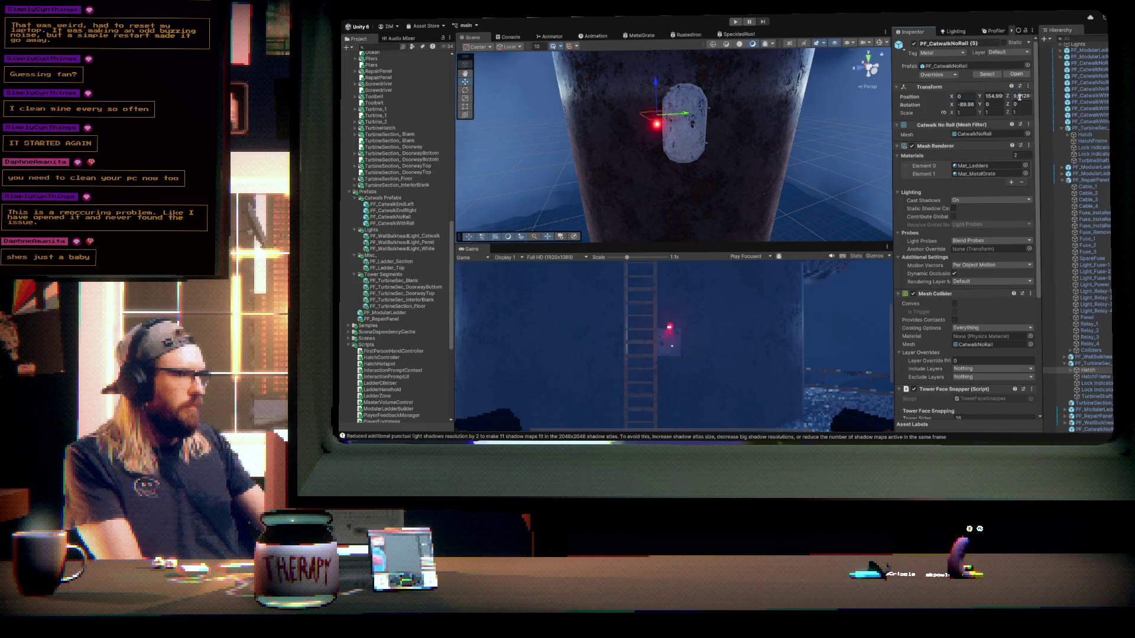
{"action": "type", "text": "155"}
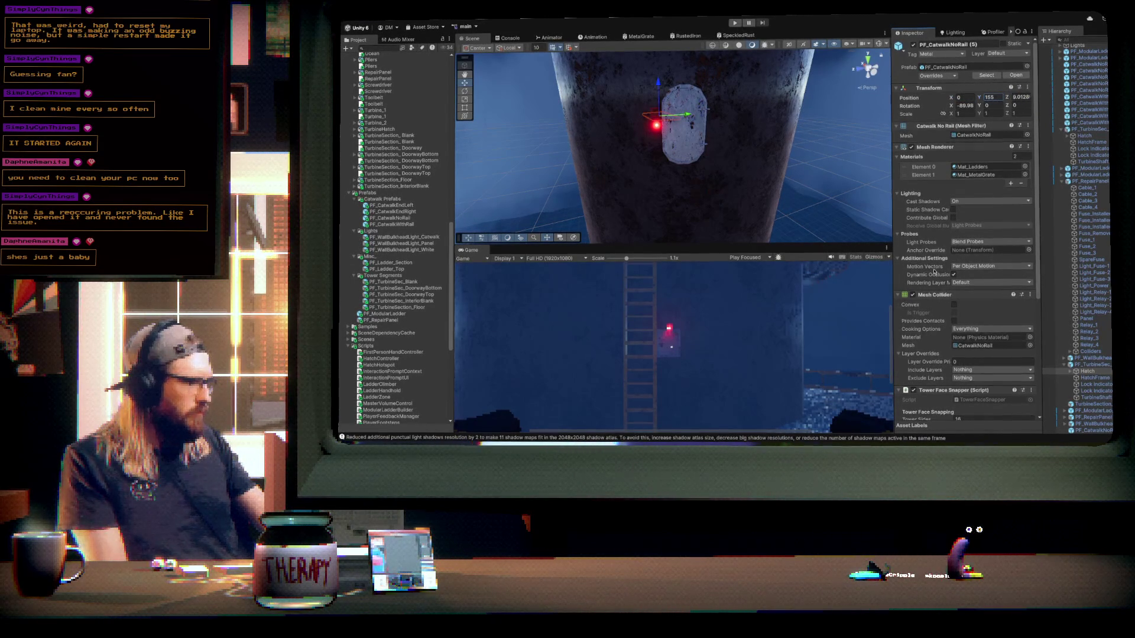
{"action": "scroll", "coordinate": [934, 271], "scroll_direction": "down", "scroll_amount": 3}
{"action": "left_click_drag", "start_coordinate": [953, 295], "coordinate": [969, 295]}
{"action": "scroll", "coordinate": [1033, 75], "scroll_direction": "up", "scroll_amount": 3}
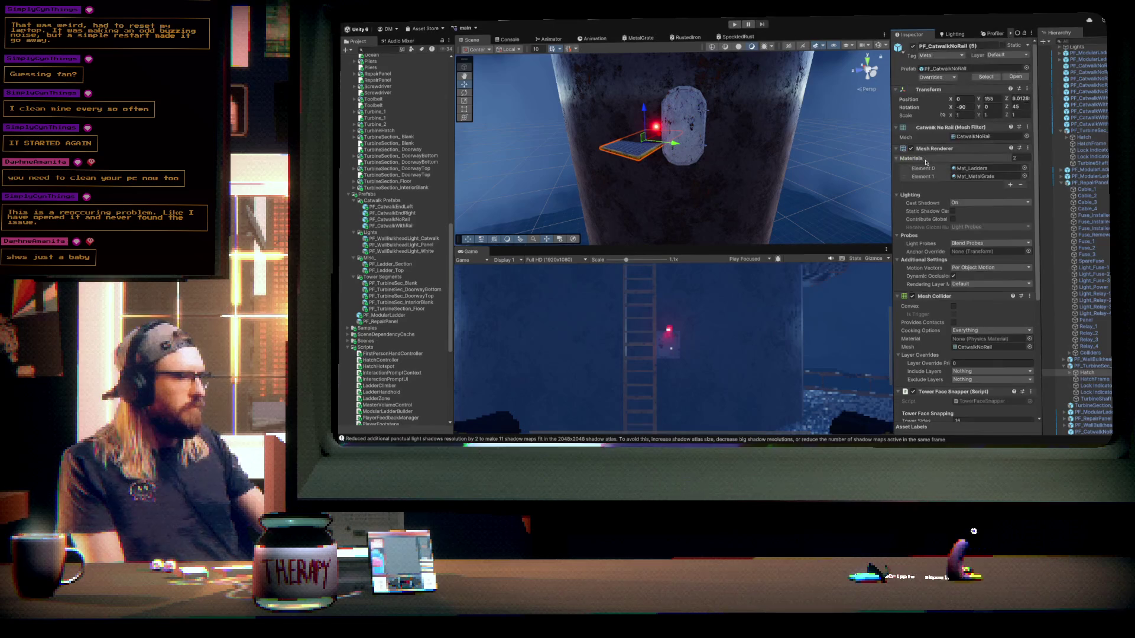
{"action": "double_click", "coordinate": [1018, 99]}
{"action": "type", "text": "0"}
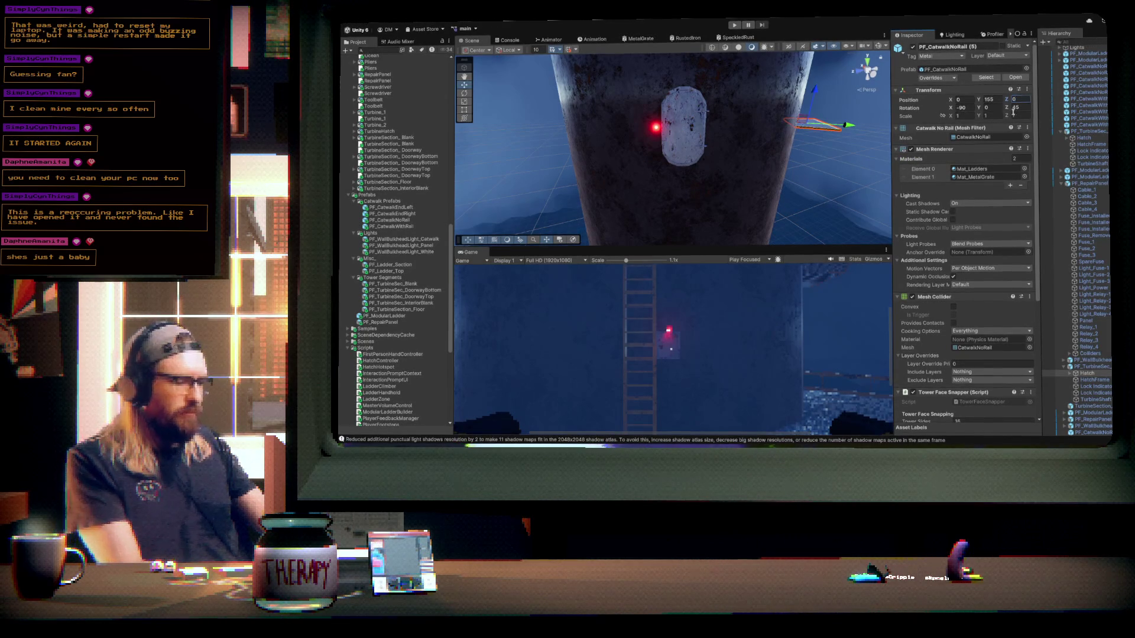
{"action": "left_click", "coordinate": [917, 149]}
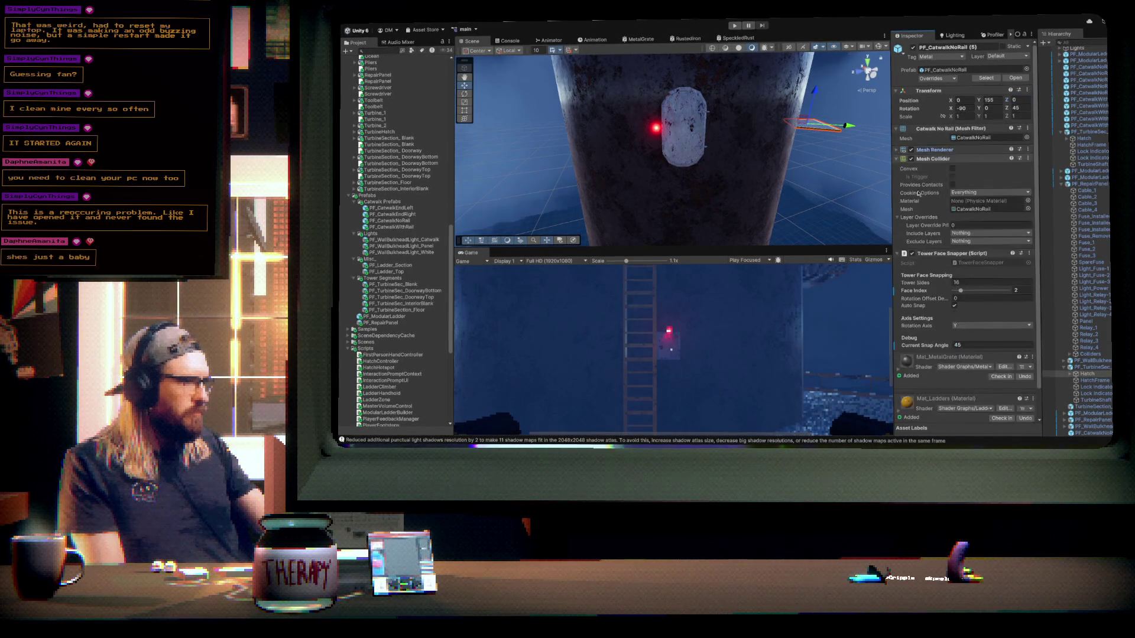
{"action": "left_click", "coordinate": [898, 159]}
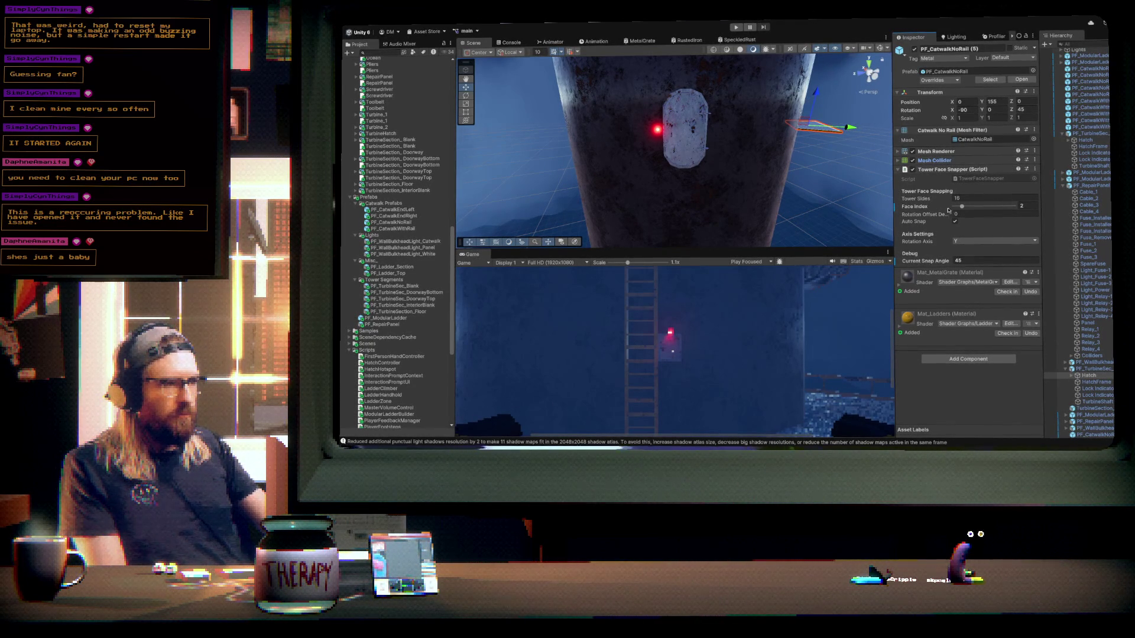
- Snap the catwalk to the tower's front face and lower it slightly
{"action": "left_click_drag", "start_coordinate": [962, 206], "coordinate": [973, 209]}
{"action": "key", "text": "f"}
{"action": "mouse_move", "coordinate": [751, 127]}
{"action": "left_mouse_down"}
{"action": "mouse_move", "coordinate": [751, 168]}
{"action": "mouse_move", "coordinate": [746, 138]}
{"action": "left_mouse_up"}
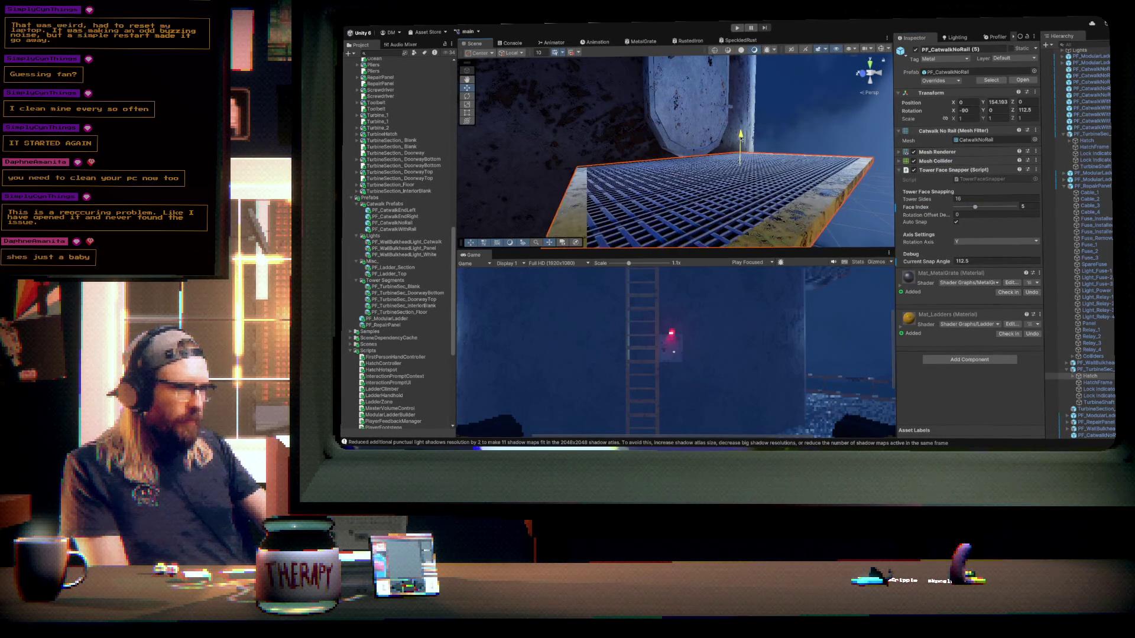
{"action": "left_click_drag", "start_coordinate": [740, 136], "coordinate": [784, 166]}
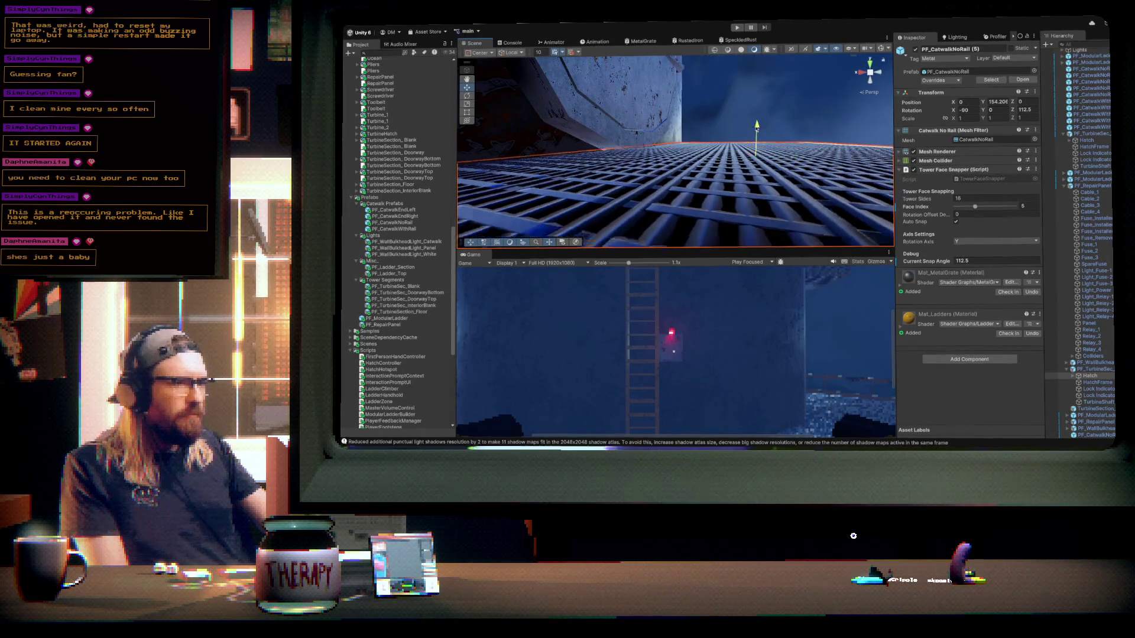
{"action": "left_click_drag", "start_coordinate": [756, 126], "coordinate": [680, 143]}
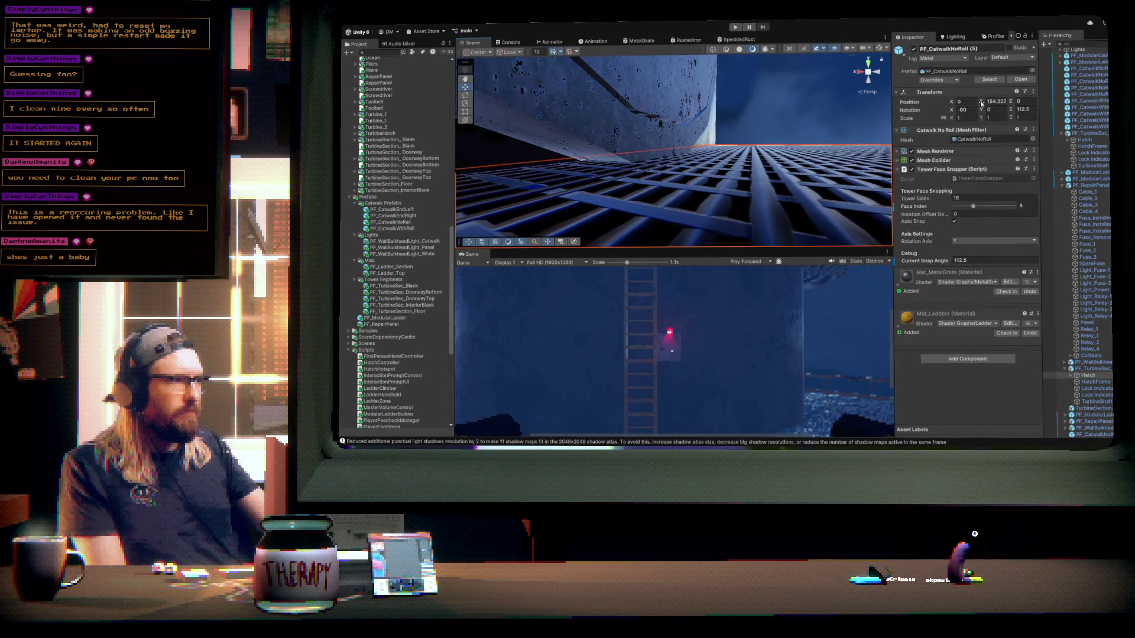
- Set the catwalk's Transform Position Y to about 154.1 in the Inspector
{"action": "left_click", "coordinate": [981, 104]}
{"action": "type", "text": "154.1"}
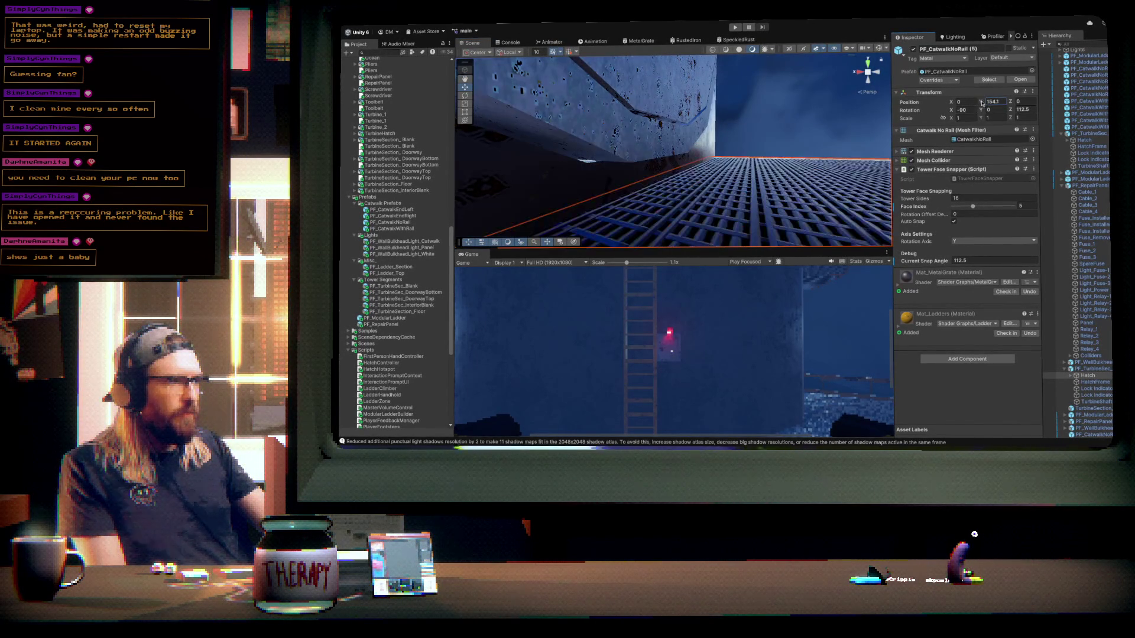
{"action": "left_click_drag", "start_coordinate": [984, 101], "coordinate": [987, 106]}
{"action": "type", "text": "154.2"}
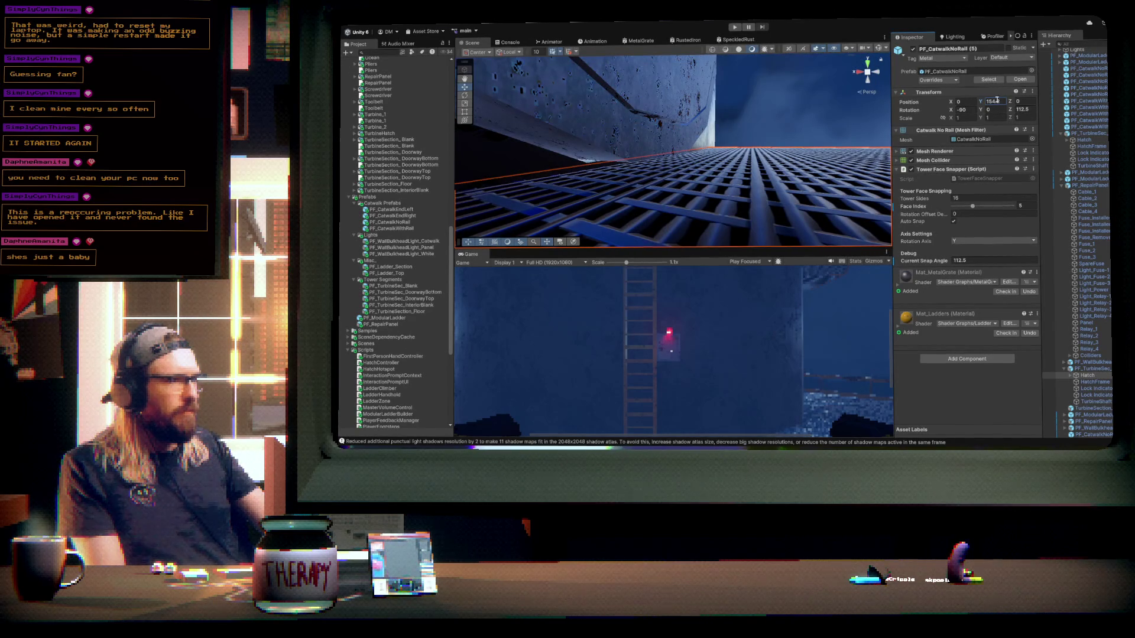
{"action": "key", "text": "BackSpace"}
{"action": "key", "text": "BackSpace"}
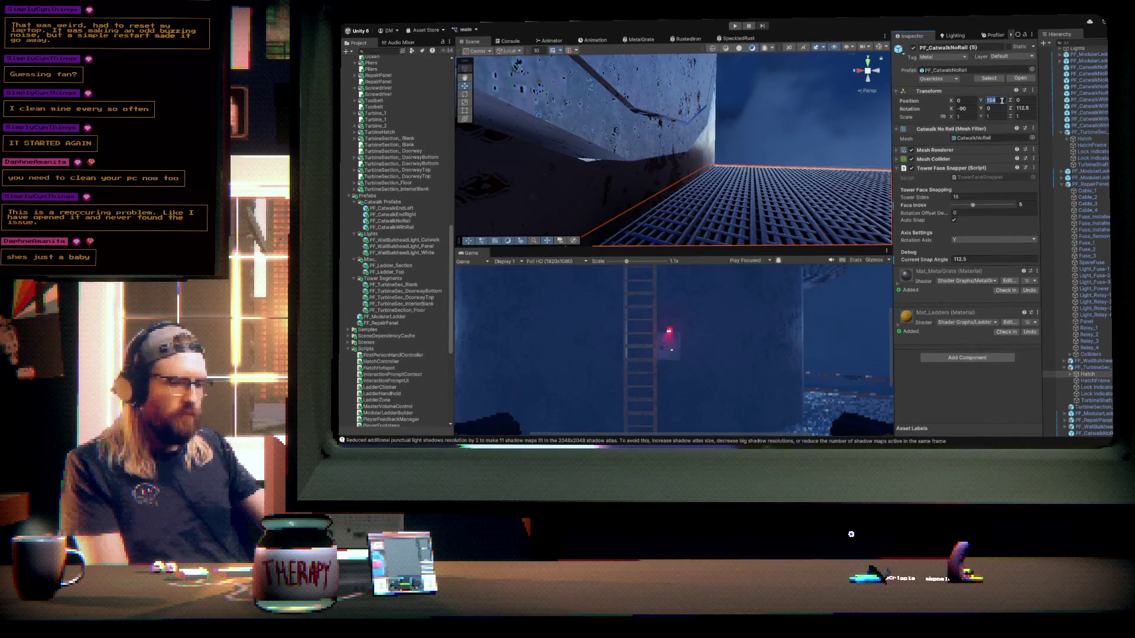
{"action": "key", "text": "BackSpace"}
{"action": "type", "text": "5"}
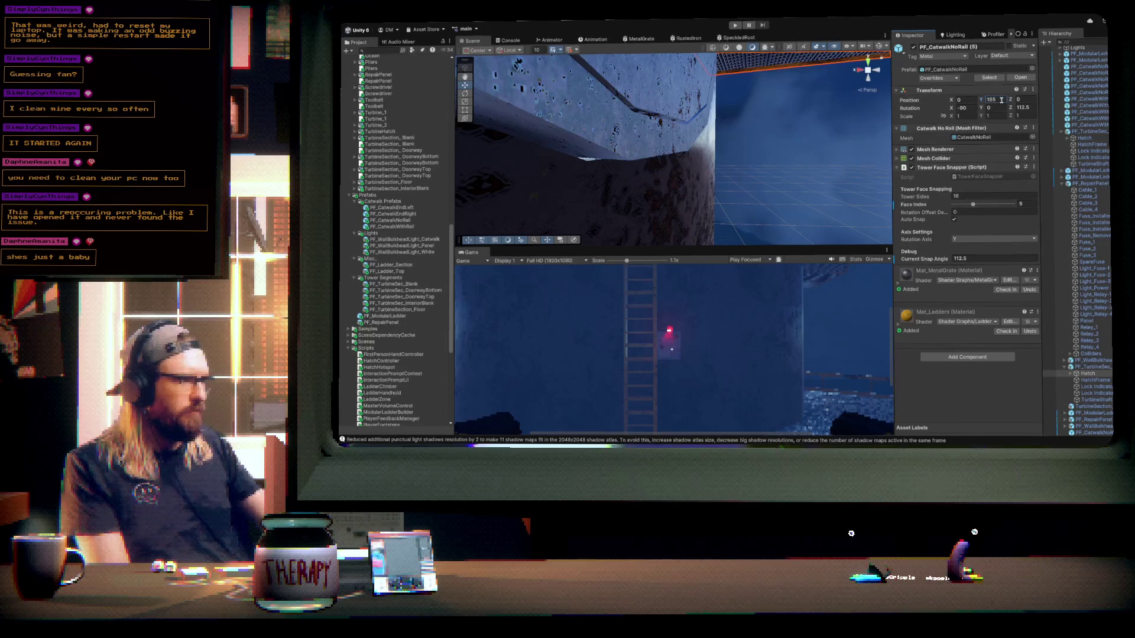
{"action": "type", "text": "1"}
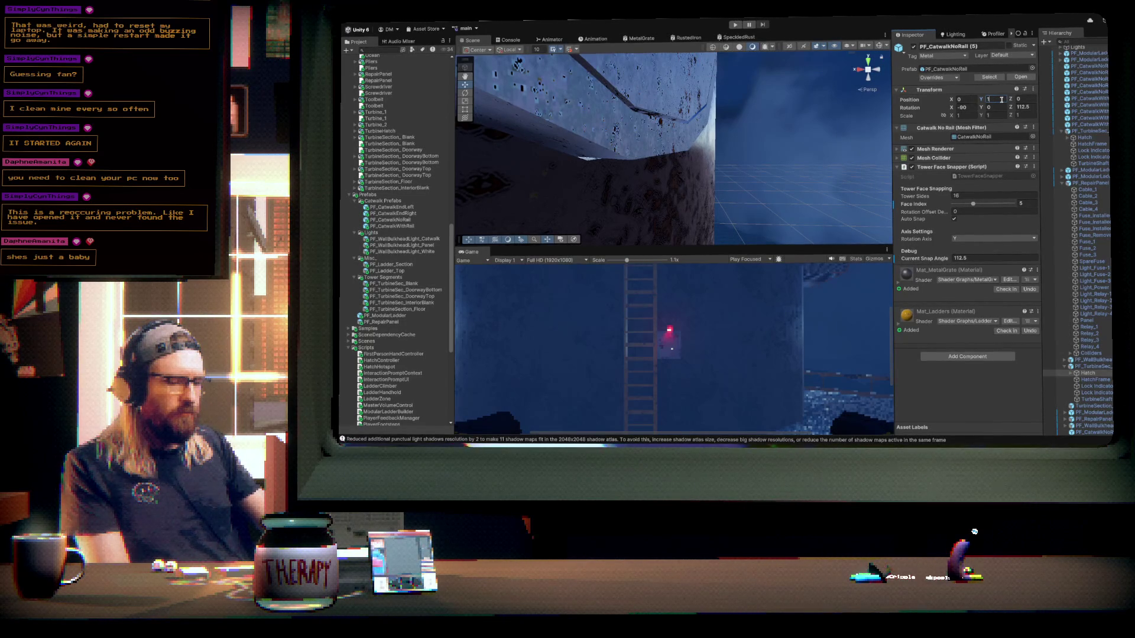
{"action": "type", "text": "54"}
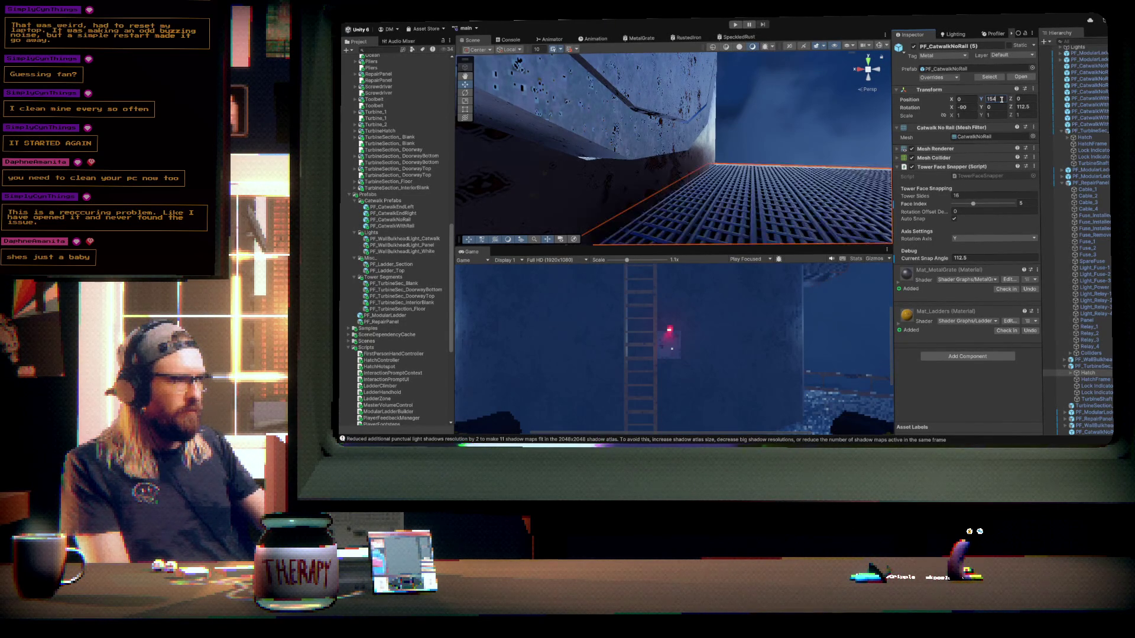
{"action": "type", "text": ".5"}
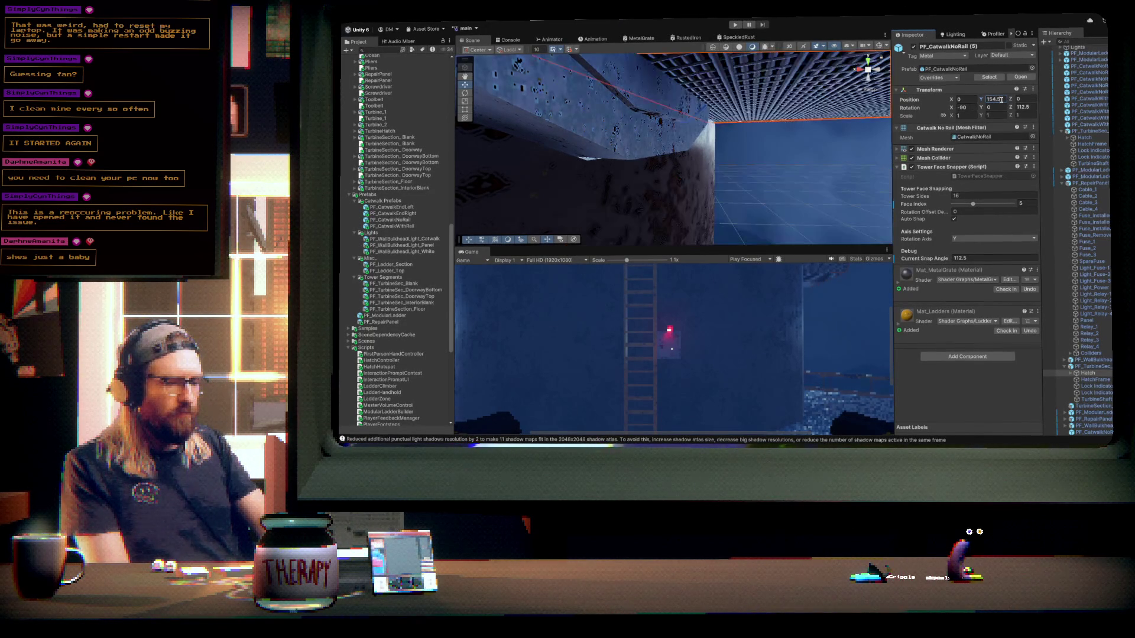
{"action": "type", "text": "f"}
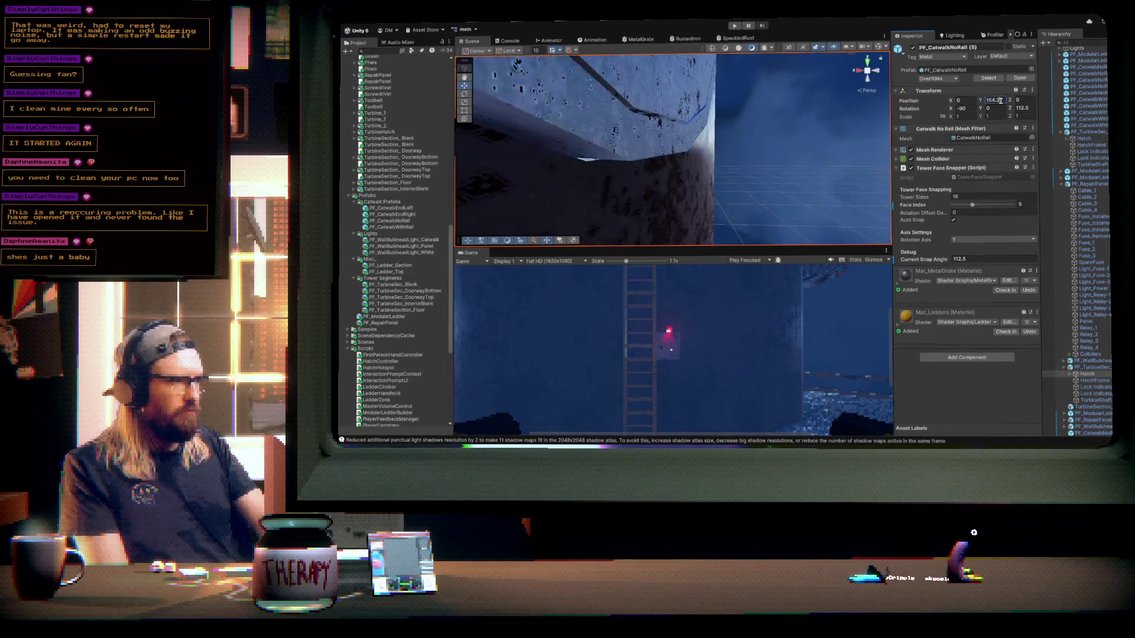
{"action": "type", "text": "2"}
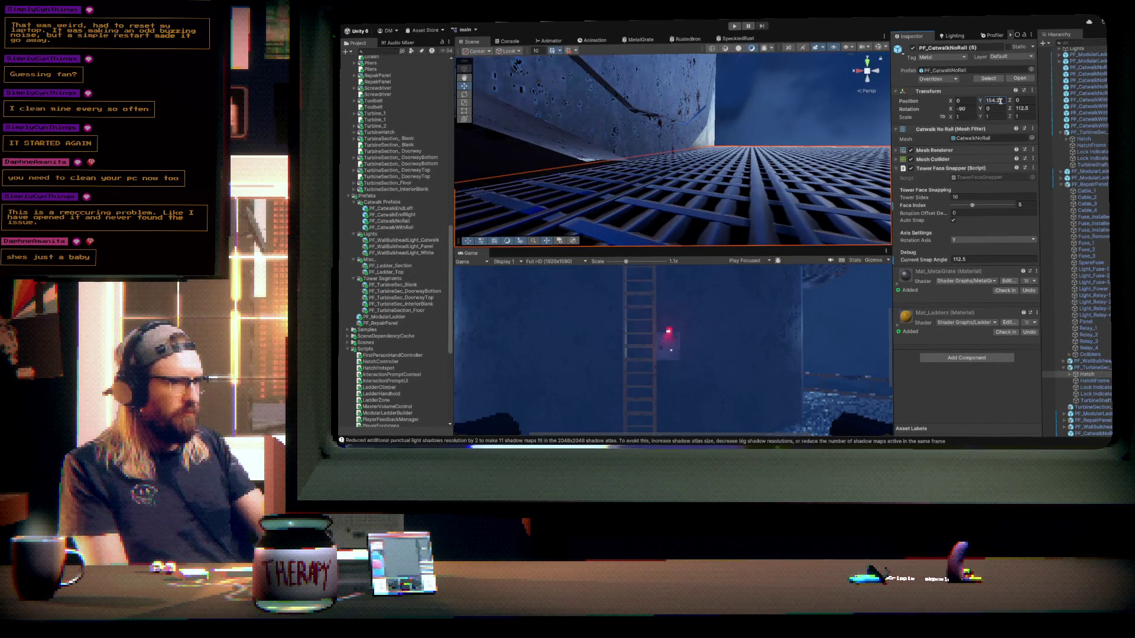
{"action": "key", "text": "BackSpace"}
{"action": "type", "text": "154.1"}
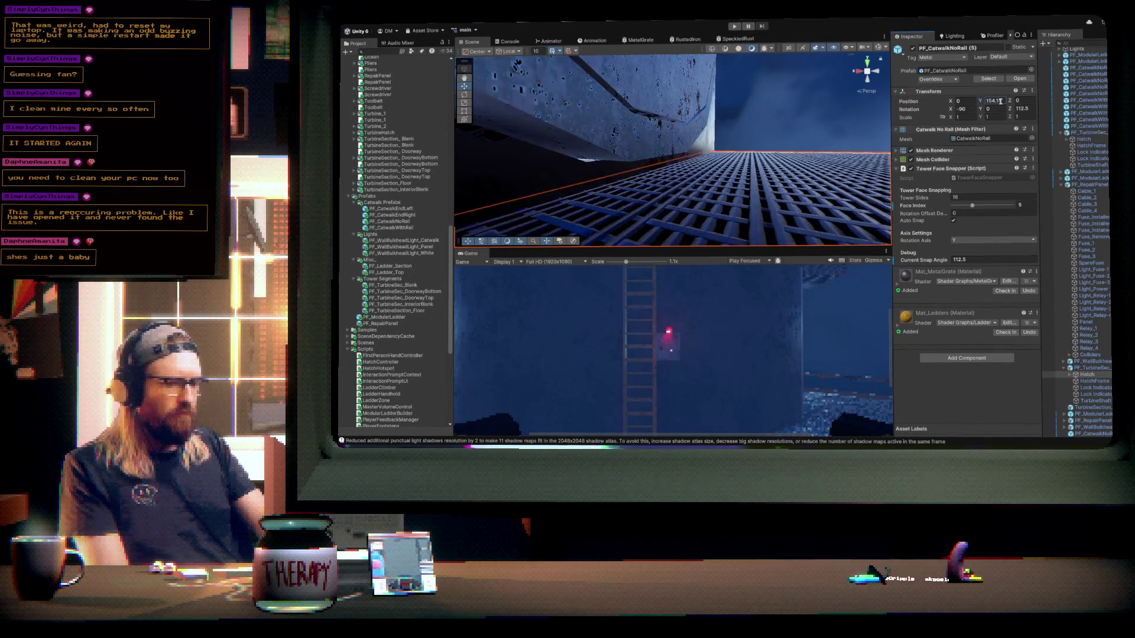
{"action": "type", "text": "8"}
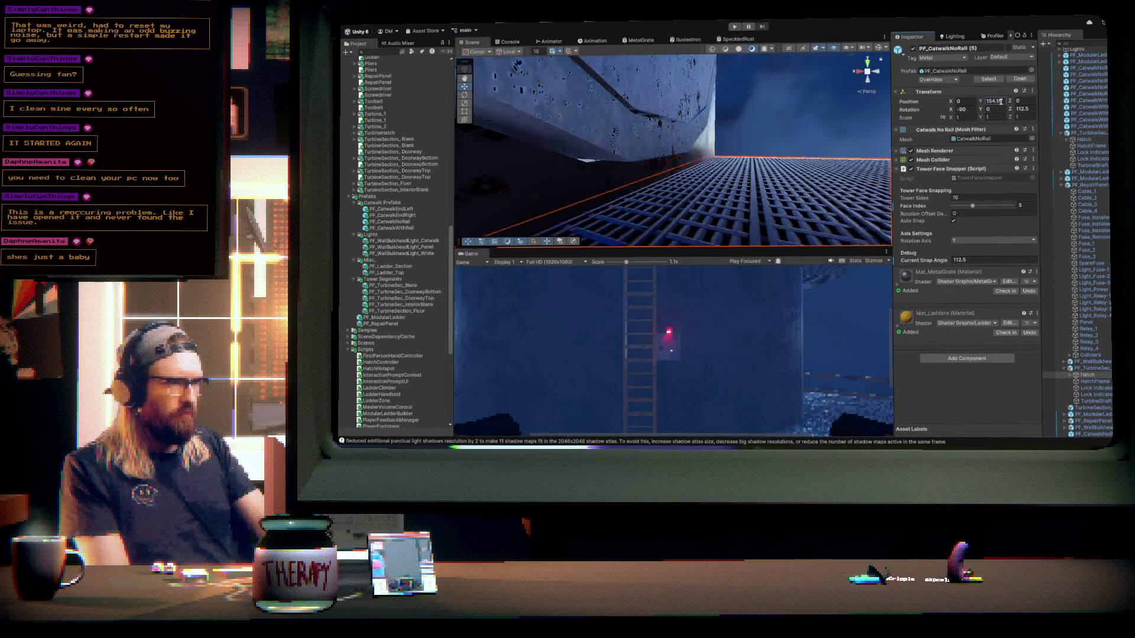
{"action": "key", "text": "BackSpace"}
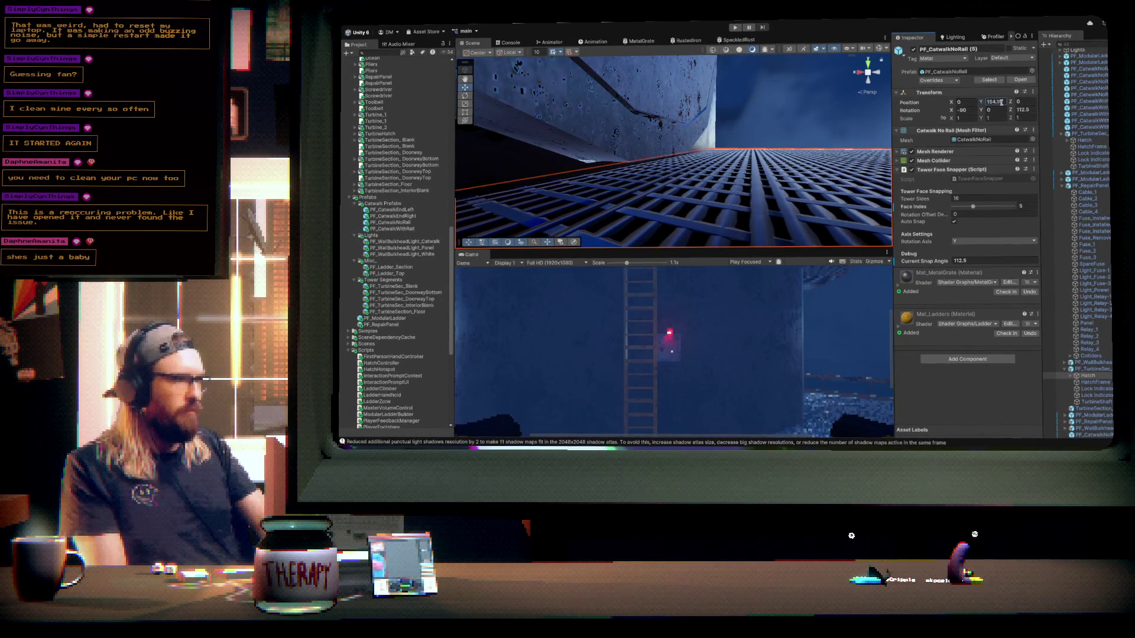
{"action": "double_click", "coordinate": [1000, 102]}
{"action": "left_click_drag", "start_coordinate": [761, 146], "coordinate": [651, 172]}
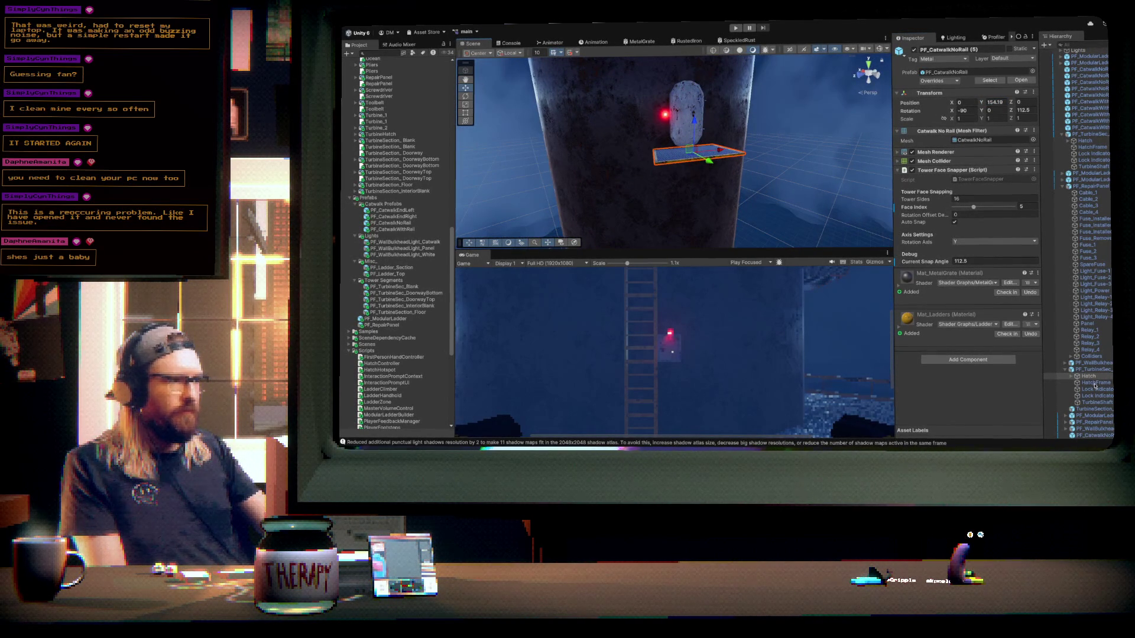
- Duplicate PF_CatwalkNoRail and snap the copy to Face Index 6 at a 135° angle
{"action": "scroll", "coordinate": [1068, 369], "scroll_direction": "up", "scroll_amount": 2}
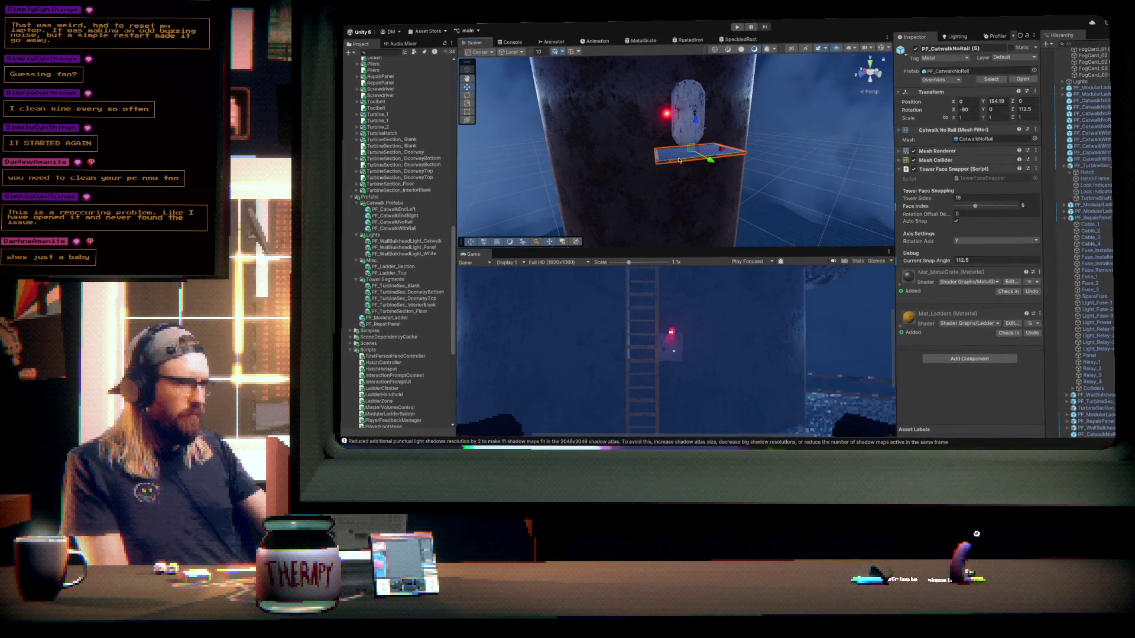
{"action": "scroll", "coordinate": [1094, 299], "scroll_direction": "down", "scroll_amount": 10}
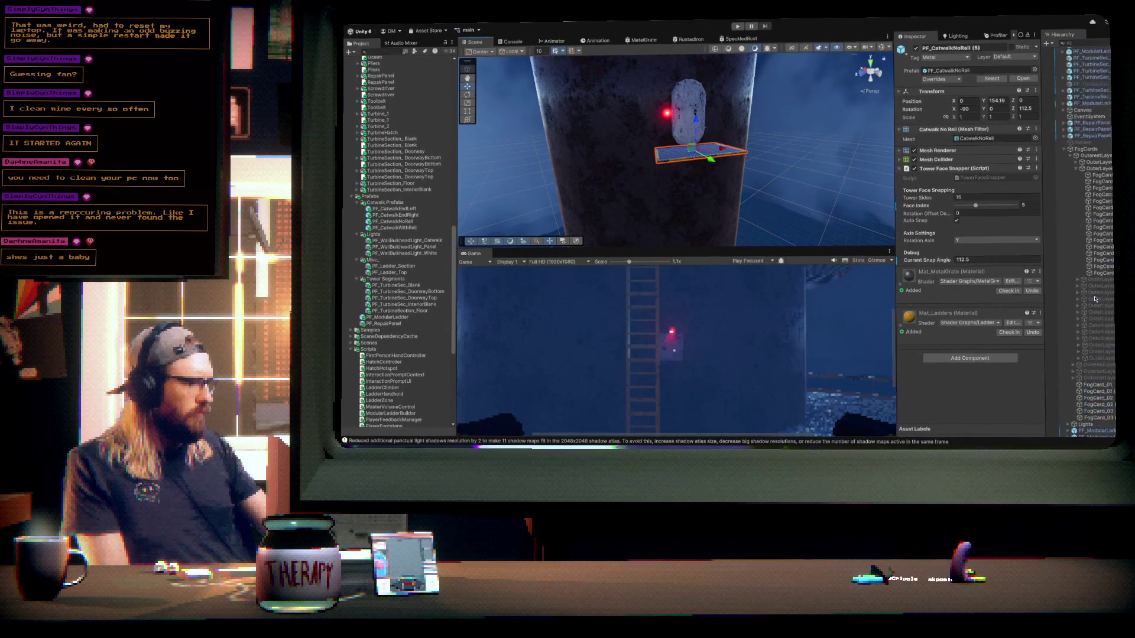
{"action": "scroll", "coordinate": [1094, 299], "scroll_direction": "up", "scroll_amount": 5}
{"action": "scroll", "coordinate": [1095, 299], "scroll_direction": "down", "scroll_amount": 15}
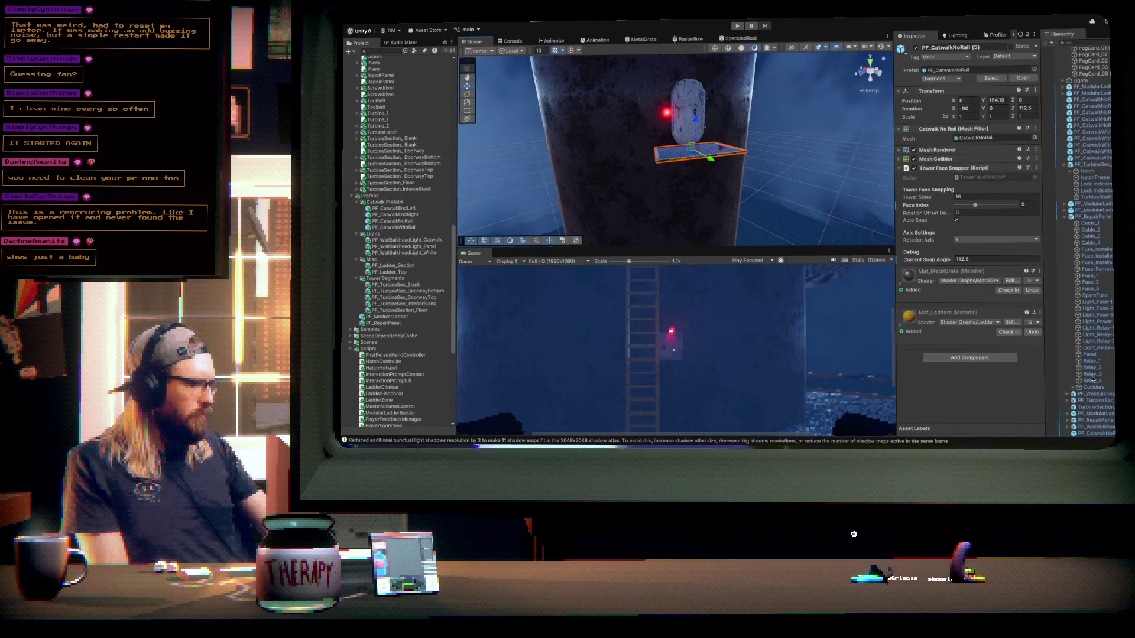
{"action": "left_click", "coordinate": [1104, 428]}
{"action": "left_click", "coordinate": [1108, 434]}
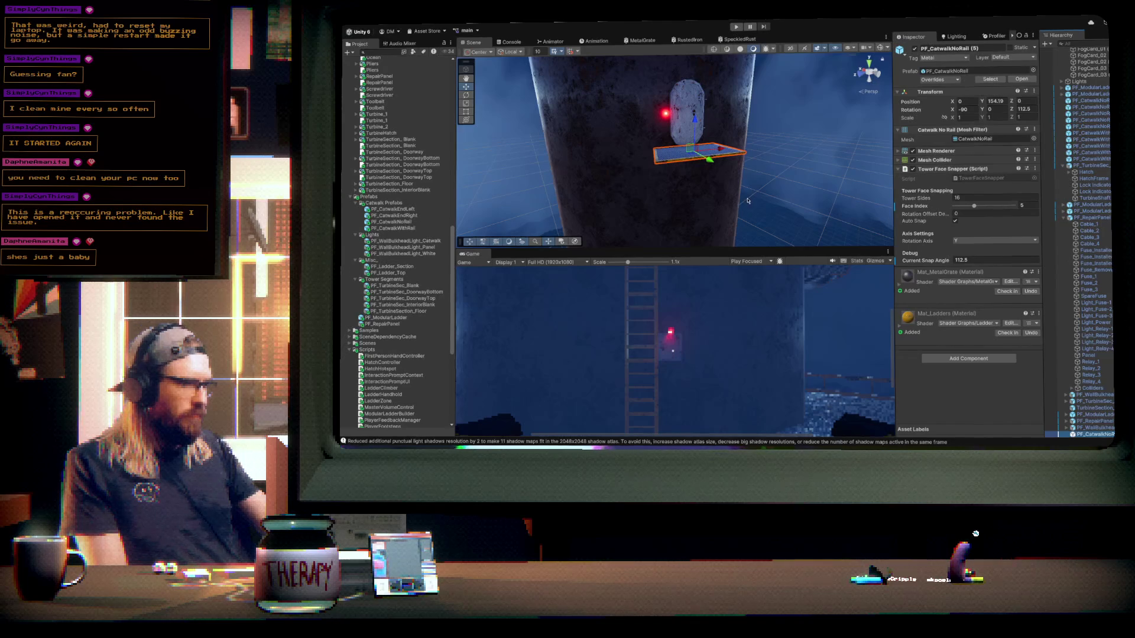
{"action": "key", "text": "ctrl+d"}
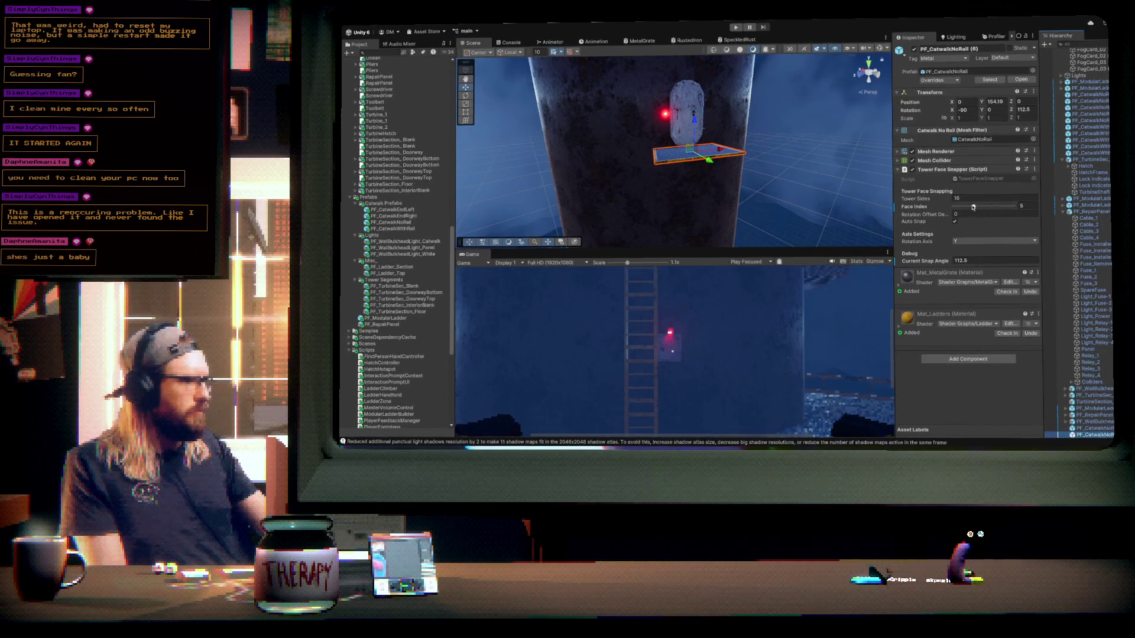
{"action": "left_click_drag", "start_coordinate": [973, 206], "coordinate": [977, 207]}
{"action": "mouse_move", "coordinate": [721, 154]}
{"action": "left_mouse_down"}
{"action": "mouse_move", "coordinate": [742, 201]}
{"action": "mouse_move", "coordinate": [841, 198]}
{"action": "mouse_move", "coordinate": [739, 177]}
{"action": "mouse_move", "coordinate": [665, 179]}
{"action": "mouse_move", "coordinate": [676, 180]}
{"action": "left_mouse_up"}
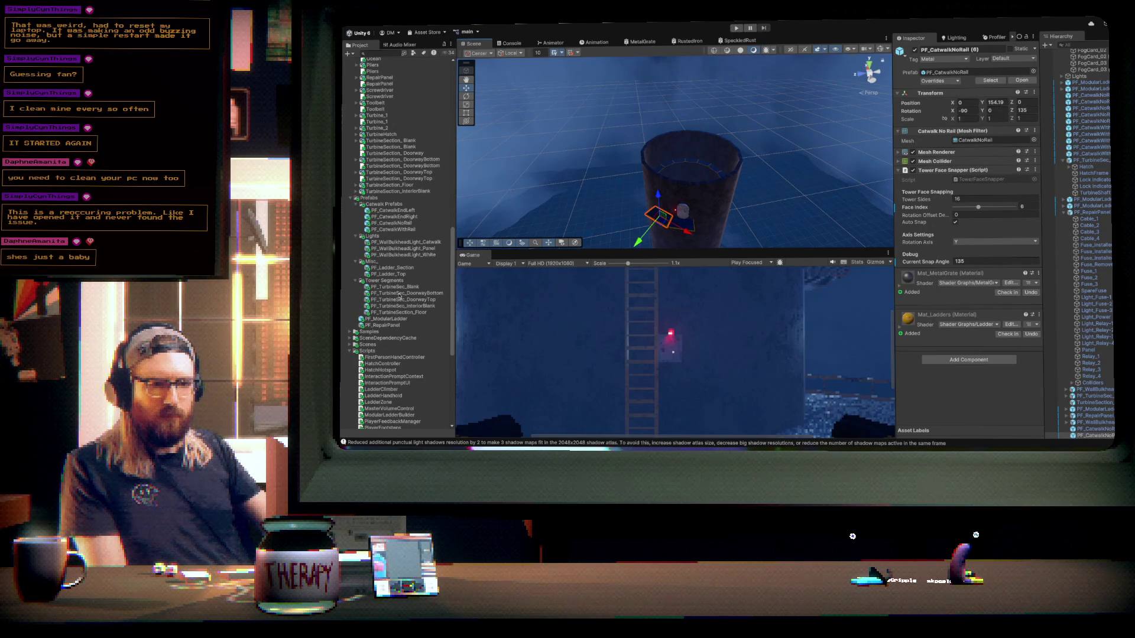
- Place a PF_TurbineSec_Blank section in the scene centred at X 0
{"action": "mouse_move", "coordinate": [398, 290]}
{"action": "left_mouse_down"}
{"action": "mouse_move", "coordinate": [650, 189]}
{"action": "mouse_move", "coordinate": [649, 170]}
{"action": "left_mouse_up"}
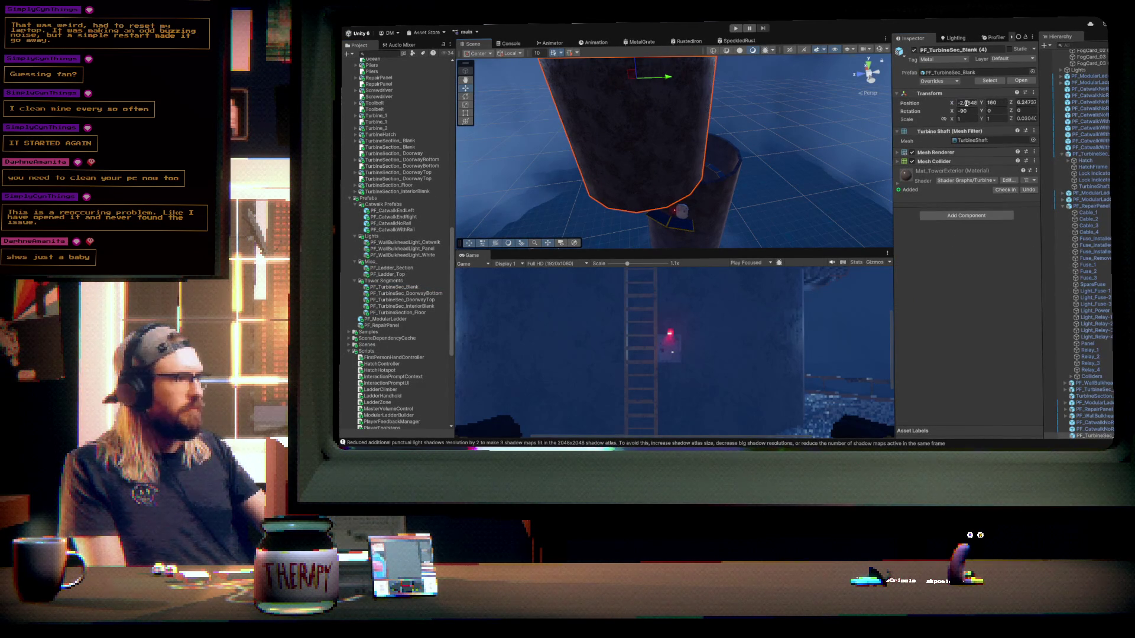
{"action": "type", "text": "0"}
{"action": "left_click", "coordinate": [1017, 102]}
{"action": "mouse_move", "coordinate": [702, 162]}
{"action": "left_mouse_down"}
{"action": "mouse_move", "coordinate": [780, 149]}
{"action": "mouse_move", "coordinate": [803, 154]}
{"action": "mouse_move", "coordinate": [816, 179]}
{"action": "mouse_move", "coordinate": [826, 124]}
{"action": "left_mouse_up"}
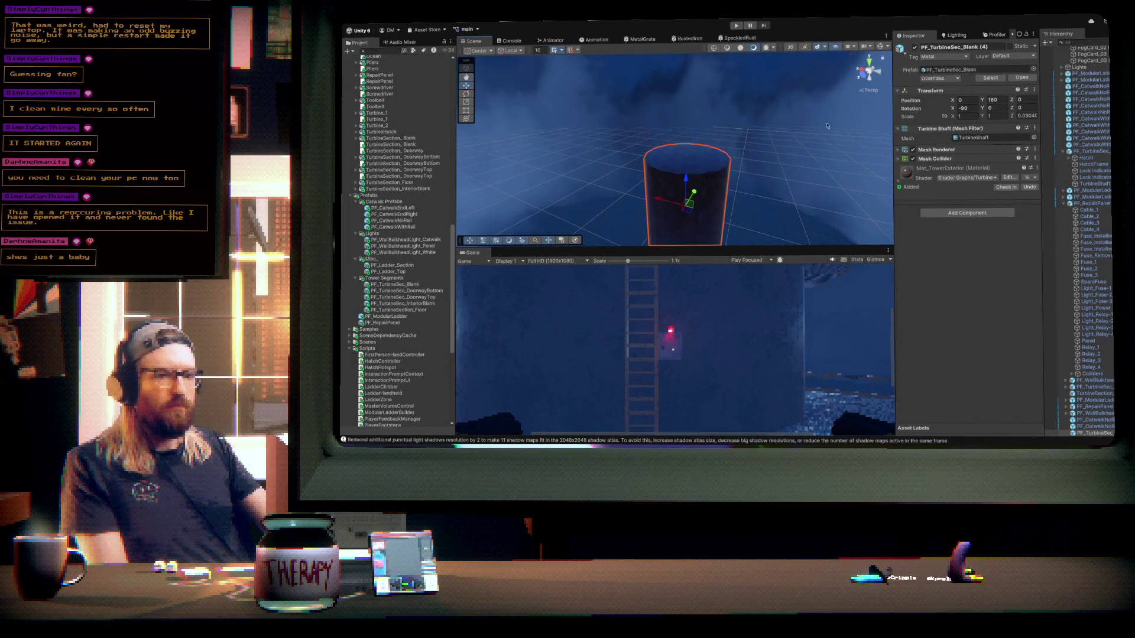
- Add a PF_TurbineSec_DoorwayBottom section to the tower
{"action": "left_click_drag", "start_coordinate": [407, 290], "coordinate": [694, 167]}
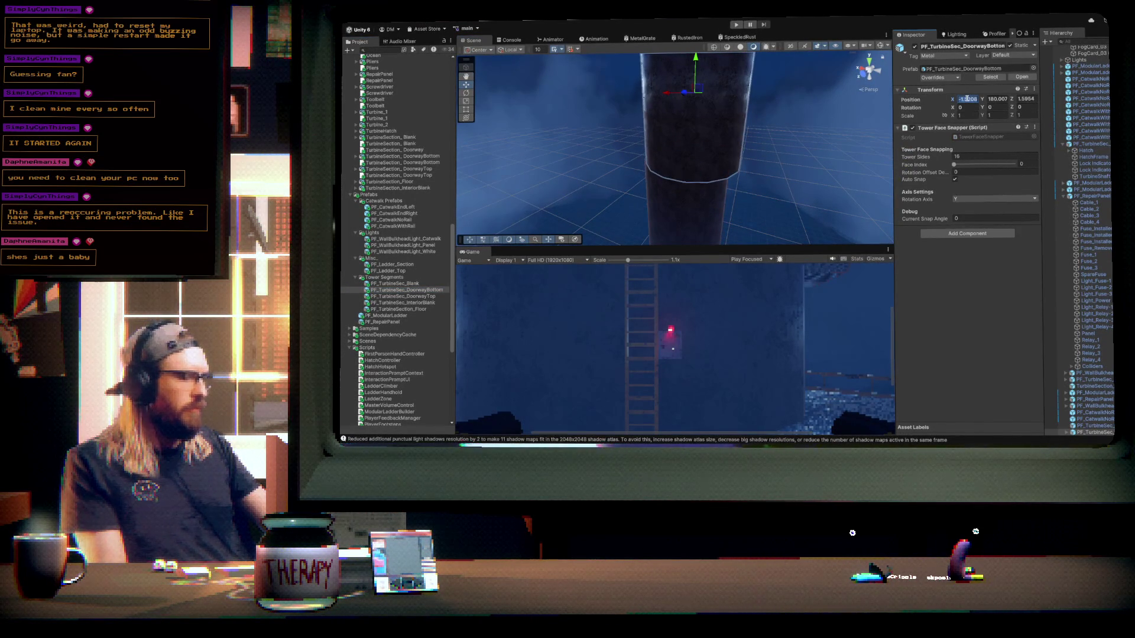
{"action": "mouse_move", "coordinate": [794, 130]}
{"action": "left_mouse_down"}
{"action": "mouse_move", "coordinate": [729, 397]}
{"action": "mouse_move", "coordinate": [736, 263]}
{"action": "left_mouse_up"}
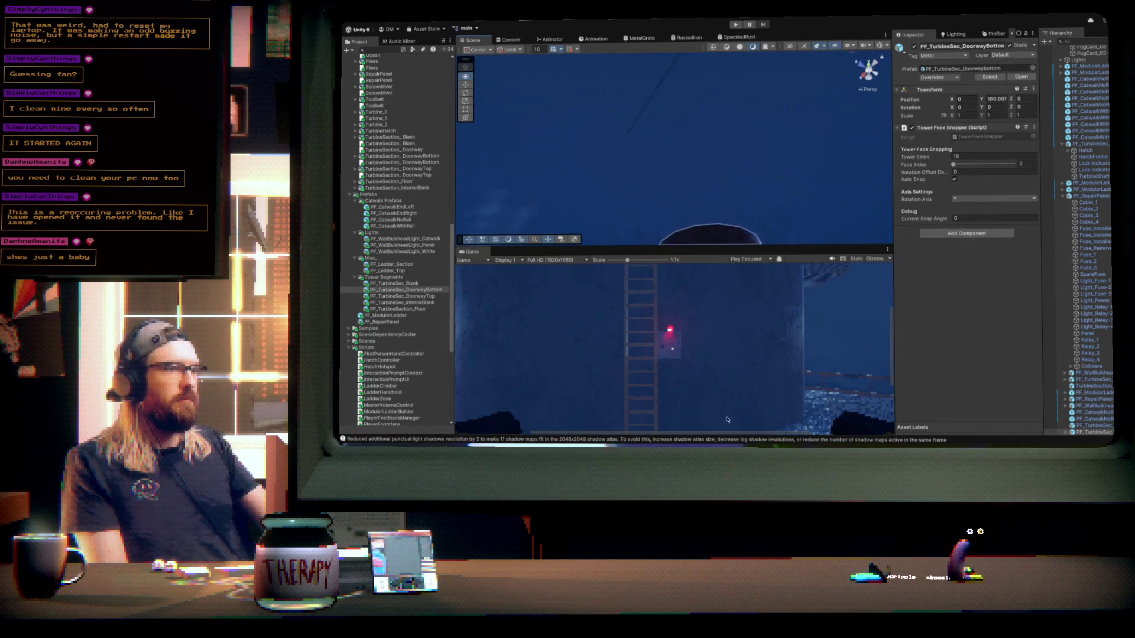
{"action": "mouse_move", "coordinate": [728, 436]}
{"action": "left_mouse_down"}
{"action": "mouse_move", "coordinate": [574, 211]}
{"action": "mouse_move", "coordinate": [553, 238]}
{"action": "left_mouse_up"}
{"action": "mouse_move", "coordinate": [693, 174]}
{"action": "left_mouse_down"}
{"action": "mouse_move", "coordinate": [729, 88]}
{"action": "mouse_move", "coordinate": [759, 81]}
{"action": "mouse_move", "coordinate": [697, 84]}
{"action": "left_mouse_up"}
{"action": "left_click_drag", "start_coordinate": [631, 55], "coordinate": [641, 123]}
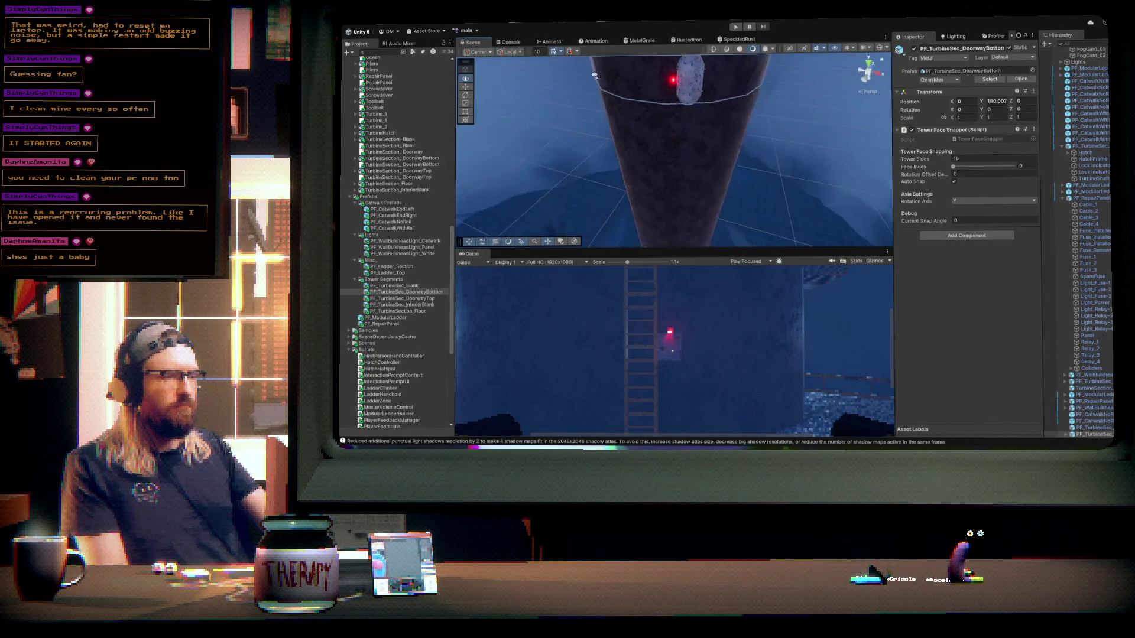
{"action": "mouse_move", "coordinate": [561, 77]}
{"action": "left_mouse_down"}
{"action": "mouse_move", "coordinate": [488, 73]}
{"action": "mouse_move", "coordinate": [509, 88]}
{"action": "left_mouse_up"}
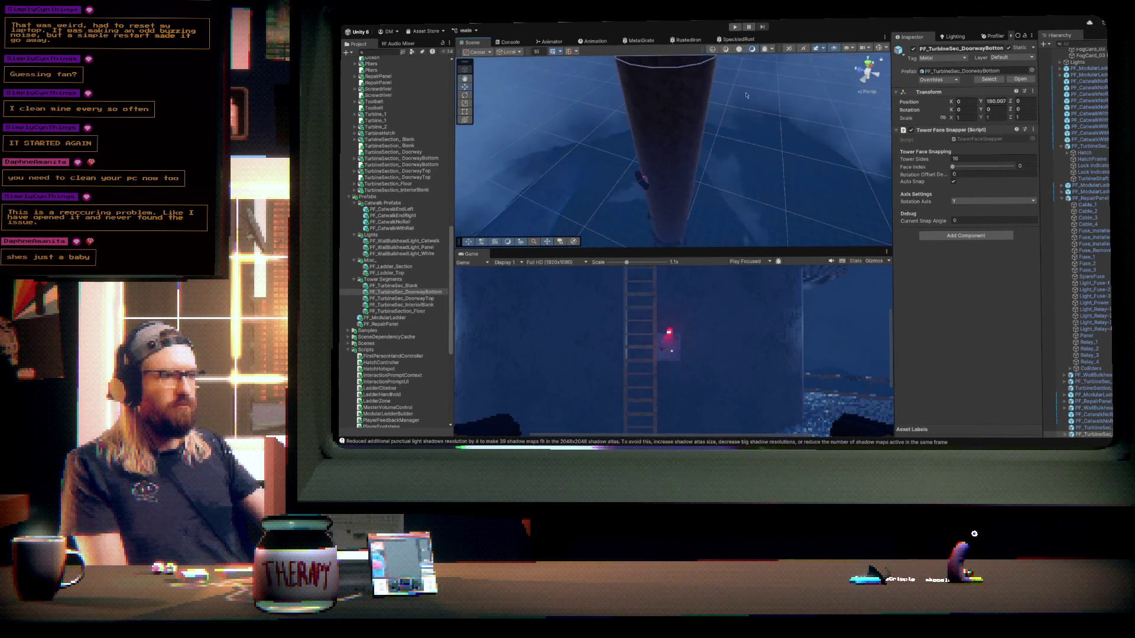
{"action": "mouse_move", "coordinate": [686, 138]}
{"action": "left_mouse_down"}
{"action": "mouse_move", "coordinate": [815, 88]}
{"action": "mouse_move", "coordinate": [999, 56]}
{"action": "mouse_move", "coordinate": [1000, 74]}
{"action": "left_mouse_up"}
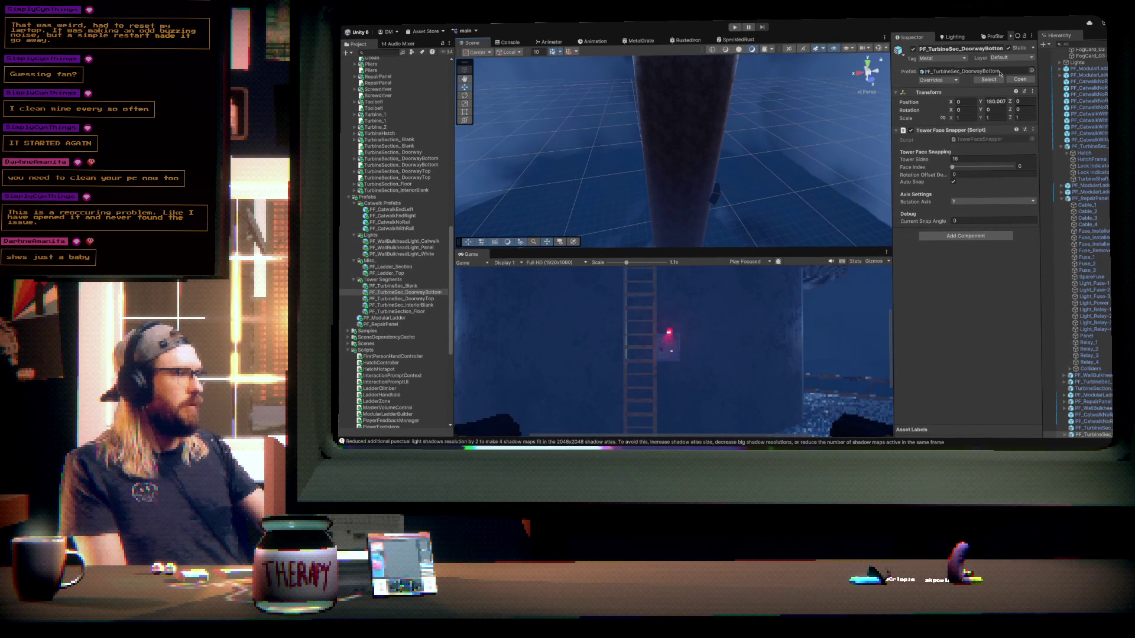
- Duplicate a catwalk section and snap the copy to Face Index 7
{"action": "left_click", "coordinate": [715, 204]}
{"action": "key", "text": "ctrl+d"}
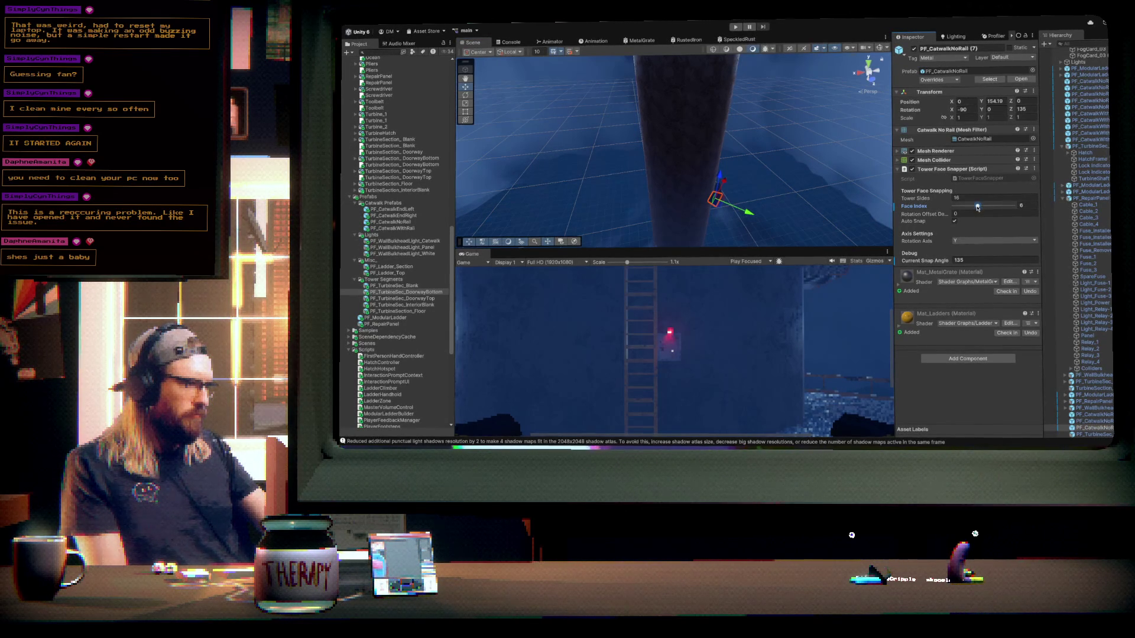
{"action": "left_click_drag", "start_coordinate": [977, 208], "coordinate": [984, 208]}
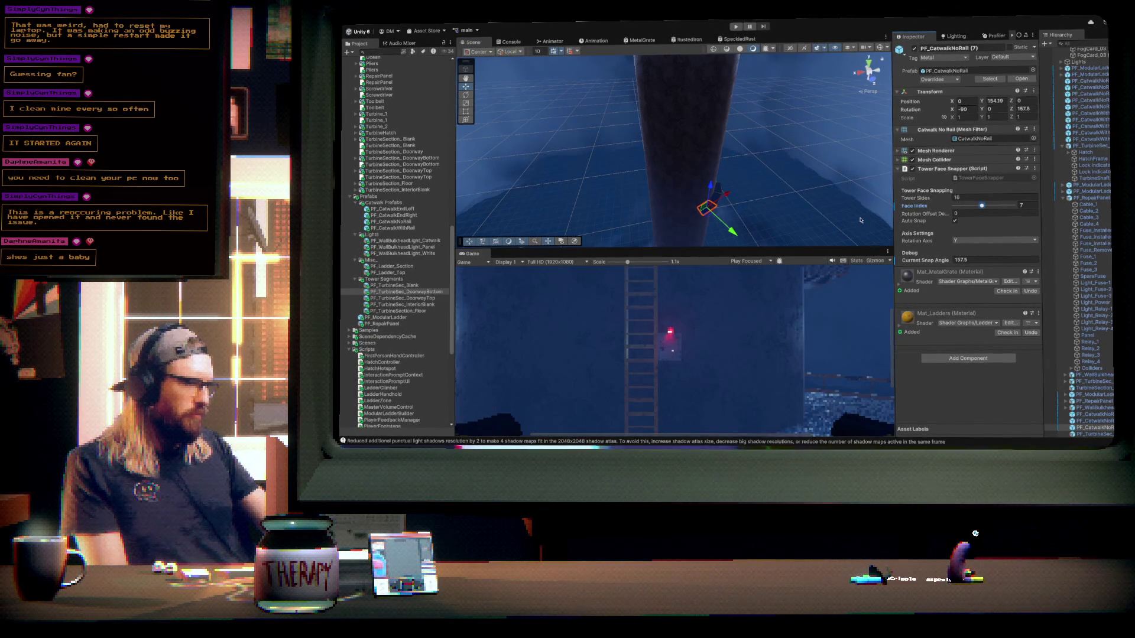
- Duplicate the catwalk piece repeatedly, snapping copies to tower faces 8 through 13
{"action": "left_click", "coordinate": [1104, 428]}
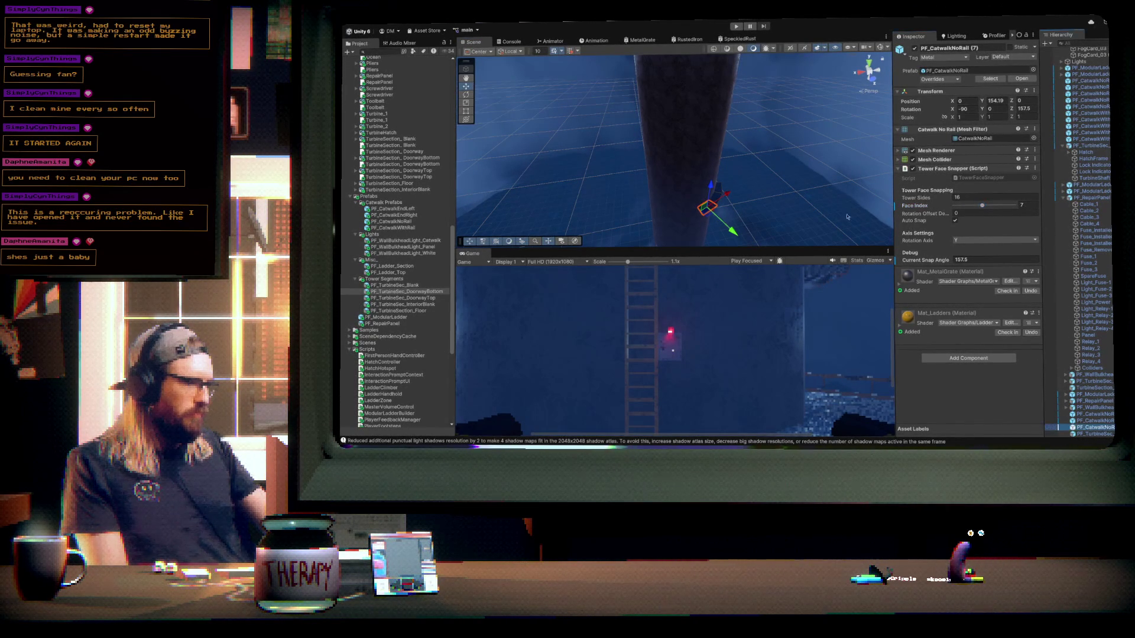
{"action": "key", "text": "ctrl+d"}
{"action": "left_click_drag", "start_coordinate": [984, 207], "coordinate": [986, 208]}
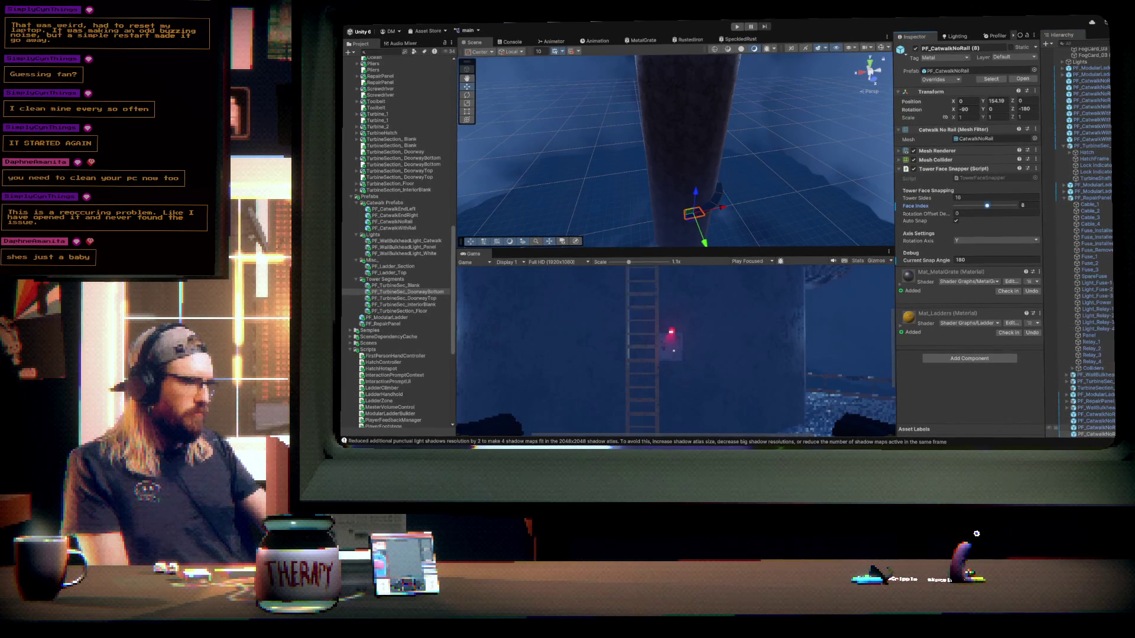
{"action": "key", "text": "ctrl+d"}
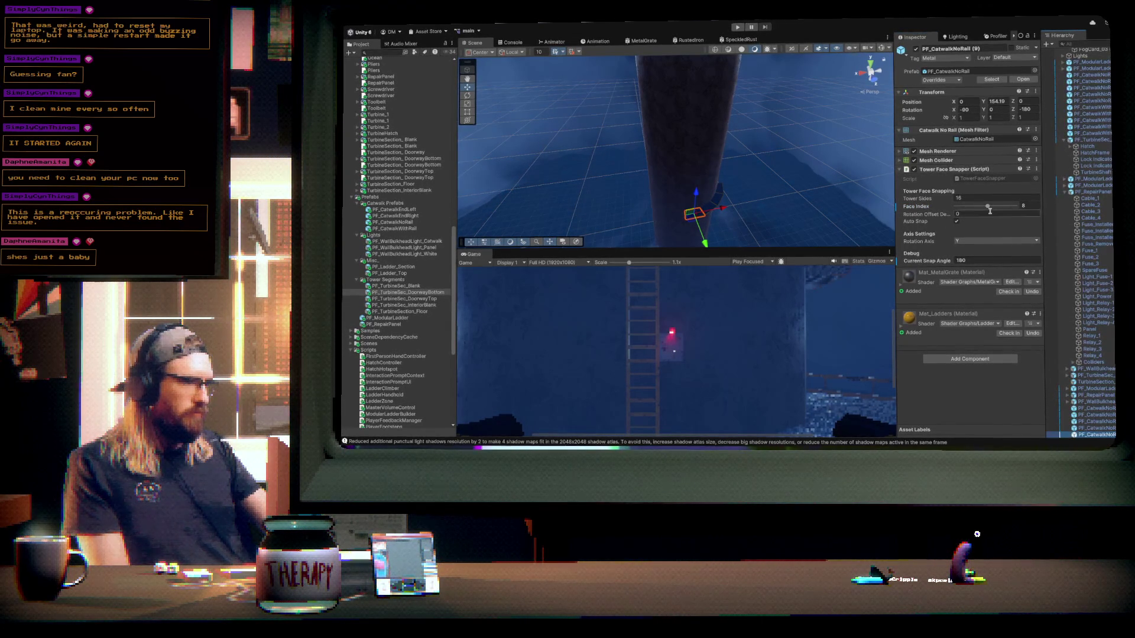
{"action": "left_click_drag", "start_coordinate": [988, 208], "coordinate": [992, 206]}
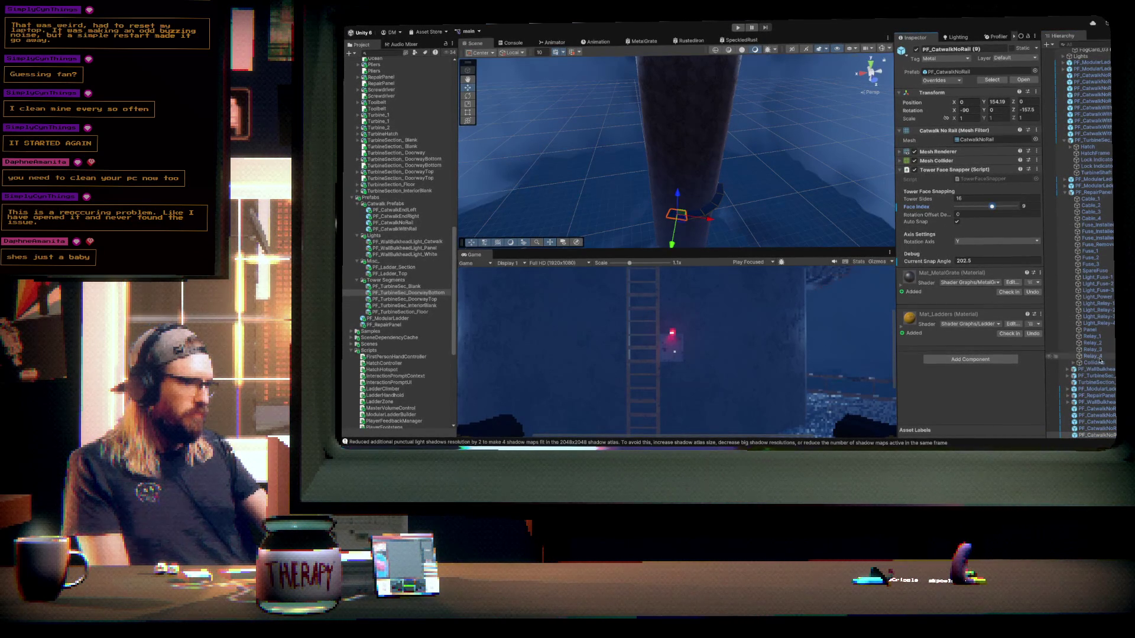
{"action": "left_click", "coordinate": [1109, 435]}
{"action": "key", "text": "ctrl+d"}
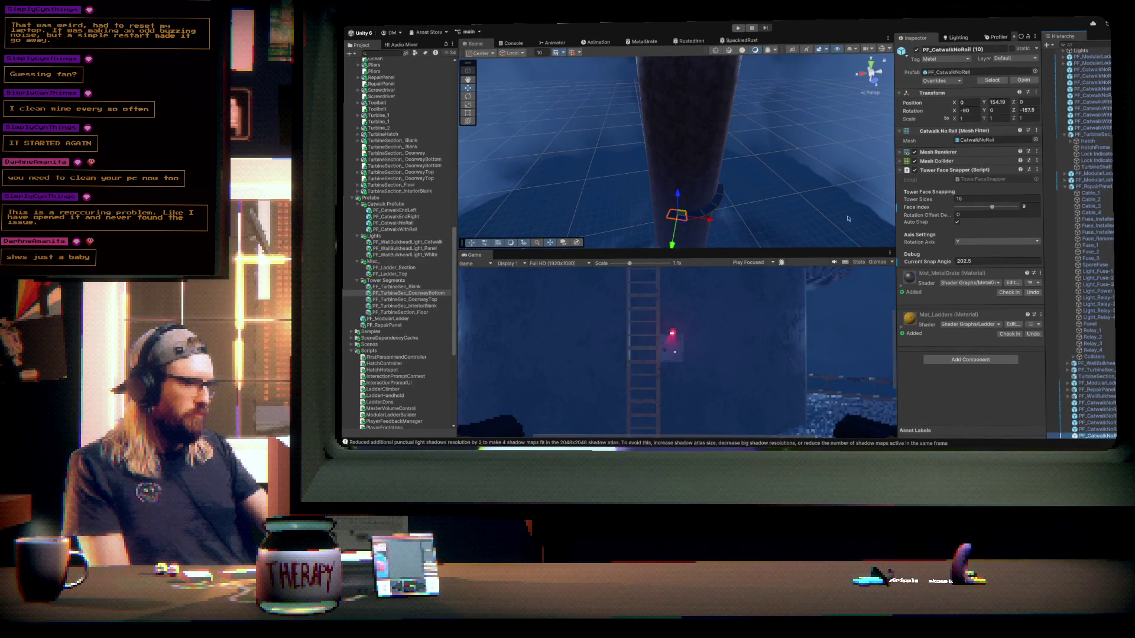
{"action": "left_click_drag", "start_coordinate": [993, 208], "coordinate": [996, 208]}
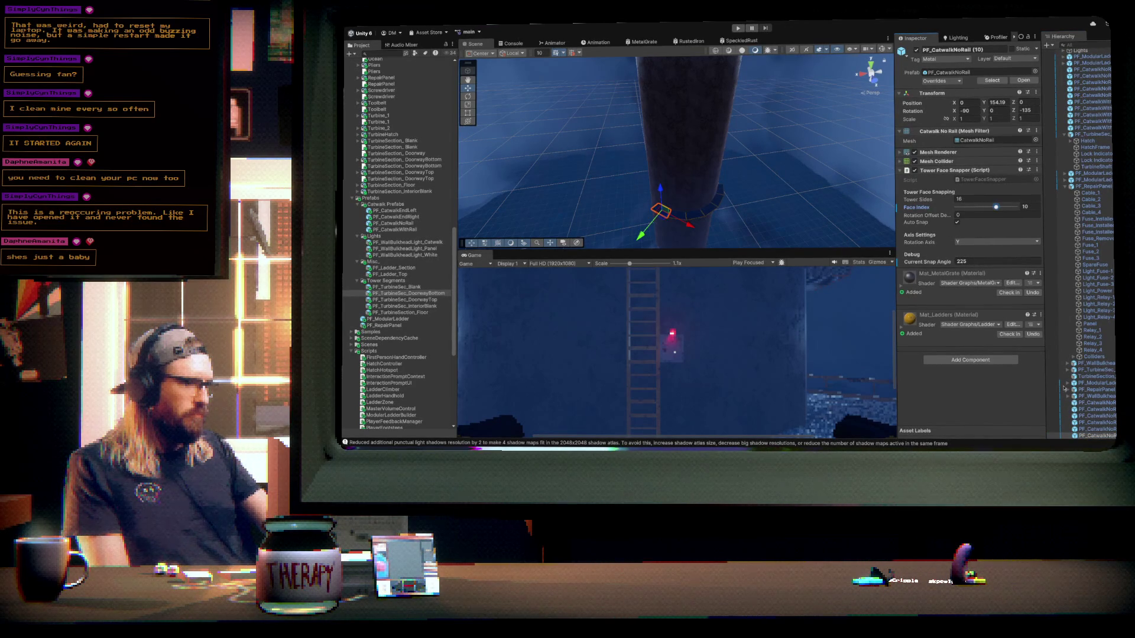
{"action": "key", "text": "ctrl+d"}
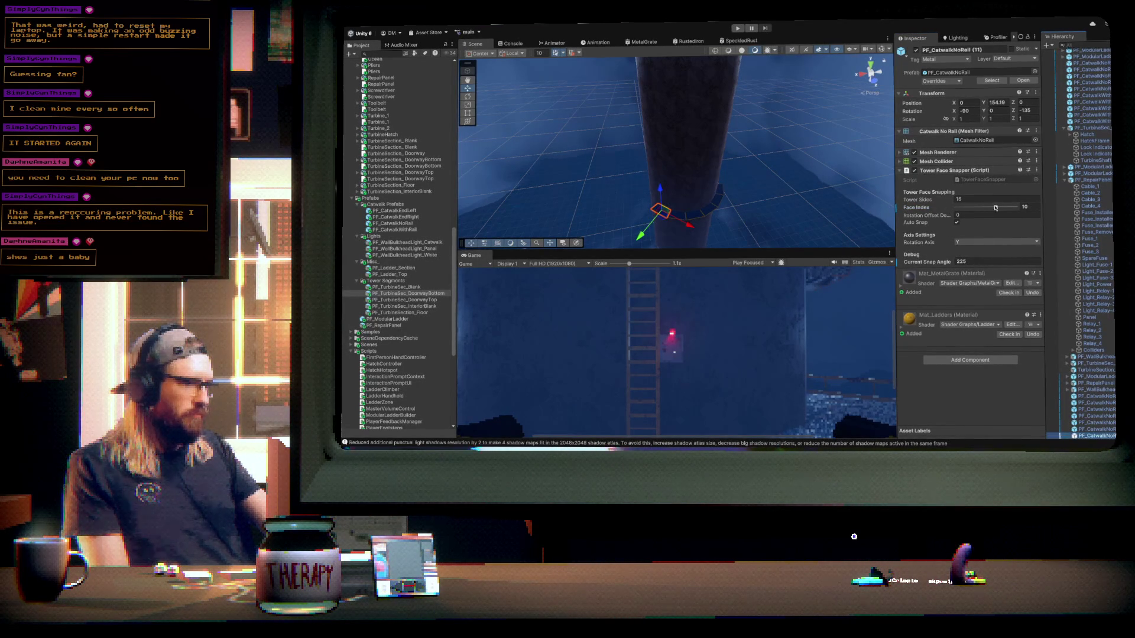
{"action": "left_click_drag", "start_coordinate": [996, 208], "coordinate": [999, 207]}
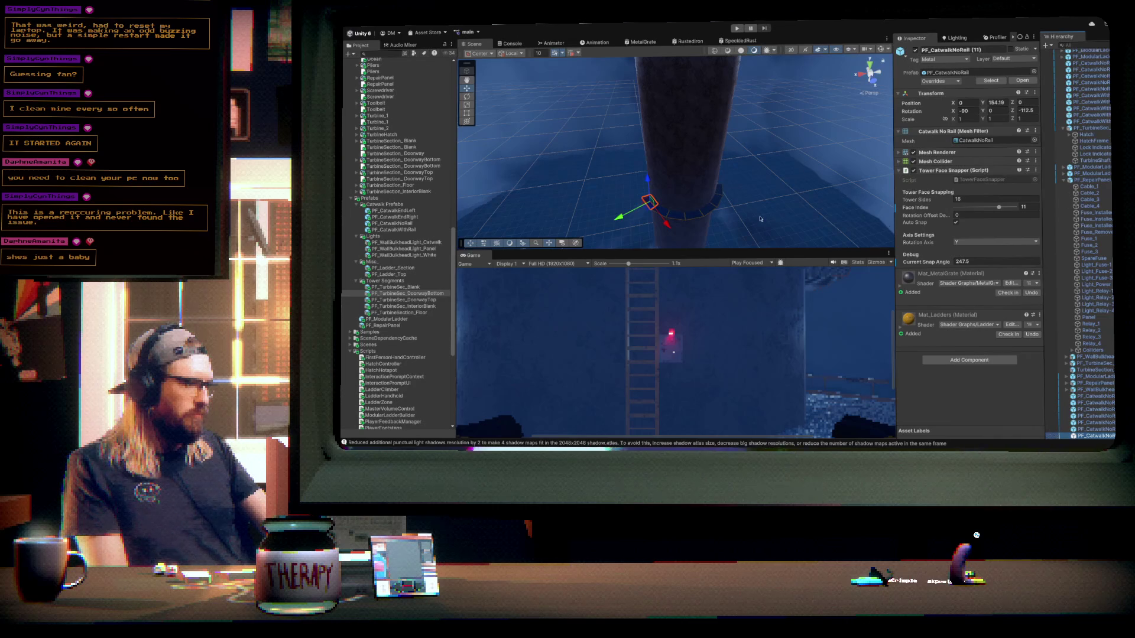
{"action": "key", "text": "ctrl+d"}
{"action": "left_click_drag", "start_coordinate": [998, 208], "coordinate": [1002, 207]}
{"action": "key", "text": "ctrl+d"}
{"action": "left_click_drag", "start_coordinate": [1002, 208], "coordinate": [1005, 209]}
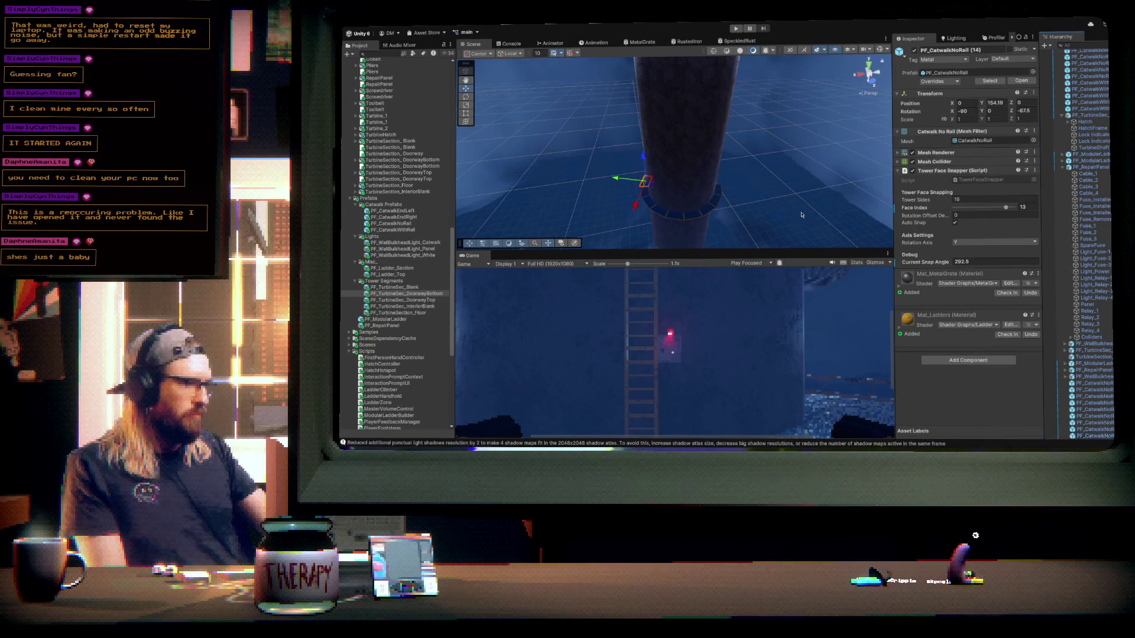
- Continue copying the catwalk onto faces 14, 15 and 0 through 4 to close the ring
{"action": "left_click_drag", "start_coordinate": [1006, 208], "coordinate": [1009, 208]}
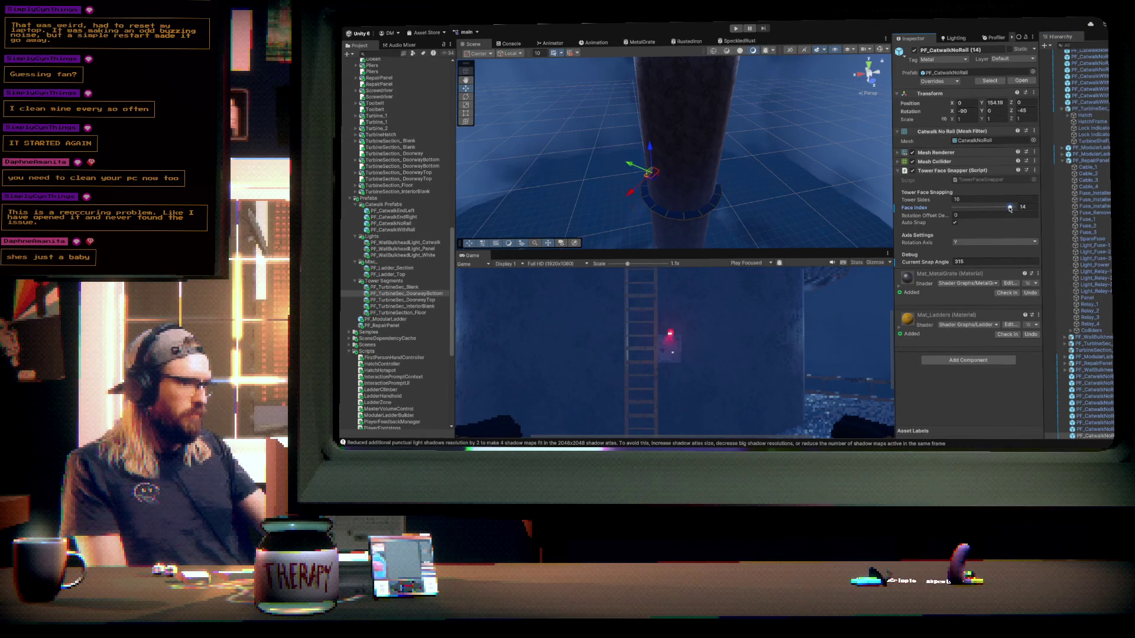
{"action": "key", "text": "ctrl+d"}
{"action": "left_click_drag", "start_coordinate": [1009, 207], "coordinate": [1013, 208]}
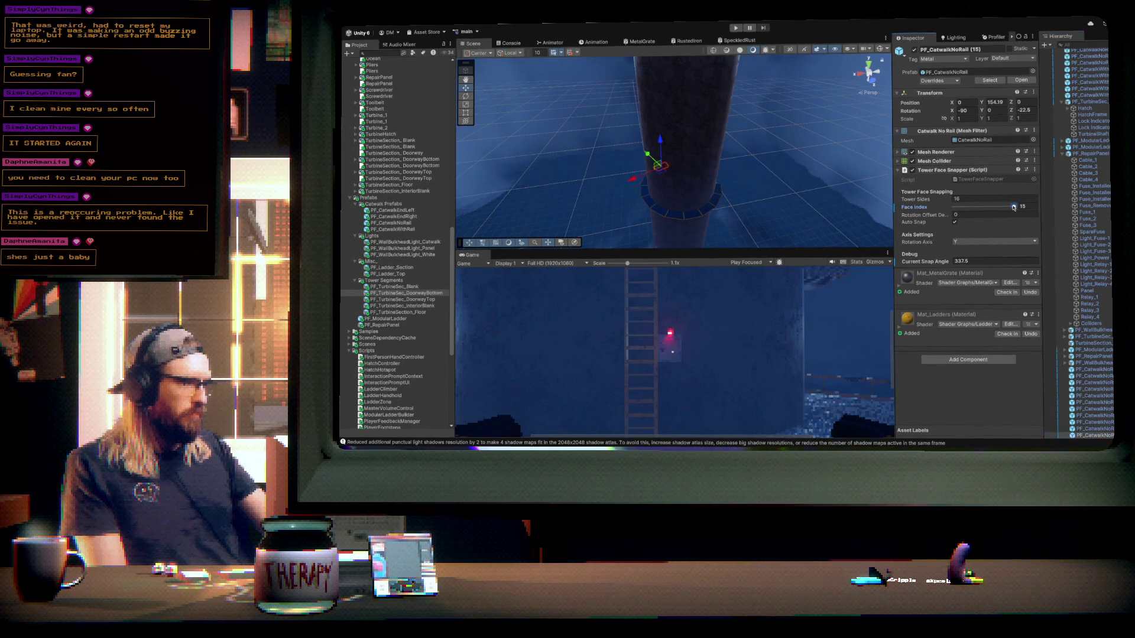
{"action": "key", "text": "ctrl+d"}
{"action": "left_click_drag", "start_coordinate": [1013, 206], "coordinate": [897, 199]}
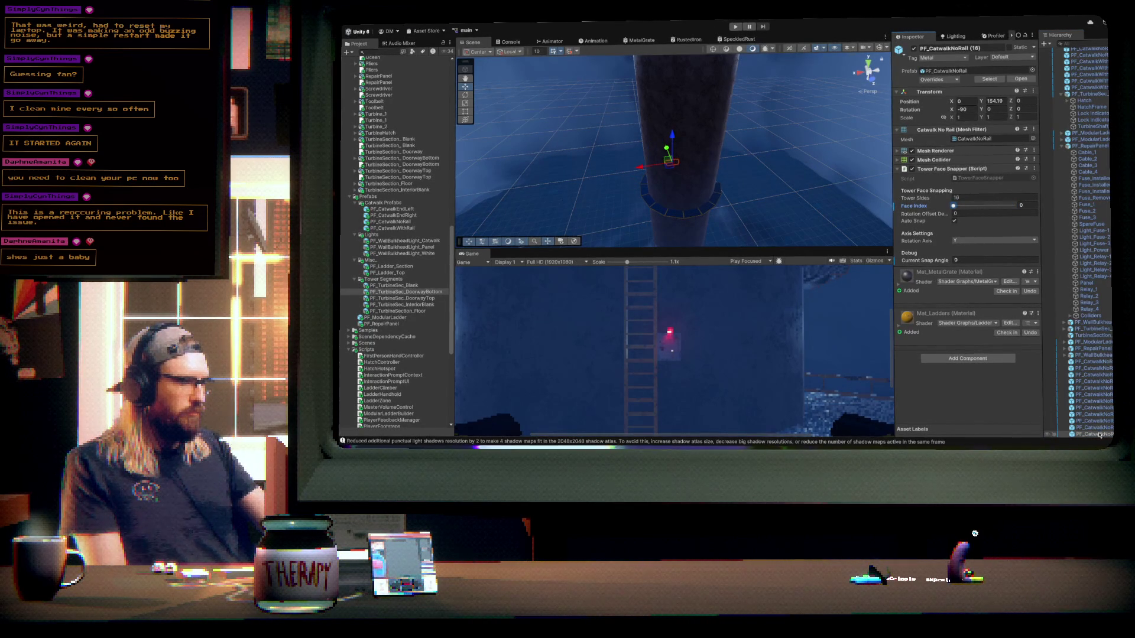
{"action": "key", "text": "ctrl+d"}
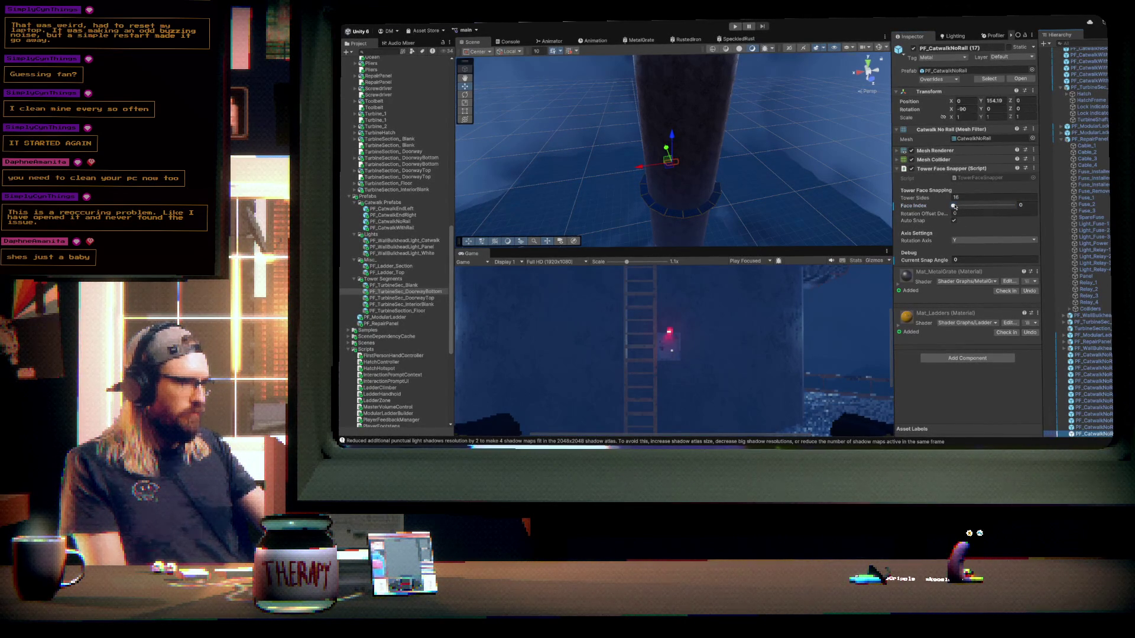
{"action": "left_click_drag", "start_coordinate": [953, 206], "coordinate": [956, 205]}
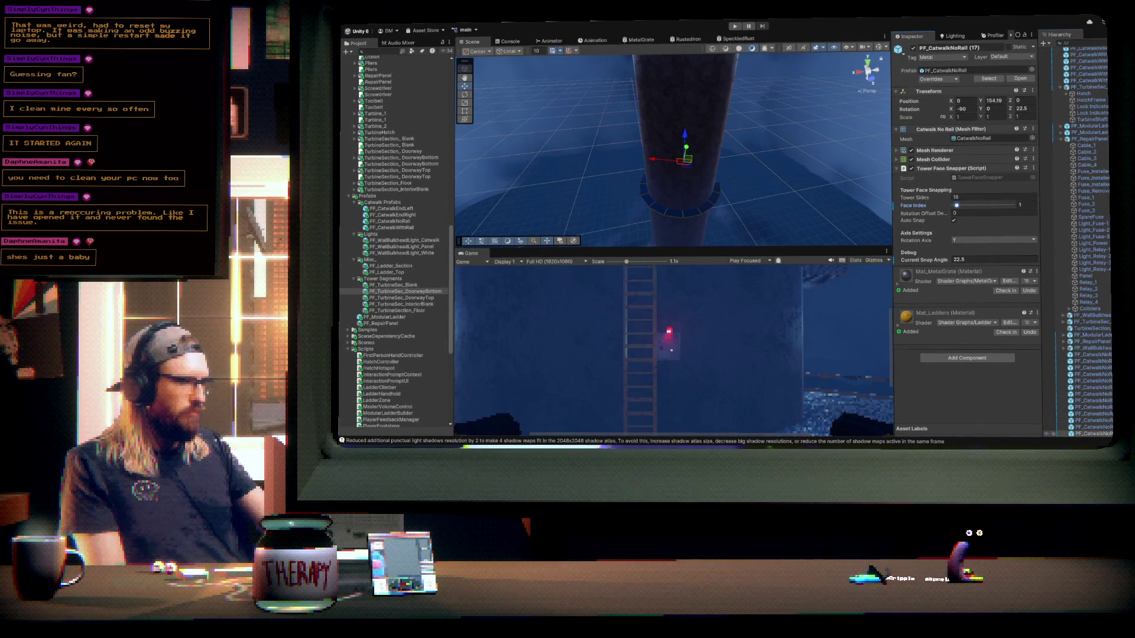
{"action": "key", "text": "ctrl+d"}
{"action": "left_click_drag", "start_coordinate": [957, 206], "coordinate": [960, 207]}
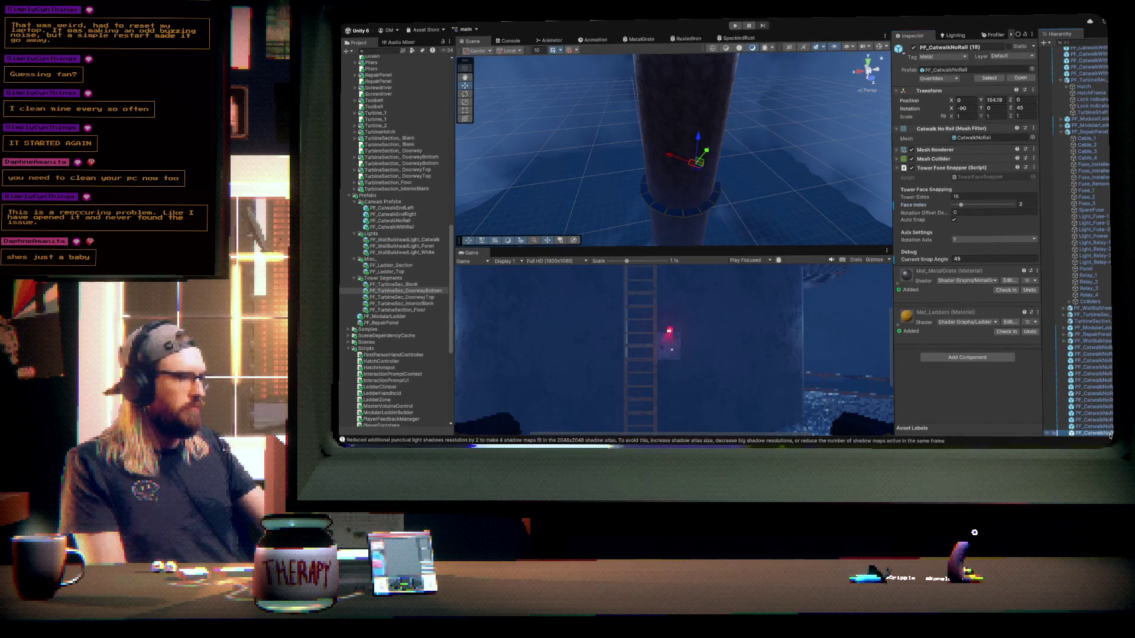
{"action": "key", "text": "ctrl+d"}
{"action": "left_click_drag", "start_coordinate": [960, 206], "coordinate": [965, 206]}
{"action": "key", "text": "ctrl+d"}
{"action": "left_click_drag", "start_coordinate": [963, 207], "coordinate": [970, 205]}
{"action": "mouse_move", "coordinate": [602, 154]}
{"action": "left_mouse_down", "text": "alt"}
{"action": "mouse_move", "coordinate": [658, 150]}
{"action": "mouse_move", "coordinate": [640, 145]}
{"action": "mouse_move", "coordinate": [626, 165]}
{"action": "mouse_move", "coordinate": [604, 160]}
{"action": "mouse_move", "coordinate": [646, 151]}
{"action": "mouse_move", "coordinate": [758, 169]}
{"action": "mouse_move", "coordinate": [686, 157]}
{"action": "mouse_move", "coordinate": [701, 160]}
{"action": "left_mouse_up", "text": "alt"}
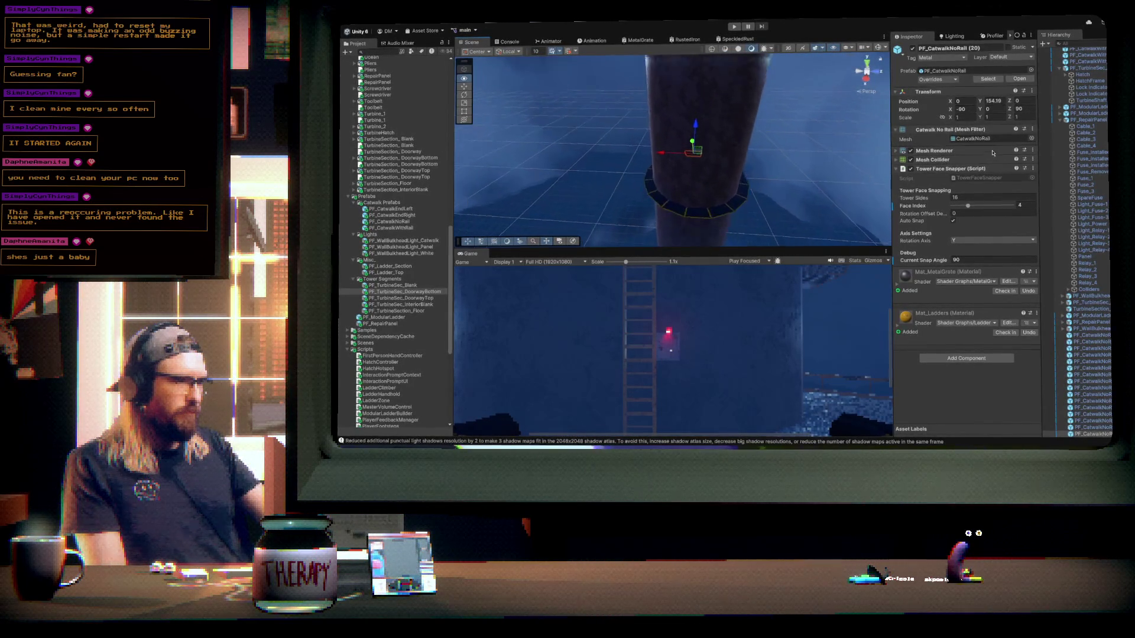
{"action": "mouse_move", "coordinate": [993, 152]}
{"action": "left_mouse_down", "text": "alt"}
{"action": "mouse_move", "coordinate": [760, 170]}
{"action": "mouse_move", "coordinate": [753, 150]}
{"action": "mouse_move", "coordinate": [650, 172]}
{"action": "left_mouse_up", "text": "alt"}
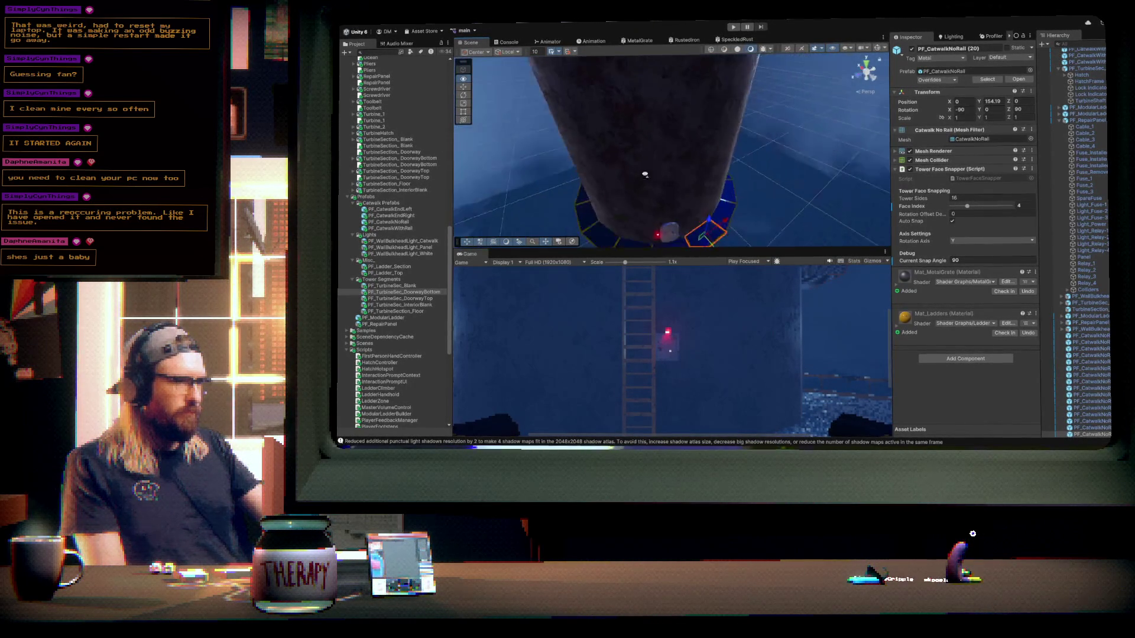
{"action": "left_click", "coordinate": [666, 226]}
{"action": "mouse_move", "coordinate": [666, 227]}
{"action": "left_mouse_down", "text": "alt"}
{"action": "mouse_move", "coordinate": [801, 172]}
{"action": "mouse_move", "coordinate": [843, 125]}
{"action": "mouse_move", "coordinate": [1057, 148]}
{"action": "mouse_move", "coordinate": [426, 236]}
{"action": "mouse_move", "coordinate": [444, 276]}
{"action": "left_mouse_up", "text": "alt"}
- Place a PF_ModularLadder on the catwalk with 8 tower sides, snapped to the last face
{"action": "mouse_move", "coordinate": [394, 319]}
{"action": "left_mouse_down"}
{"action": "mouse_move", "coordinate": [502, 236]}
{"action": "mouse_move", "coordinate": [689, 158]}
{"action": "mouse_move", "coordinate": [681, 192]}
{"action": "left_mouse_up"}
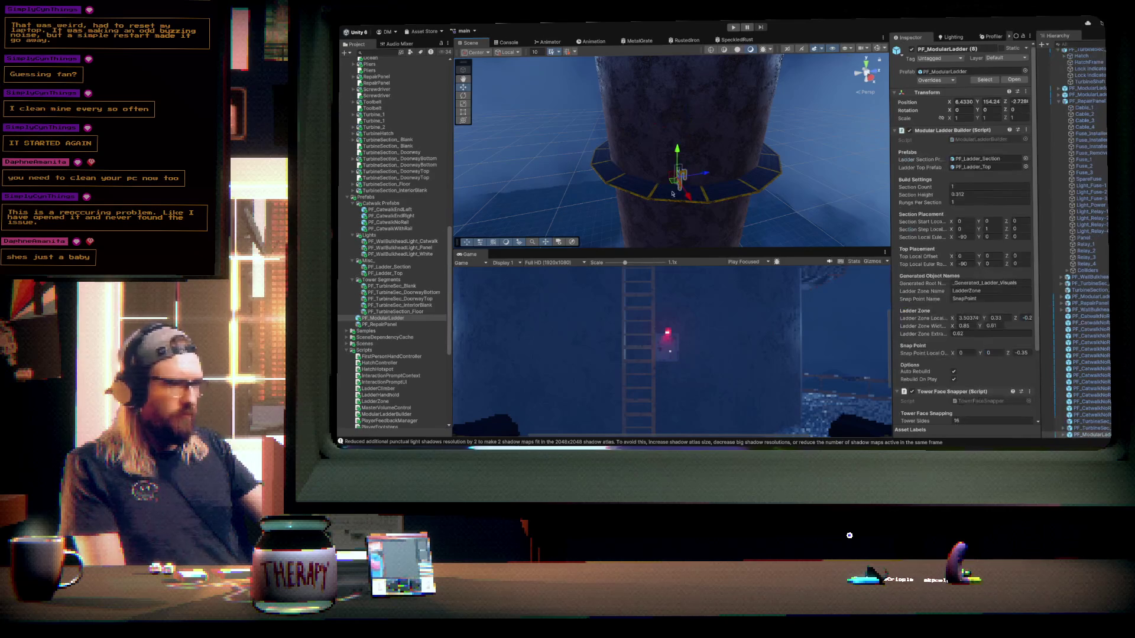
{"action": "key", "text": "f"}
{"action": "left_click_drag", "start_coordinate": [750, 200], "coordinate": [775, 205], "text": "alt"}
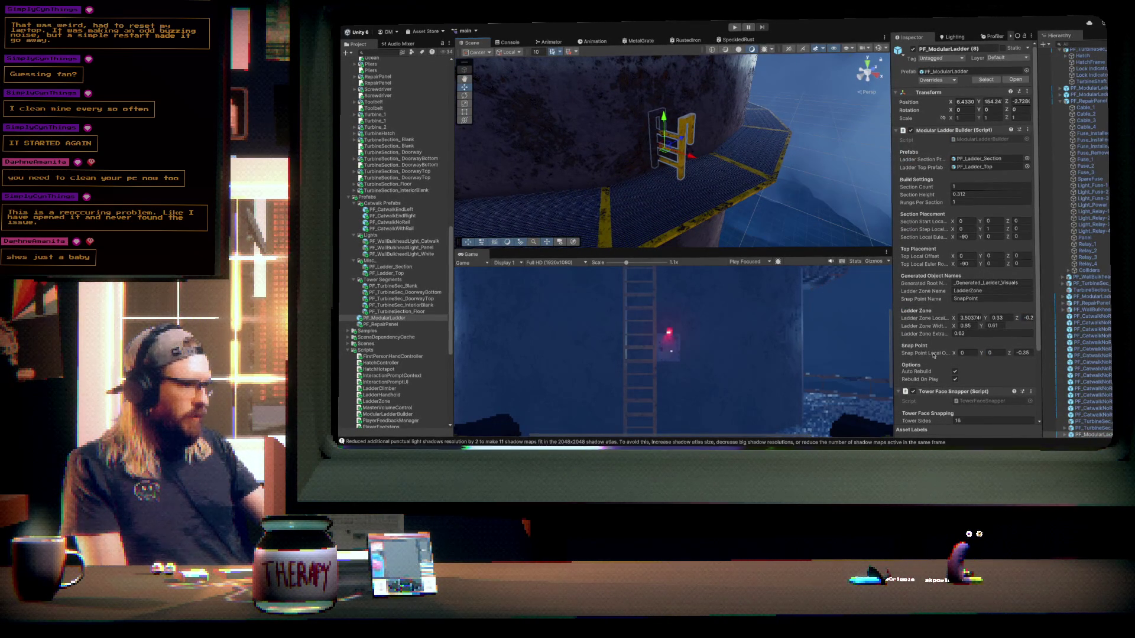
{"action": "scroll", "coordinate": [934, 356], "scroll_direction": "down", "scroll_amount": 3}
{"action": "left_click_drag", "start_coordinate": [933, 355], "coordinate": [933, 355]}
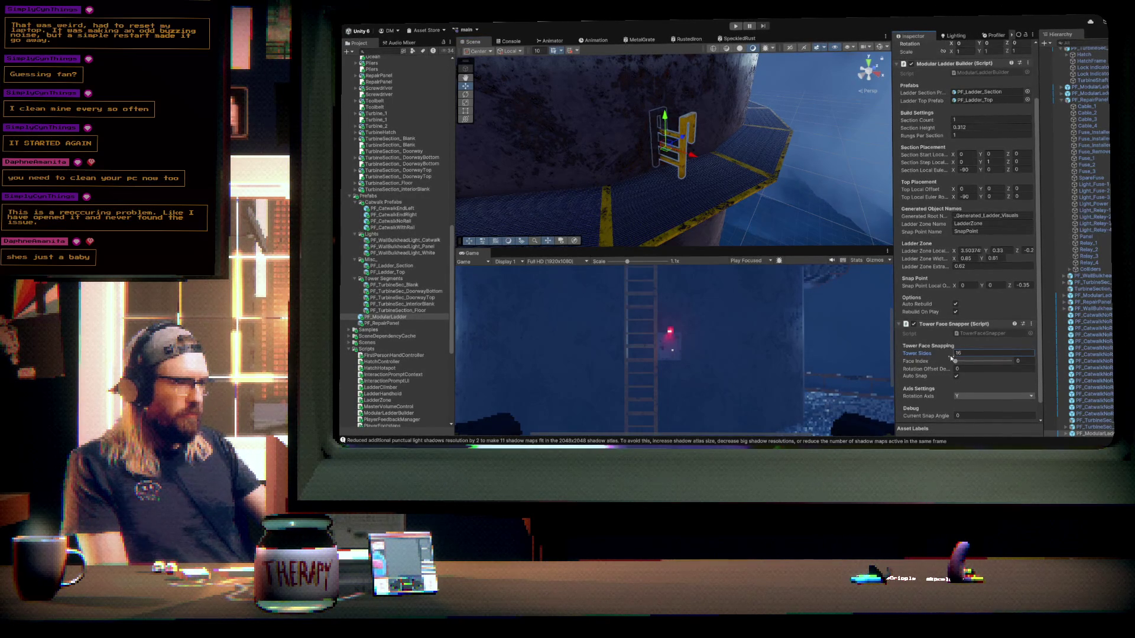
{"action": "key", "text": "BackSpace"}
{"action": "type", "text": "8"}
{"action": "left_click", "coordinate": [953, 362]}
{"action": "mouse_move", "coordinate": [954, 361]}
{"action": "left_mouse_down"}
{"action": "mouse_move", "coordinate": [1021, 359]}
{"action": "mouse_move", "coordinate": [1002, 361]}
{"action": "left_mouse_up"}
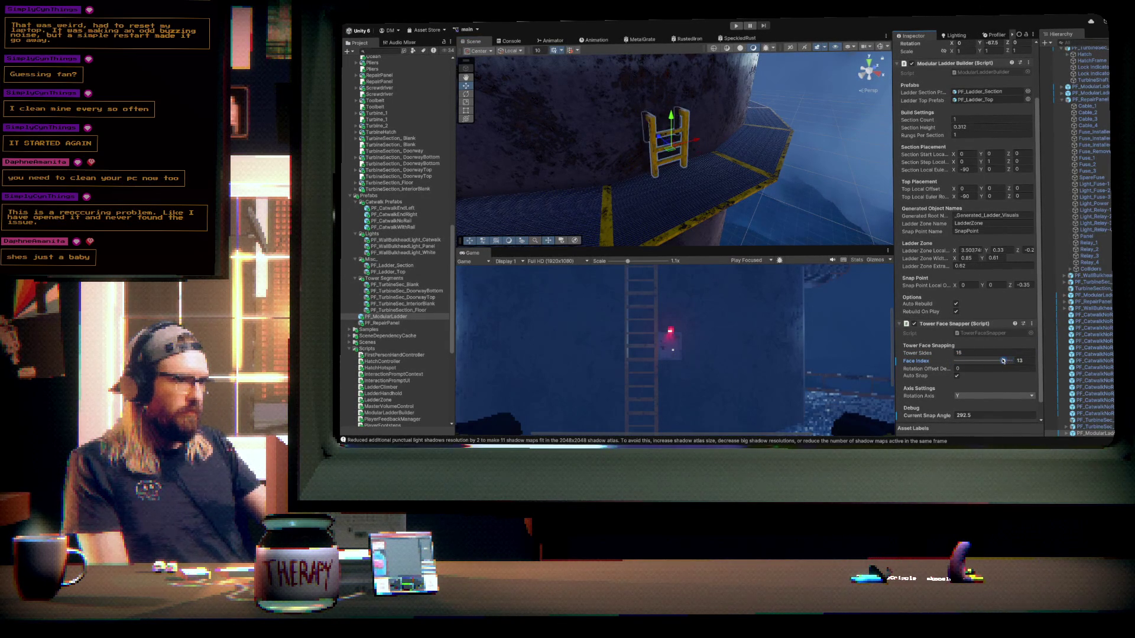
{"action": "left_click", "coordinate": [660, 139]}
- Raise the ladder's Section Count so it extends far up the tower
{"action": "mouse_move", "coordinate": [772, 141]}
{"action": "left_mouse_down"}
{"action": "mouse_move", "coordinate": [701, 129]}
{"action": "mouse_move", "coordinate": [679, 83]}
{"action": "mouse_move", "coordinate": [727, 74]}
{"action": "mouse_move", "coordinate": [715, 87]}
{"action": "mouse_move", "coordinate": [728, 93]}
{"action": "left_mouse_up"}
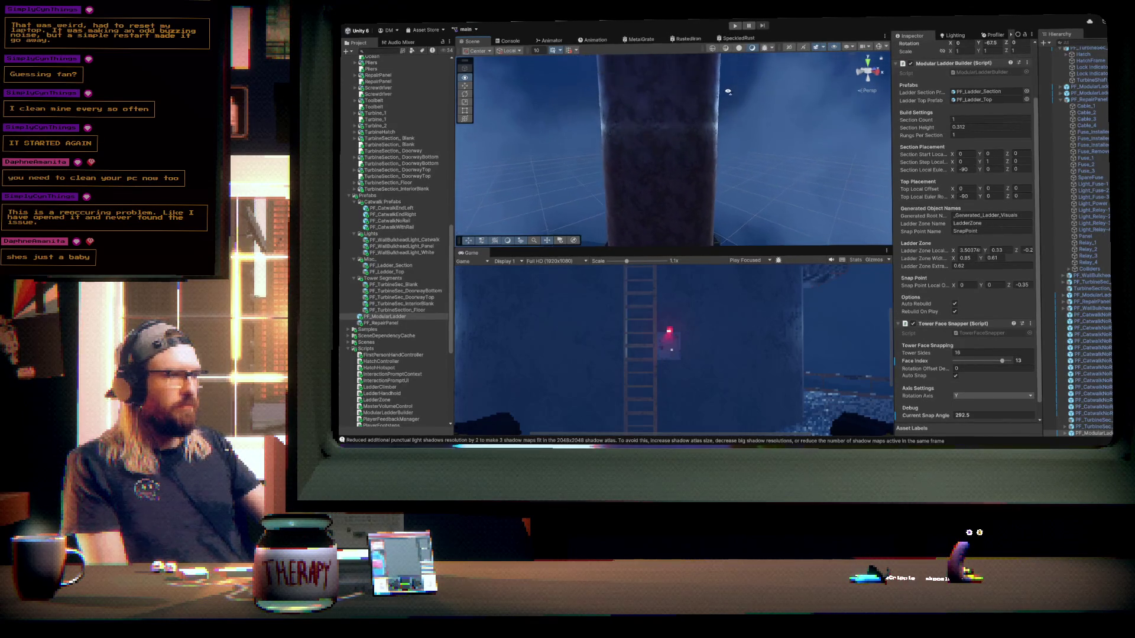
{"action": "scroll", "coordinate": [728, 92], "scroll_direction": "down", "scroll_amount": 5}
{"action": "left_click_drag", "start_coordinate": [910, 118], "coordinate": [944, 114]}
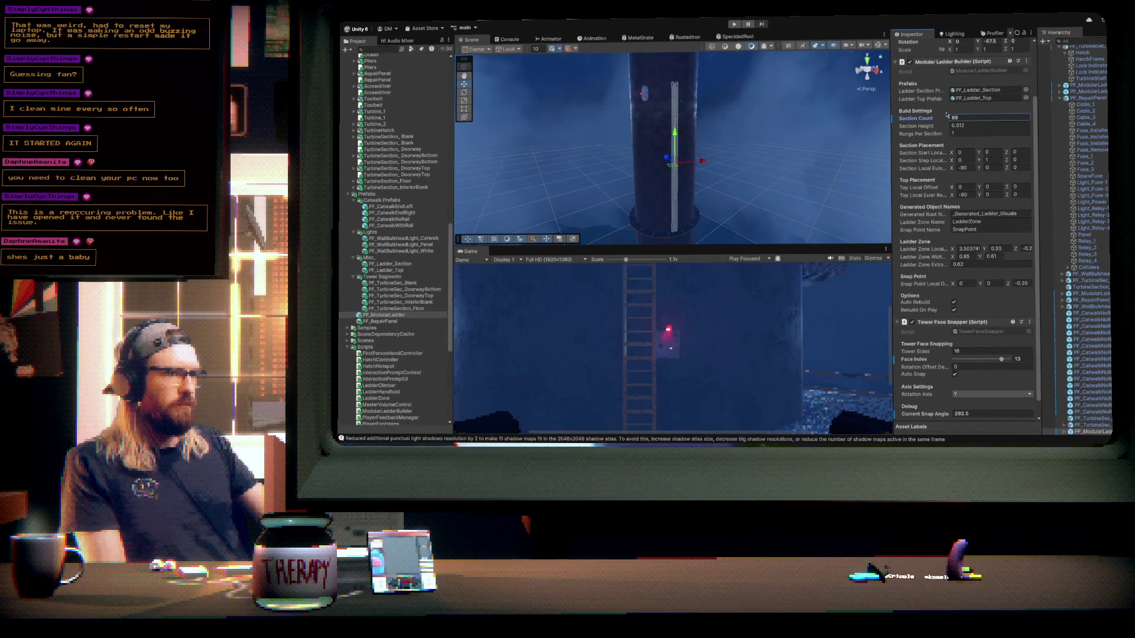
- Reduce the ladder's Section Count to 54
{"action": "left_click_drag", "start_coordinate": [920, 122], "coordinate": [904, 122]}
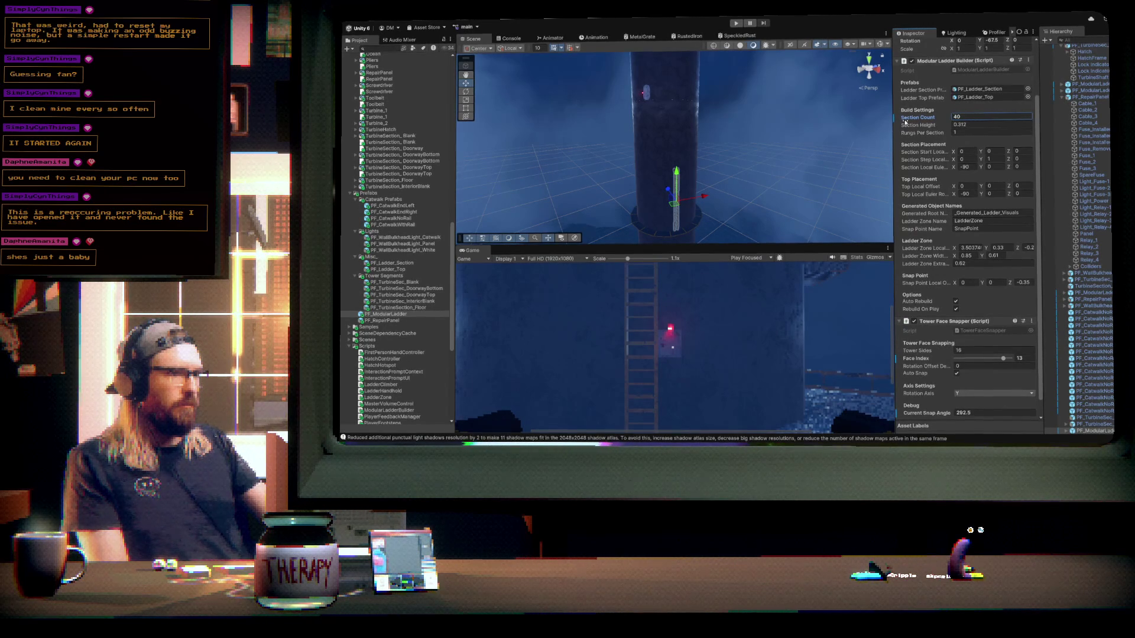
{"action": "left_click_drag", "start_coordinate": [906, 122], "coordinate": [907, 121]}
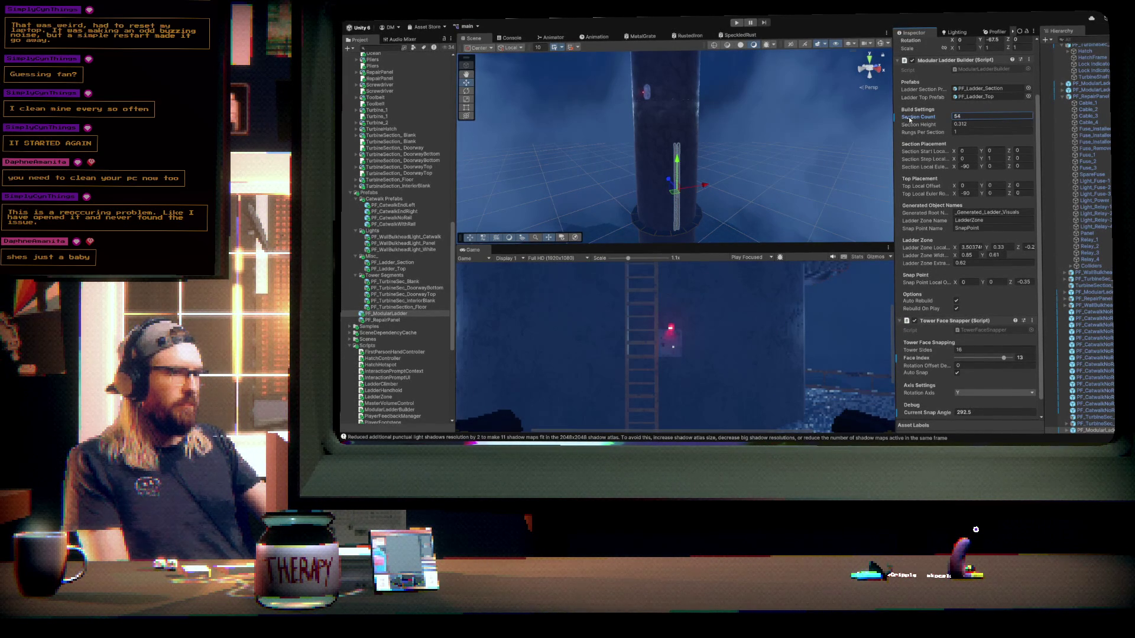
{"action": "mouse_move", "coordinate": [883, 121]}
{"action": "left_mouse_down"}
{"action": "mouse_move", "coordinate": [684, 157]}
{"action": "mouse_move", "coordinate": [726, 187]}
{"action": "mouse_move", "coordinate": [702, 185]}
{"action": "mouse_move", "coordinate": [695, 169]}
{"action": "left_mouse_up"}
- Turn off Auto Rebuild and move the ladder to Face Index 12, nudging it along X and Z
{"action": "scroll", "coordinate": [694, 169], "scroll_direction": "down", "scroll_amount": 3}
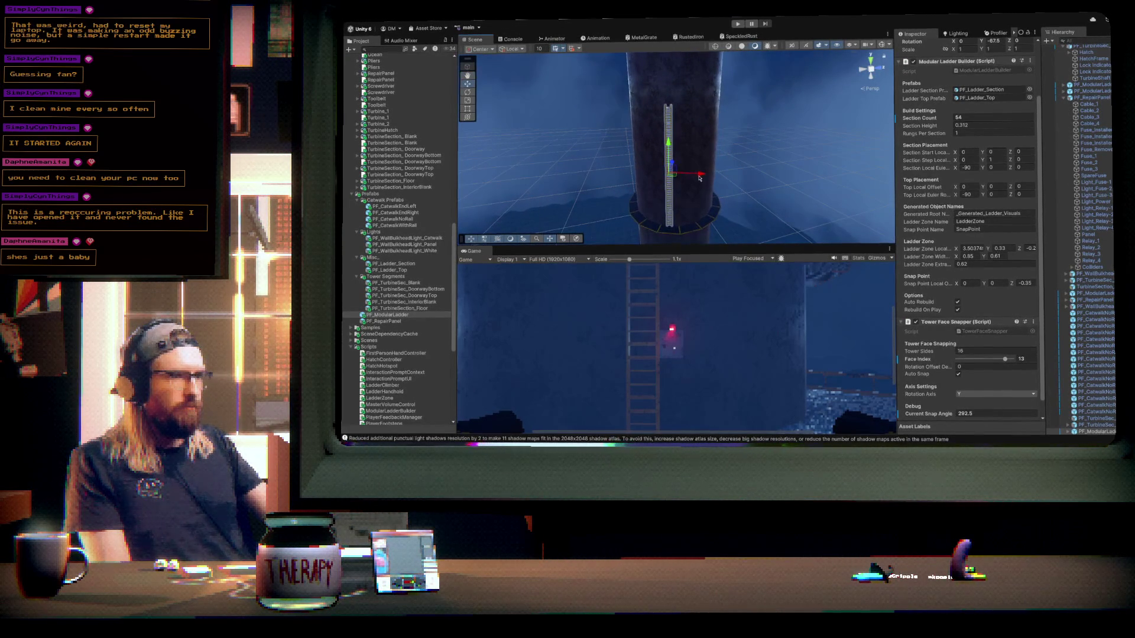
{"action": "left_click_drag", "start_coordinate": [702, 175], "coordinate": [723, 174]}
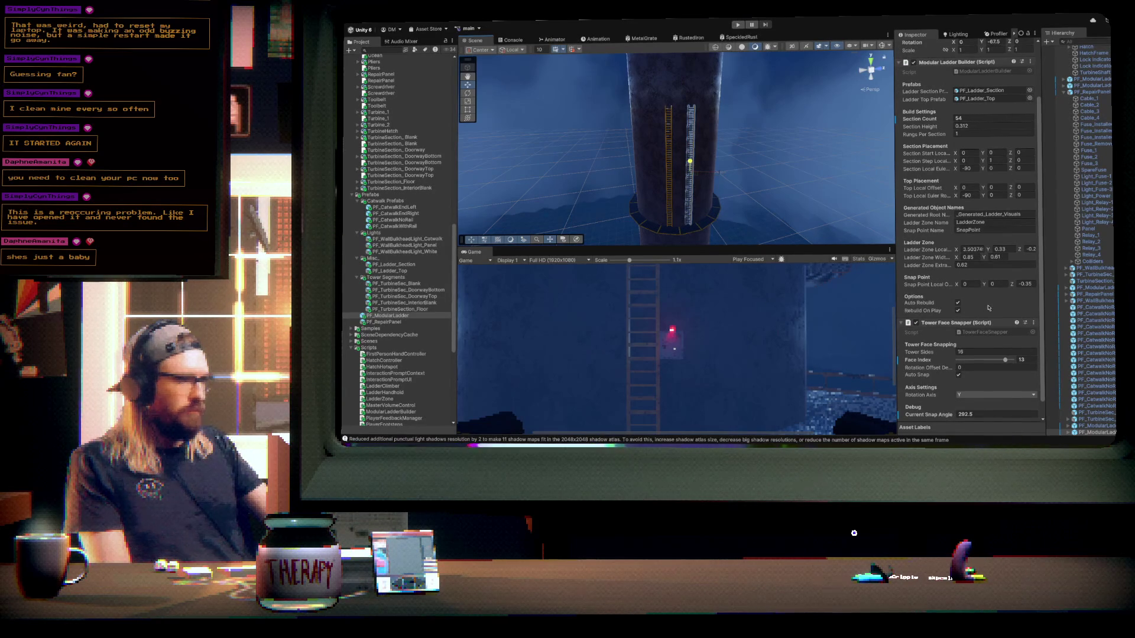
{"action": "left_click", "coordinate": [957, 303]}
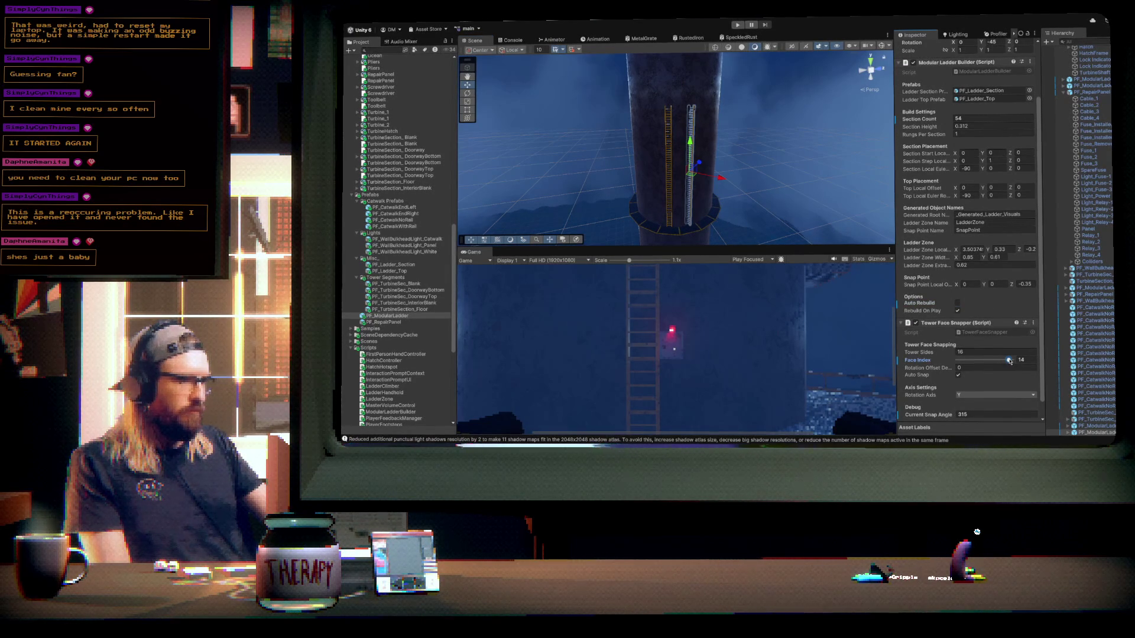
{"action": "left_click_drag", "start_coordinate": [1005, 362], "coordinate": [1004, 362]}
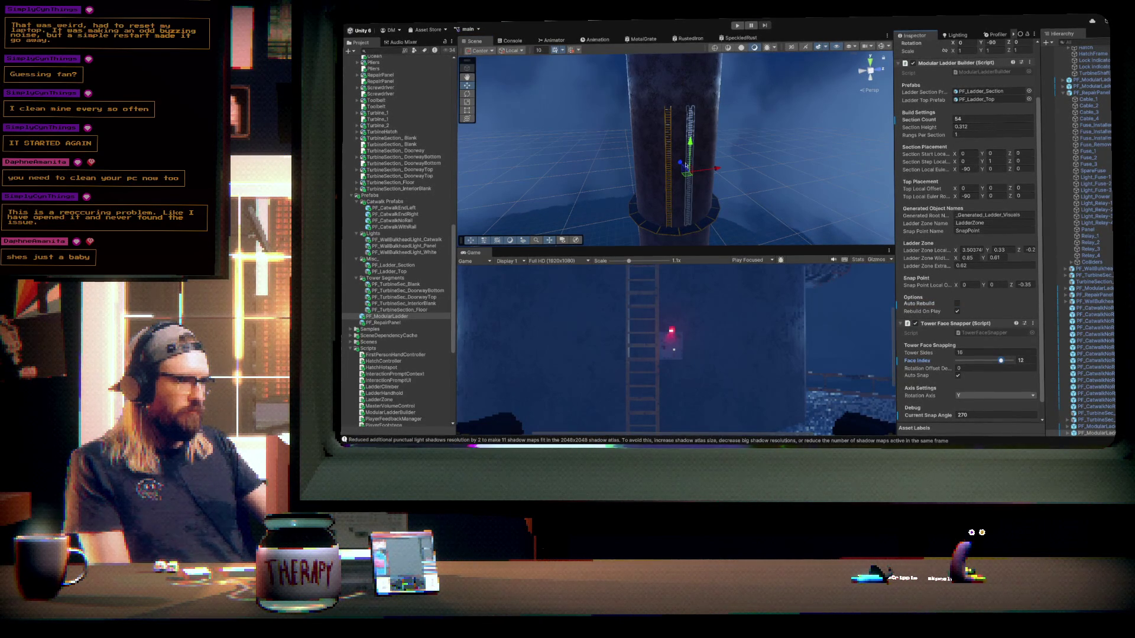
{"action": "mouse_move", "coordinate": [680, 167]}
{"action": "left_mouse_down"}
{"action": "mouse_move", "coordinate": [778, 182]}
{"action": "mouse_move", "coordinate": [806, 207]}
{"action": "mouse_move", "coordinate": [788, 238]}
{"action": "left_mouse_up"}
{"action": "left_click_drag", "start_coordinate": [641, 212], "coordinate": [665, 141]}
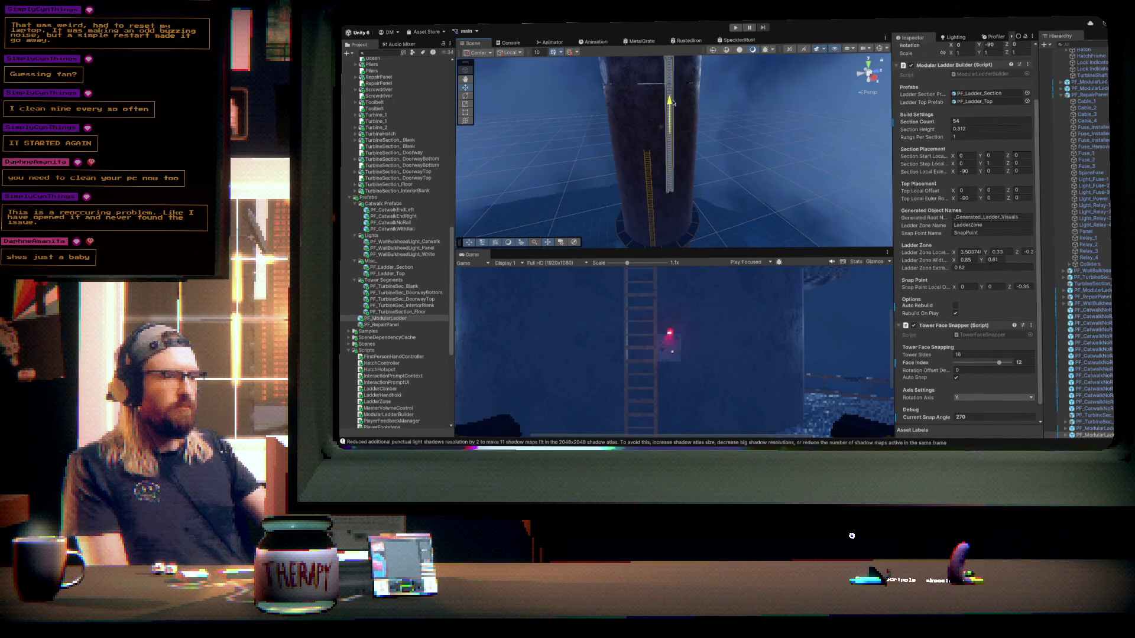
{"action": "left_click_drag", "start_coordinate": [717, 153], "coordinate": [697, 118]}
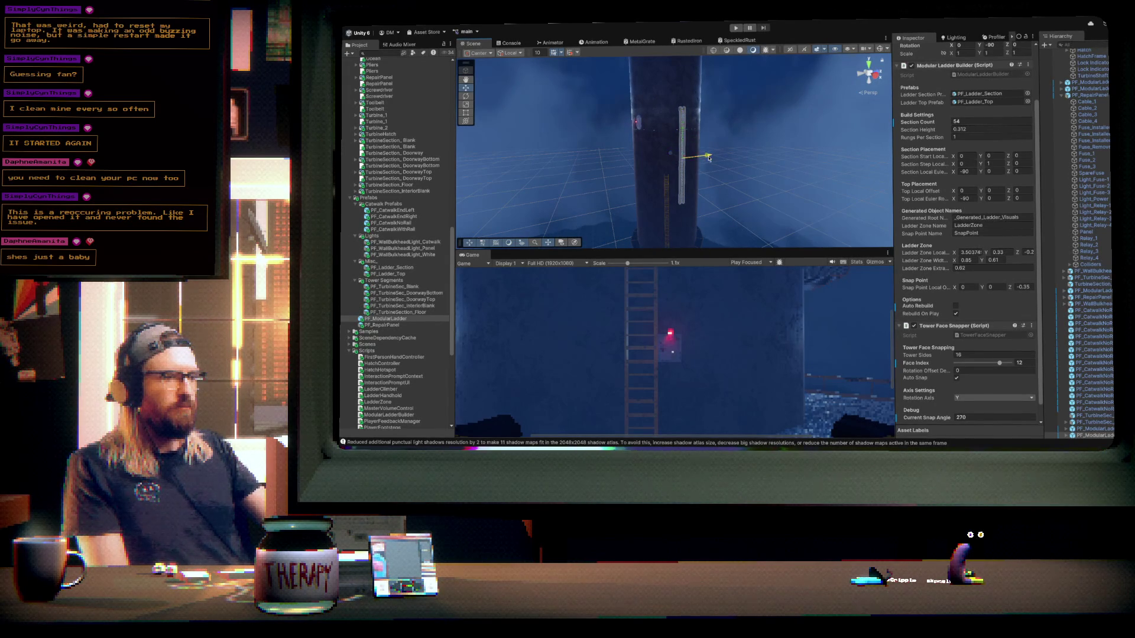
{"action": "mouse_move", "coordinate": [708, 159]}
{"action": "left_mouse_down"}
{"action": "mouse_move", "coordinate": [696, 194]}
{"action": "mouse_move", "coordinate": [719, 236]}
{"action": "mouse_move", "coordinate": [695, 257]}
{"action": "mouse_move", "coordinate": [663, 232]}
{"action": "left_mouse_up"}
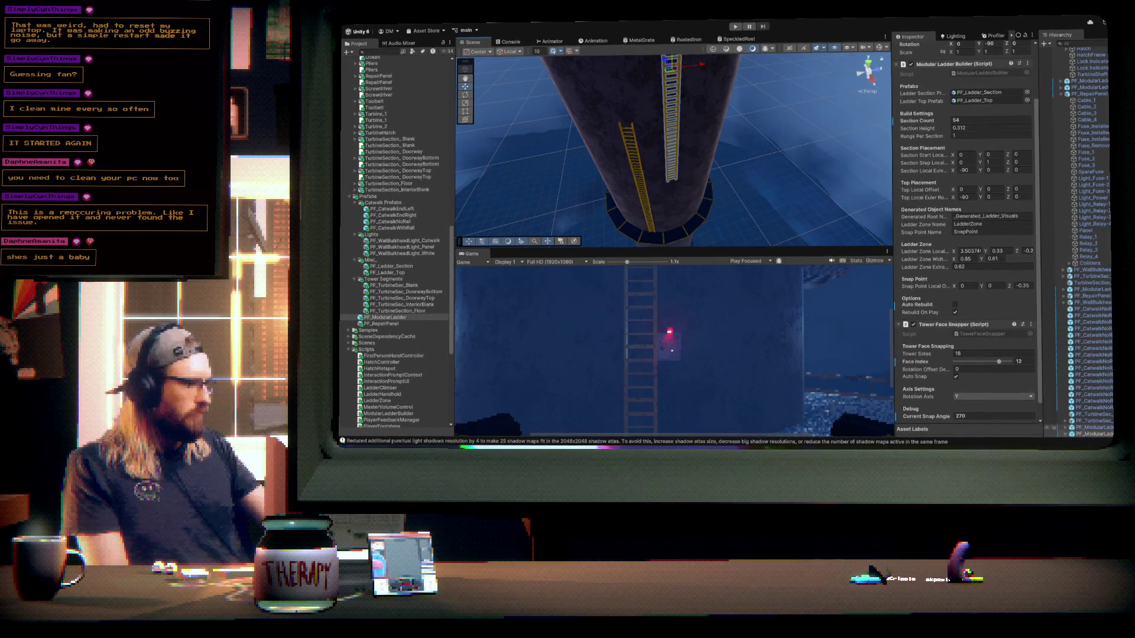
- Lower the lower modular ladder and snap it to tower faces 13 and 14
{"action": "left_click_drag", "start_coordinate": [676, 203], "coordinate": [682, 204]}
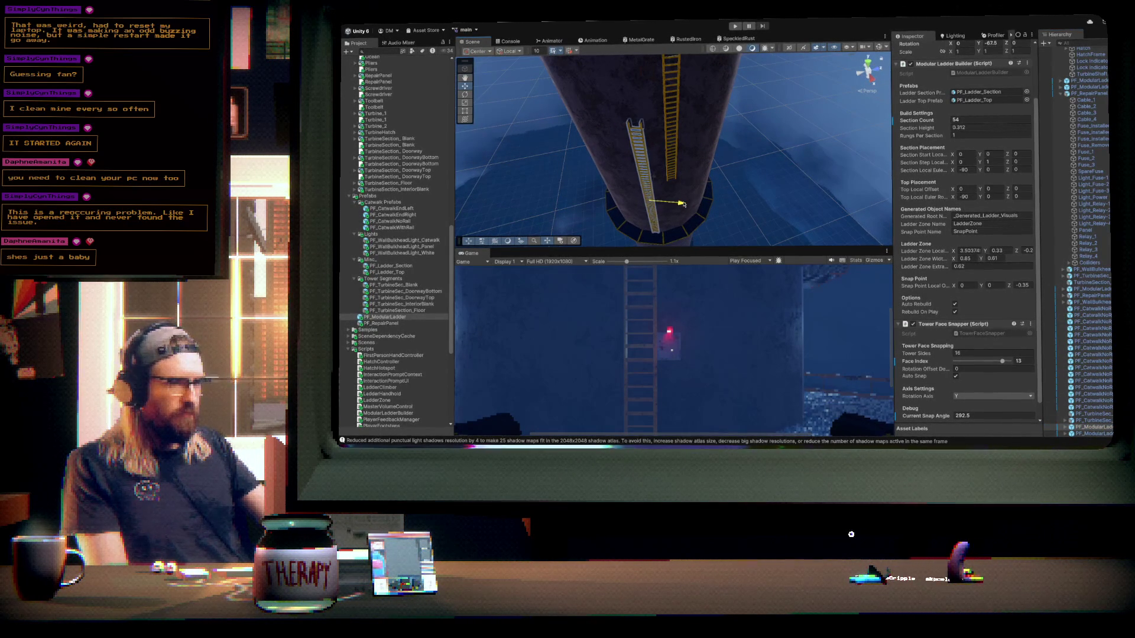
{"action": "mouse_move", "coordinate": [766, 213]}
{"action": "left_mouse_down"}
{"action": "mouse_move", "coordinate": [750, 116]}
{"action": "mouse_move", "coordinate": [786, 150]}
{"action": "left_mouse_up"}
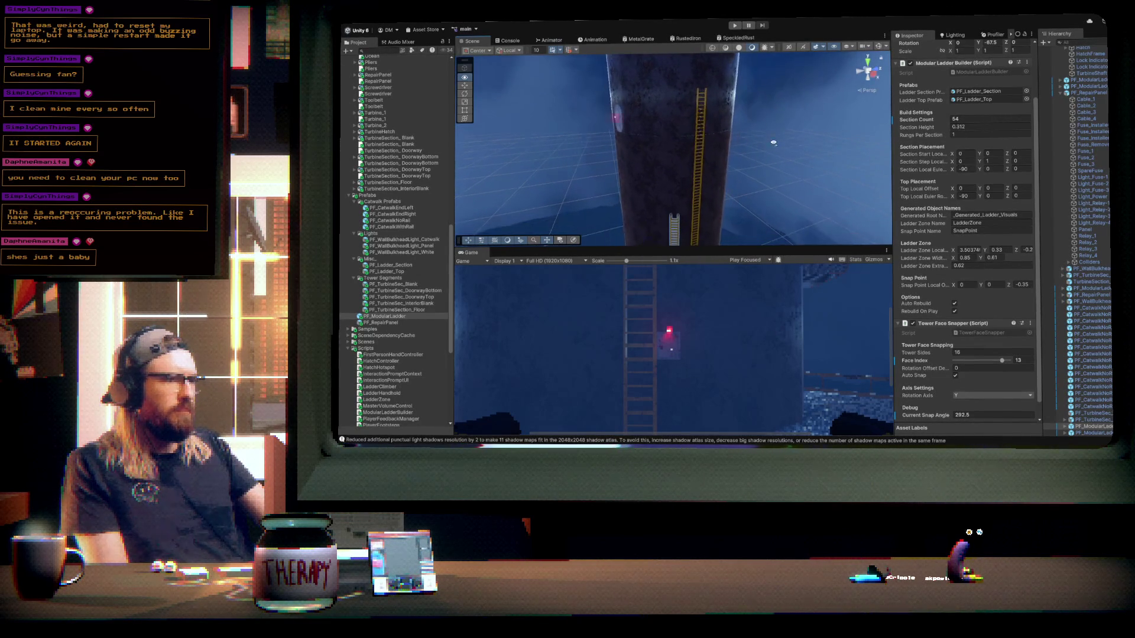
{"action": "left_click", "coordinate": [1093, 432]}
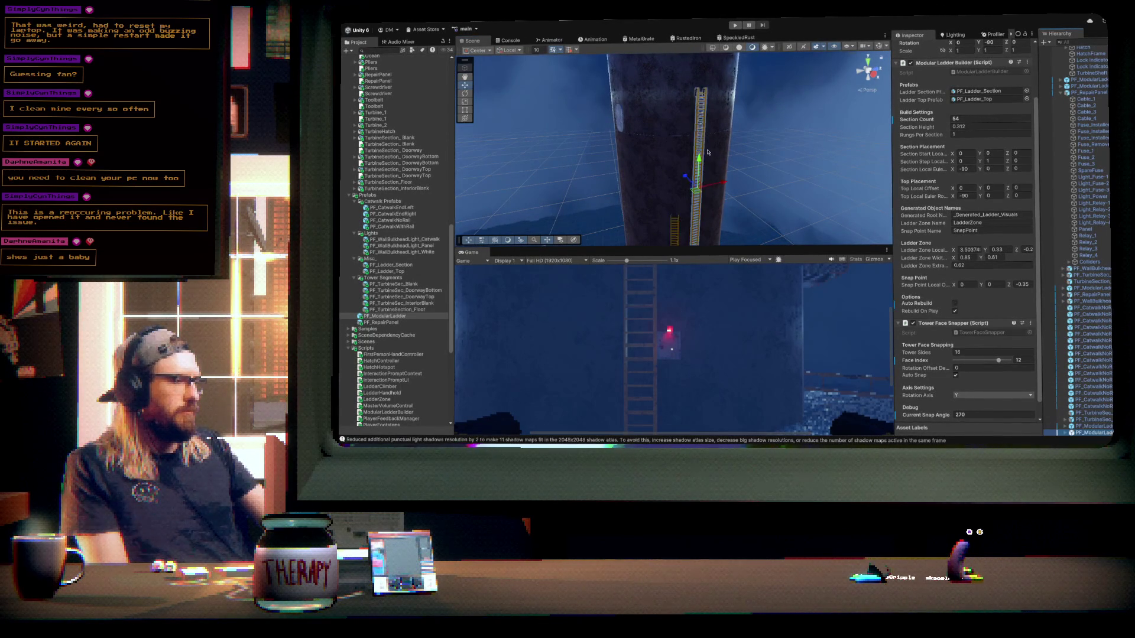
{"action": "mouse_move", "coordinate": [697, 160]}
{"action": "left_mouse_down"}
{"action": "mouse_move", "coordinate": [771, 200]}
{"action": "mouse_move", "coordinate": [782, 240]}
{"action": "left_mouse_up"}
{"action": "mouse_move", "coordinate": [691, 125]}
{"action": "left_mouse_down"}
{"action": "mouse_move", "coordinate": [697, 197]}
{"action": "mouse_move", "coordinate": [691, 130]}
{"action": "mouse_move", "coordinate": [631, 134]}
{"action": "left_mouse_up"}
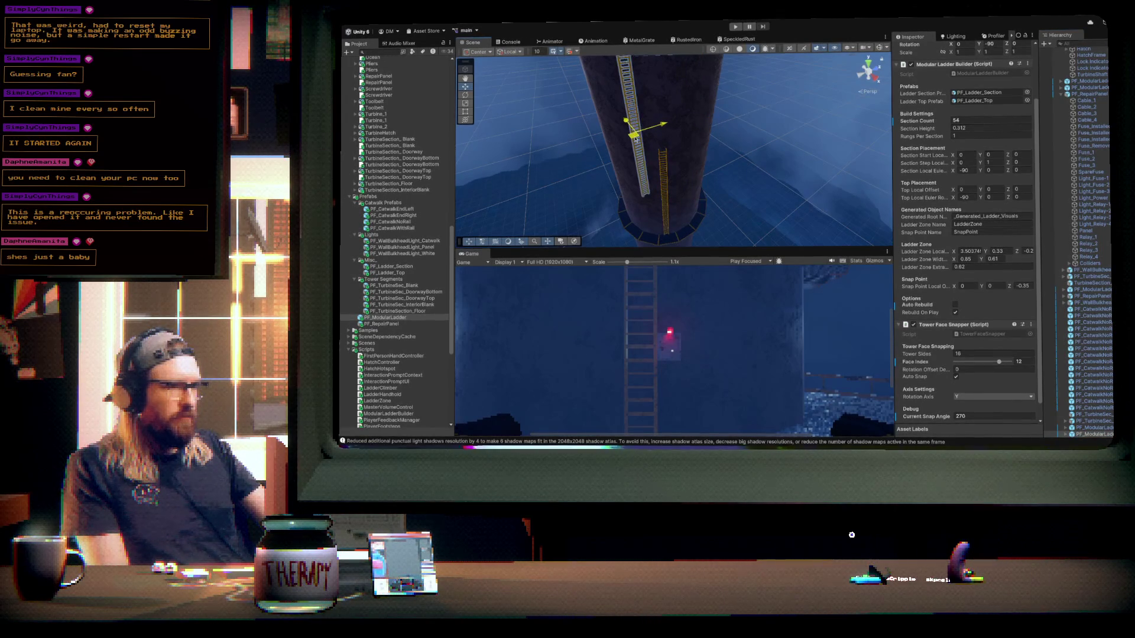
{"action": "left_click", "coordinate": [1005, 363]}
{"action": "left_click_drag", "start_coordinate": [1004, 364], "coordinate": [1007, 363]}
{"action": "mouse_move", "coordinate": [691, 177]}
{"action": "left_mouse_down"}
{"action": "mouse_move", "coordinate": [693, 127]}
{"action": "mouse_move", "coordinate": [636, 187]}
{"action": "mouse_move", "coordinate": [519, 175]}
{"action": "left_mouse_up"}
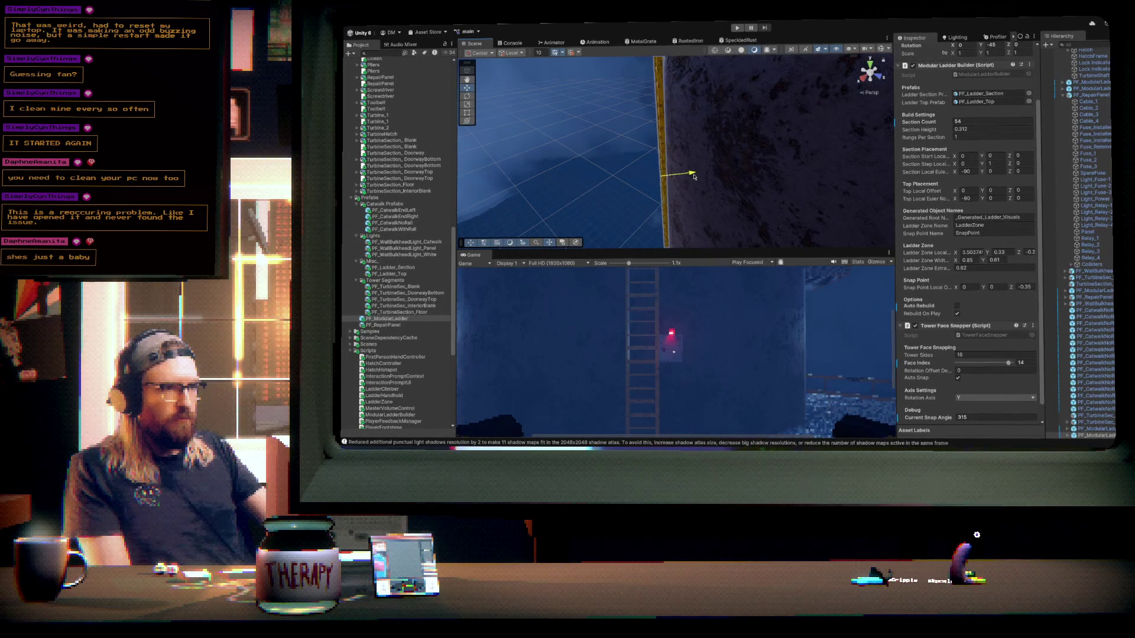
{"action": "mouse_move", "coordinate": [637, 176]}
{"action": "left_mouse_down"}
{"action": "mouse_move", "coordinate": [713, 124]}
{"action": "mouse_move", "coordinate": [725, 149]}
{"action": "mouse_move", "coordinate": [796, 193]}
{"action": "left_mouse_up"}
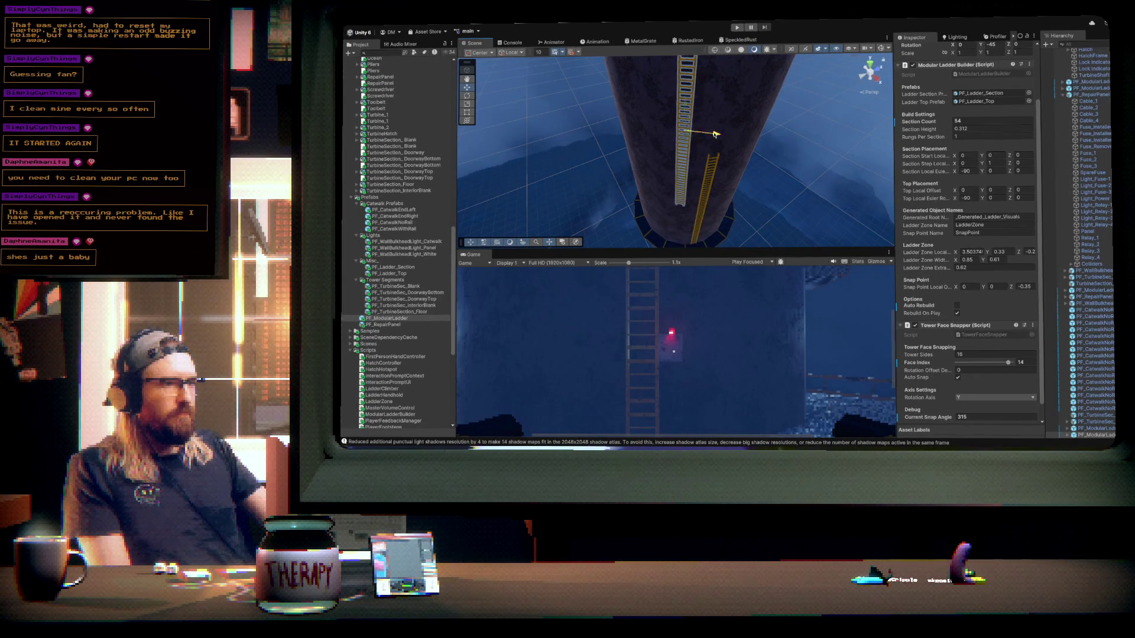
- Move the upper ladder left across the tower and lengthen it to 67 sections
{"action": "left_click_drag", "start_coordinate": [719, 134], "coordinate": [709, 131]}
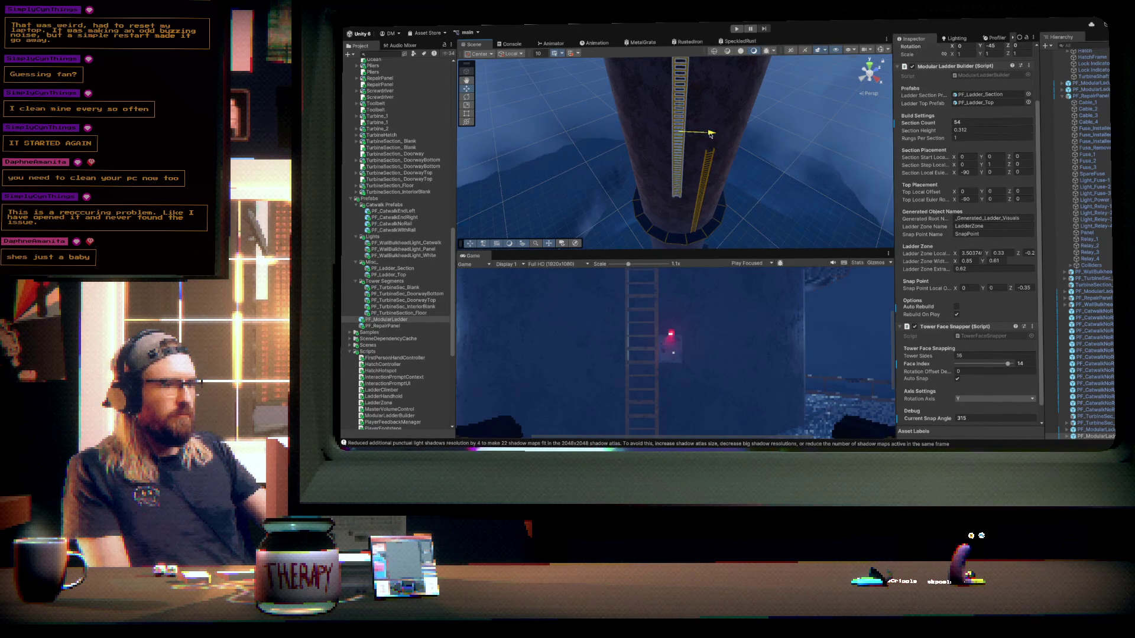
{"action": "mouse_move", "coordinate": [729, 172]}
{"action": "left_mouse_down"}
{"action": "mouse_move", "coordinate": [714, 162]}
{"action": "mouse_move", "coordinate": [878, 196]}
{"action": "left_mouse_up"}
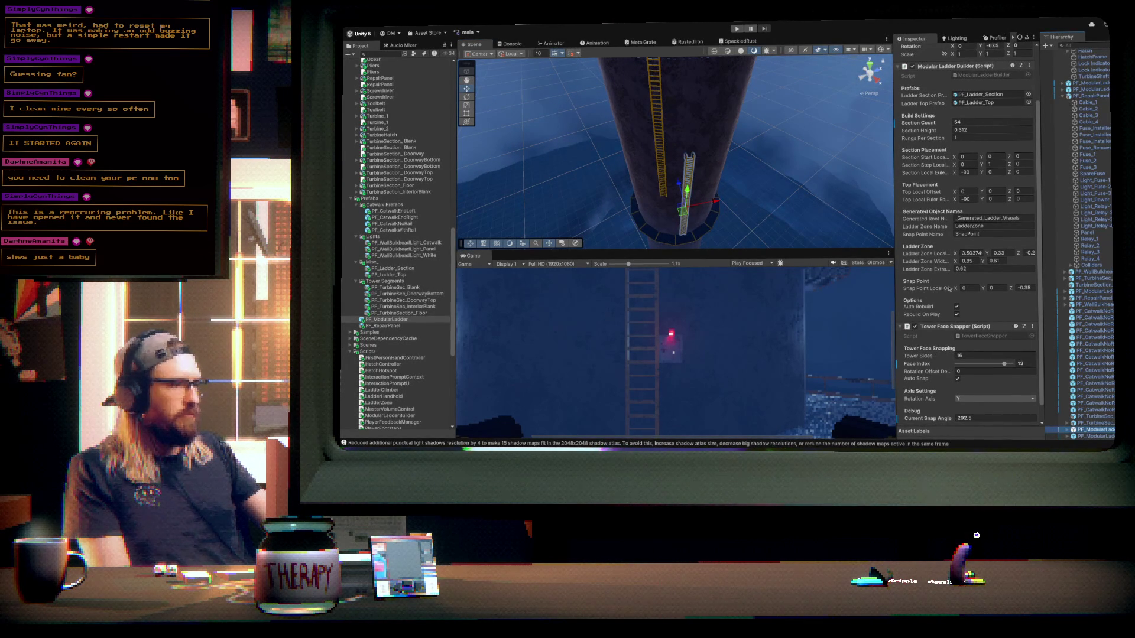
{"action": "left_click", "coordinate": [992, 122]}
{"action": "type", "text": "67"}
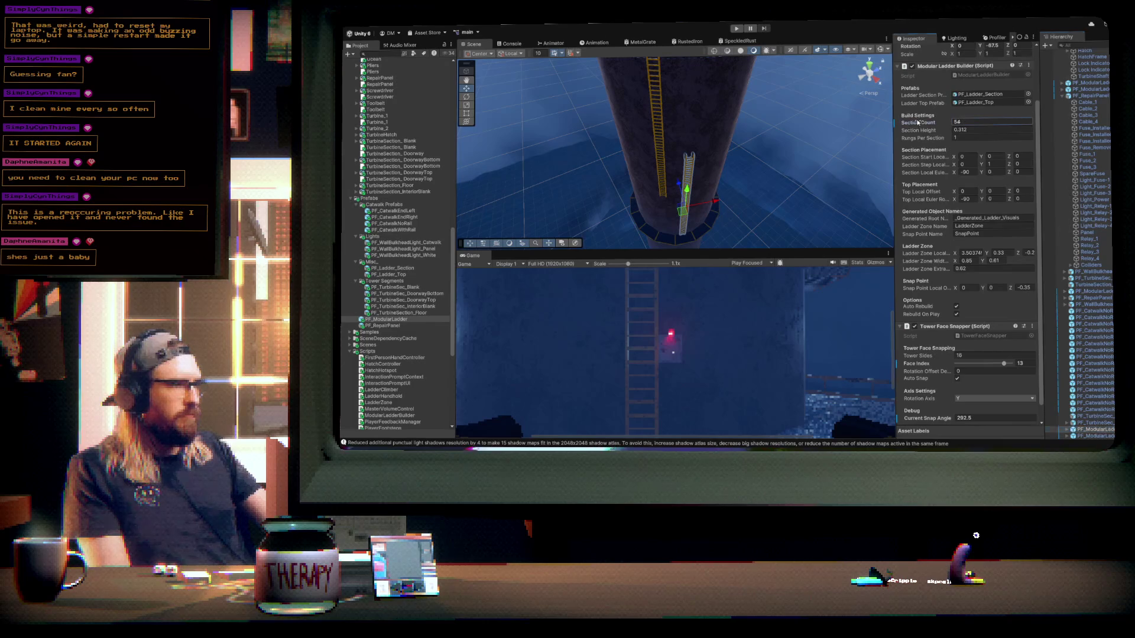
{"action": "key", "text": "Return"}
- Shorten the ladder to 58 sections and drop a PF_RepairPanel into the Scene
{"action": "left_click_drag", "start_coordinate": [754, 146], "coordinate": [770, 116]}
{"action": "left_click", "coordinate": [993, 121]}
{"action": "type", "text": "58"}
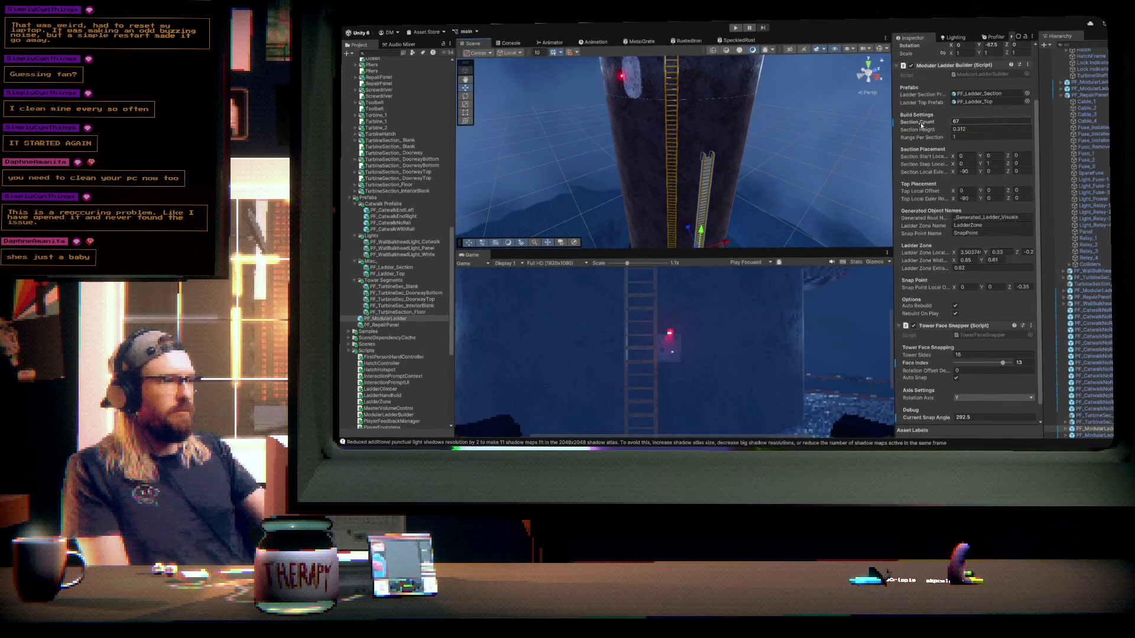
{"action": "key", "text": "Return"}
{"action": "left_click_drag", "start_coordinate": [717, 148], "coordinate": [724, 193]}
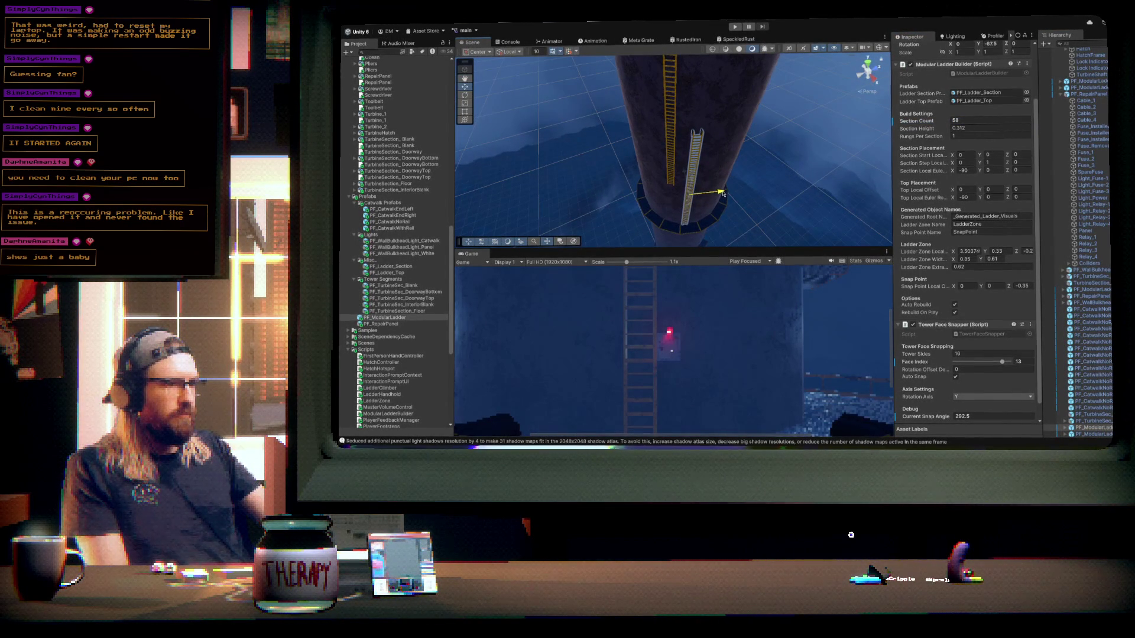
{"action": "mouse_move", "coordinate": [717, 198]}
{"action": "left_mouse_down"}
{"action": "mouse_move", "coordinate": [679, 119]}
{"action": "mouse_move", "coordinate": [702, 79]}
{"action": "left_mouse_up"}
{"action": "left_click_drag", "start_coordinate": [393, 325], "coordinate": [686, 150]}
{"action": "key", "text": "f"}
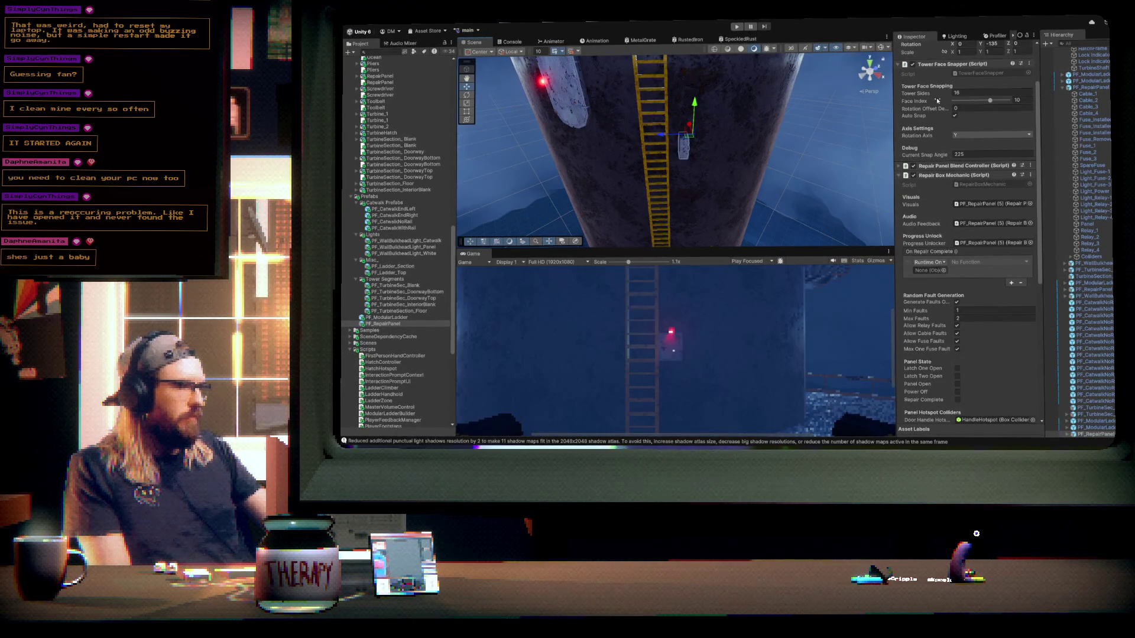
- Snap the repair panel to tower Face Index 14 beside the ladder
{"action": "left_click_drag", "start_coordinate": [992, 102], "coordinate": [1005, 101]}
{"action": "scroll", "coordinate": [876, 117], "scroll_direction": "up", "scroll_amount": 5}
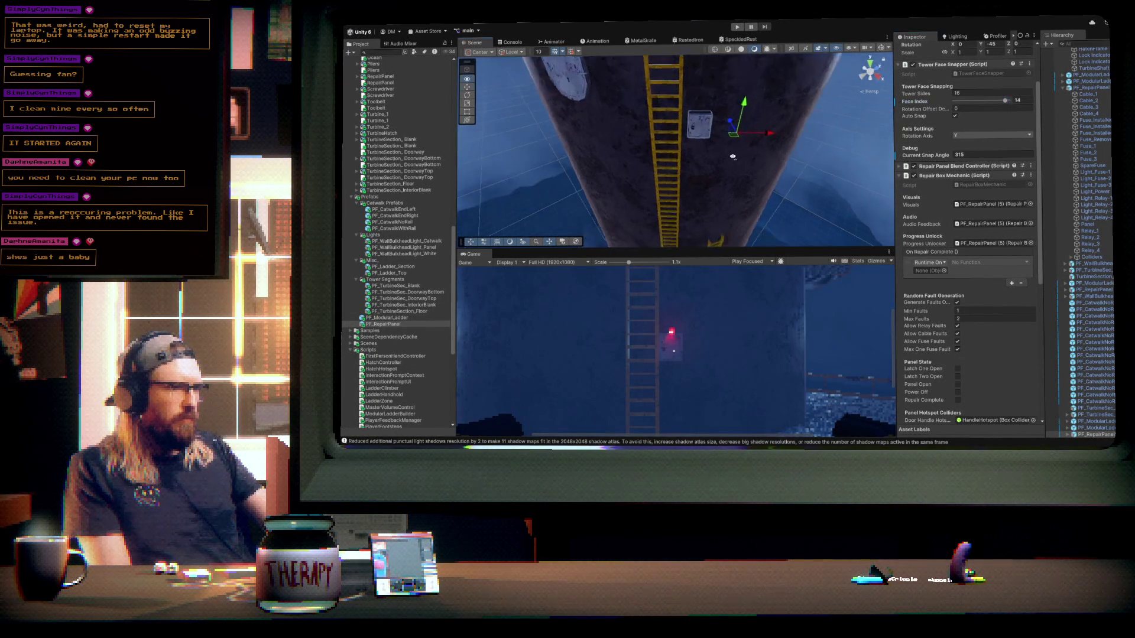
{"action": "mouse_move", "coordinate": [768, 136]}
{"action": "left_mouse_down"}
{"action": "mouse_move", "coordinate": [742, 143]}
{"action": "mouse_move", "coordinate": [771, 171]}
{"action": "left_mouse_up"}
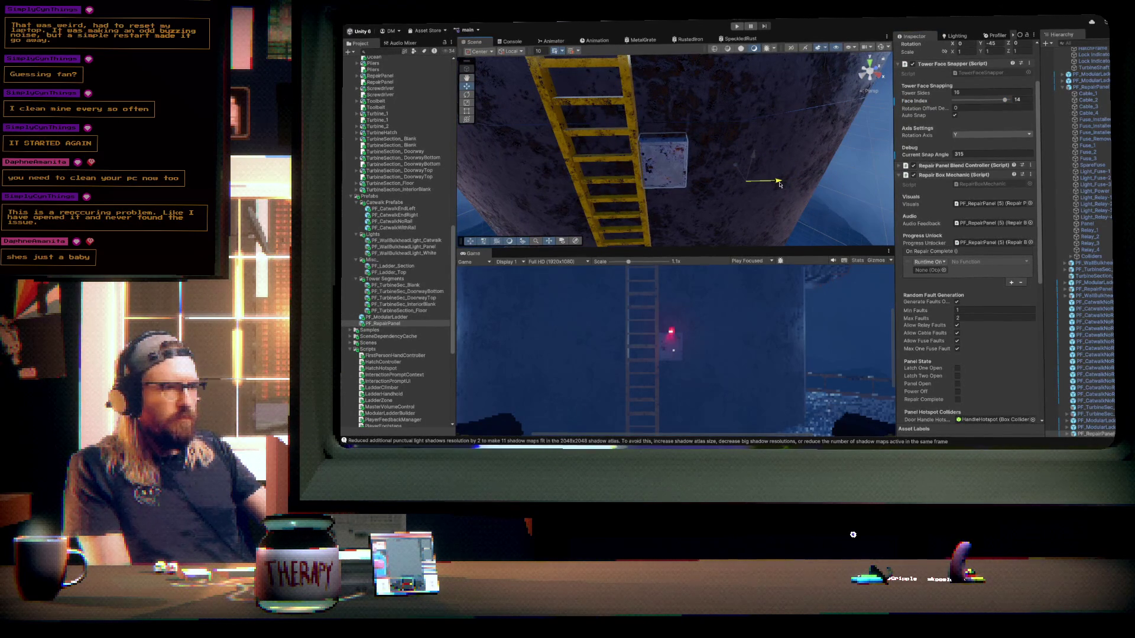
{"action": "mouse_move", "coordinate": [739, 155]}
{"action": "left_mouse_down"}
{"action": "mouse_move", "coordinate": [687, 184]}
{"action": "mouse_move", "coordinate": [703, 188]}
{"action": "left_mouse_up"}
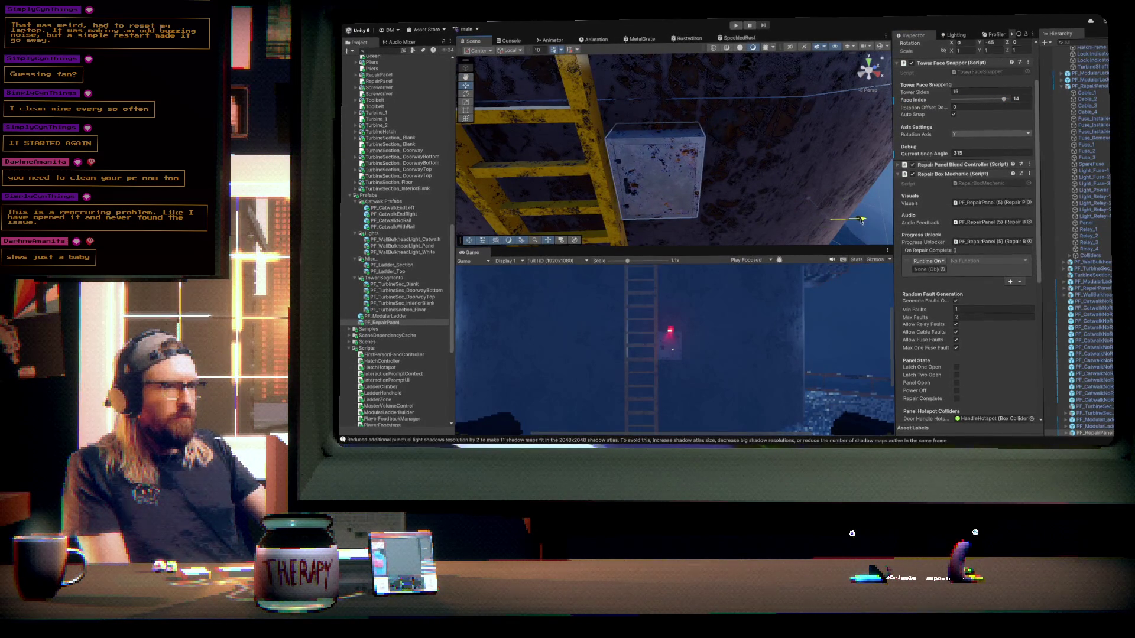
{"action": "left_click_drag", "start_coordinate": [861, 220], "coordinate": [786, 184]}
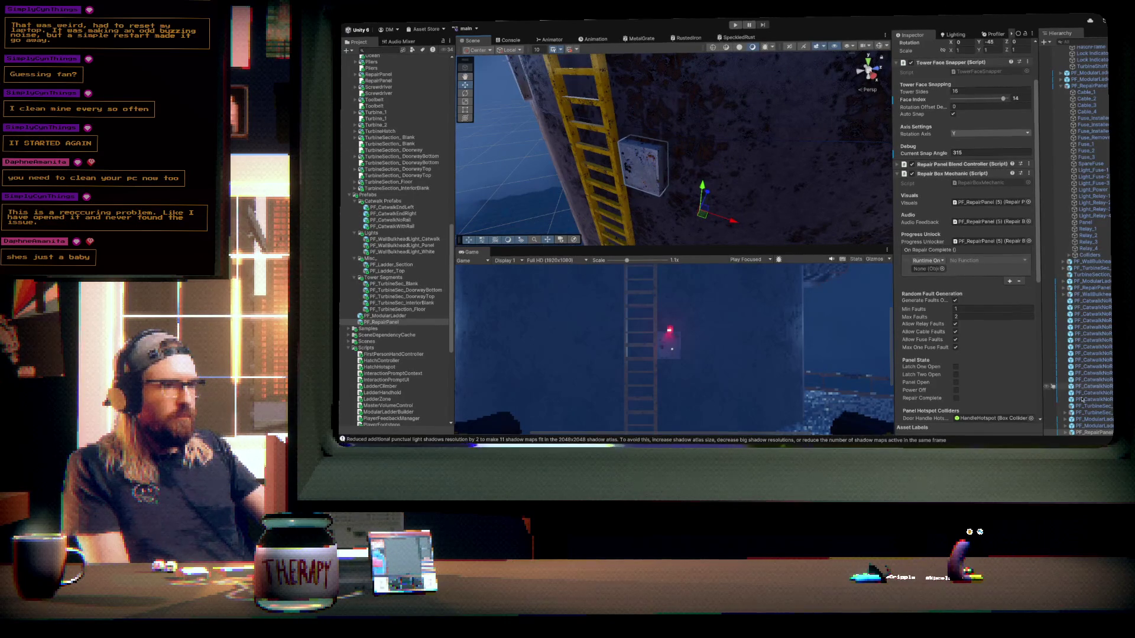
- Place a PF_WallBulkheadLight_Panel on top of the repair box
{"action": "left_click", "coordinate": [1091, 424]}
{"action": "key", "text": "f"}
{"action": "mouse_move", "coordinate": [675, 210]}
{"action": "left_mouse_down"}
{"action": "mouse_move", "coordinate": [697, 122]}
{"action": "mouse_move", "coordinate": [788, 115]}
{"action": "mouse_move", "coordinate": [797, 72]}
{"action": "mouse_move", "coordinate": [816, 64]}
{"action": "left_mouse_up"}
{"action": "scroll", "coordinate": [545, 151], "scroll_direction": "up", "scroll_amount": 5}
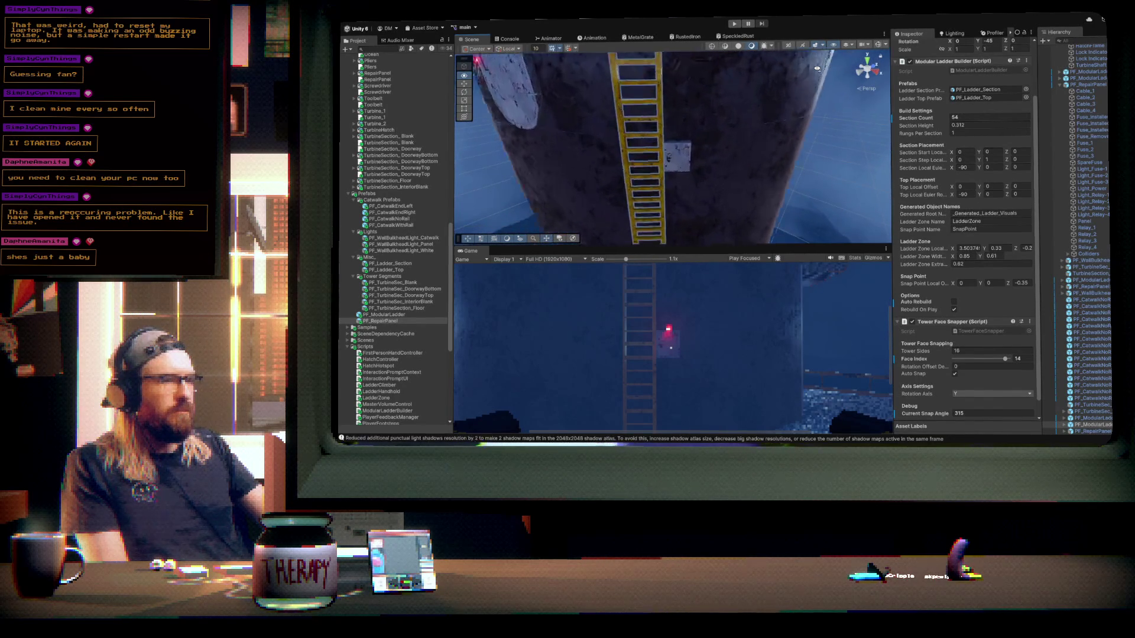
{"action": "left_click", "coordinate": [406, 244]}
{"action": "left_click_drag", "start_coordinate": [695, 135], "coordinate": [695, 135]}
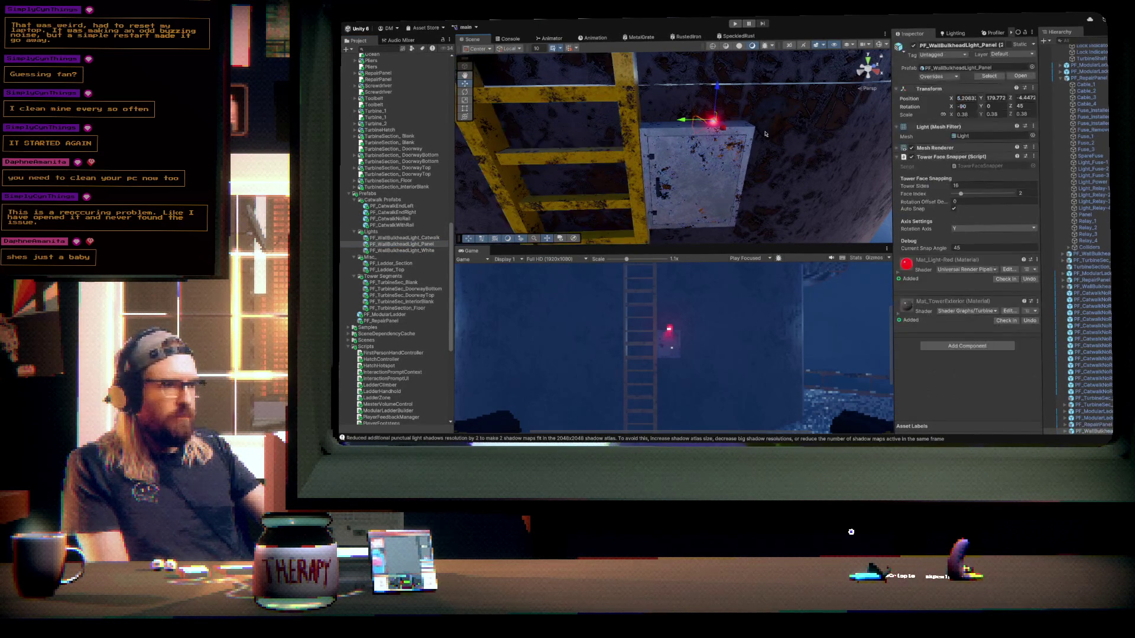
- Set the bulkhead light to Face Index 6 and nudge it to X 5.288, Y 179.798, Z -4.531
{"action": "key", "text": "f"}
{"action": "left_click_drag", "start_coordinate": [966, 197], "coordinate": [977, 195]}
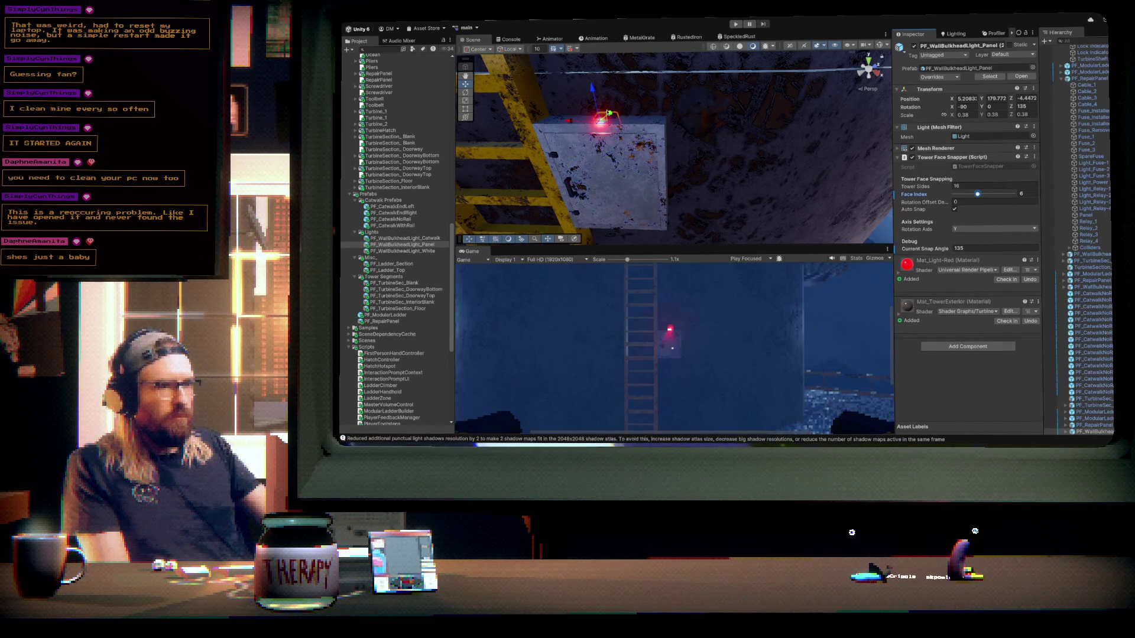
{"action": "mouse_move", "coordinate": [613, 114]}
{"action": "left_mouse_down"}
{"action": "mouse_move", "coordinate": [605, 120]}
{"action": "mouse_move", "coordinate": [719, 159]}
{"action": "mouse_move", "coordinate": [691, 160]}
{"action": "mouse_move", "coordinate": [691, 149]}
{"action": "left_mouse_up"}
{"action": "scroll", "coordinate": [695, 156], "scroll_direction": "up", "scroll_amount": 5}
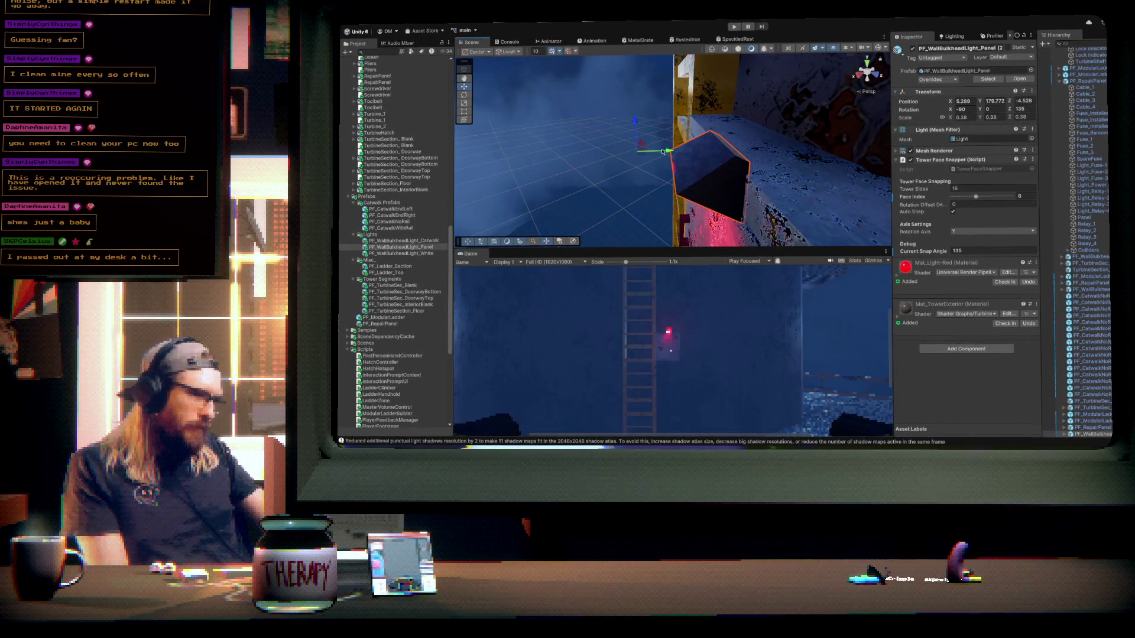
{"action": "mouse_move", "coordinate": [668, 152]}
{"action": "left_mouse_down"}
{"action": "mouse_move", "coordinate": [713, 197]}
{"action": "mouse_move", "coordinate": [703, 190]}
{"action": "left_mouse_up"}
{"action": "left_click_drag", "start_coordinate": [667, 152], "coordinate": [668, 152]}
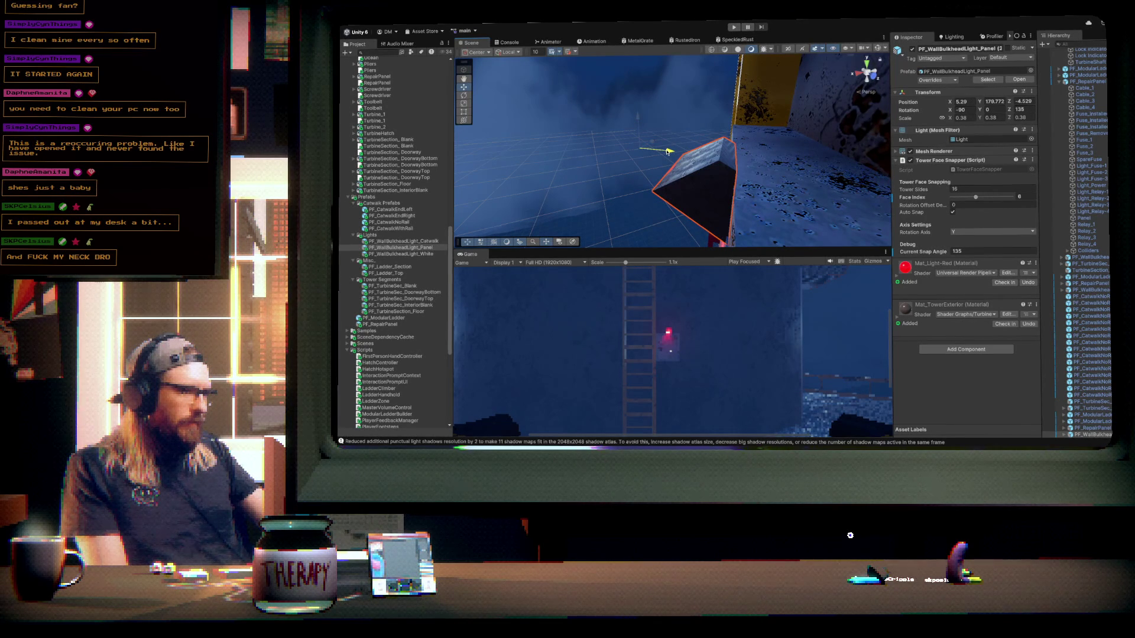
{"action": "mouse_move", "coordinate": [667, 155]}
{"action": "left_mouse_down"}
{"action": "mouse_move", "coordinate": [735, 170]}
{"action": "mouse_move", "coordinate": [726, 164]}
{"action": "left_mouse_up"}
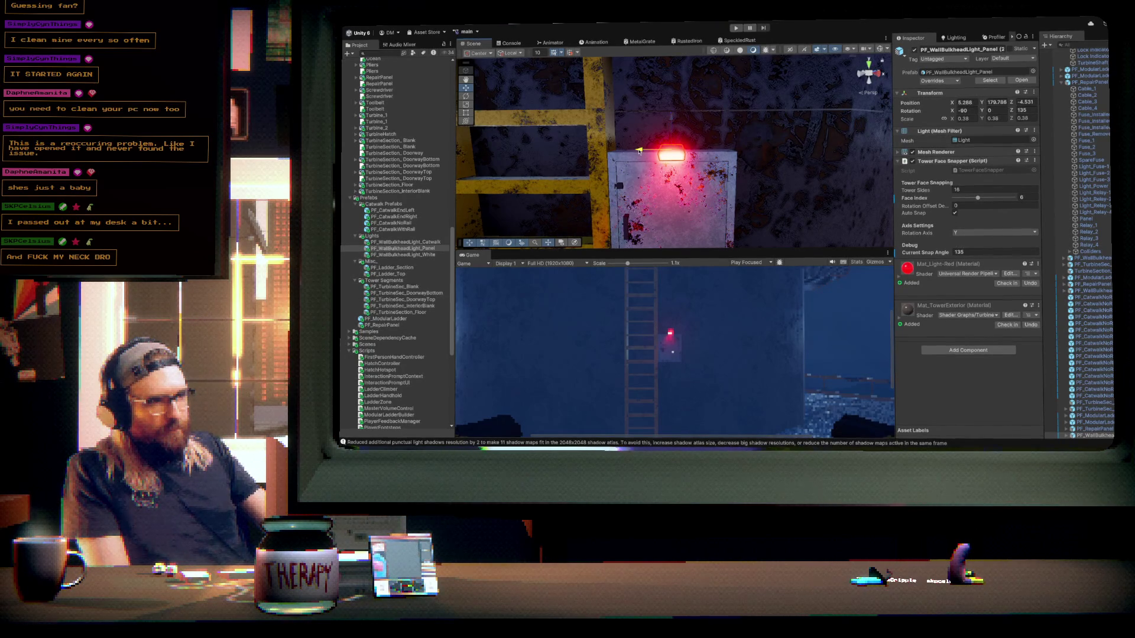
{"action": "scroll", "coordinate": [748, 159], "scroll_direction": "down", "scroll_amount": 6}
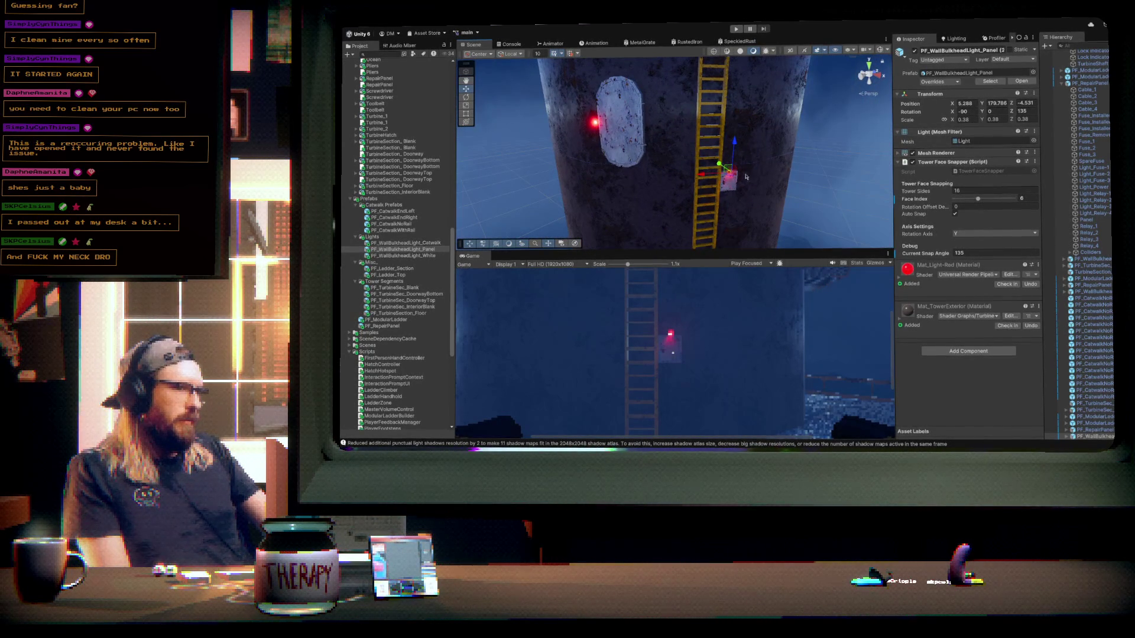
- Link Hatch to the repair panel's On Repair Complete event and add a PF_CatwalkNoRail piece
{"action": "left_click", "coordinate": [731, 187]}
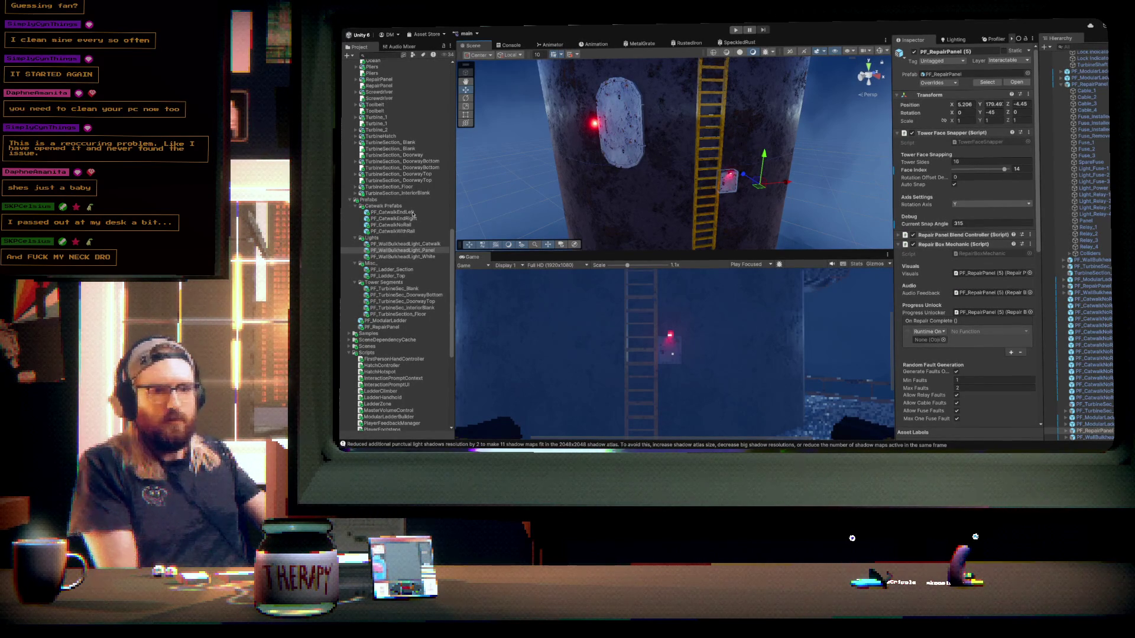
{"action": "left_click", "coordinate": [628, 149]}
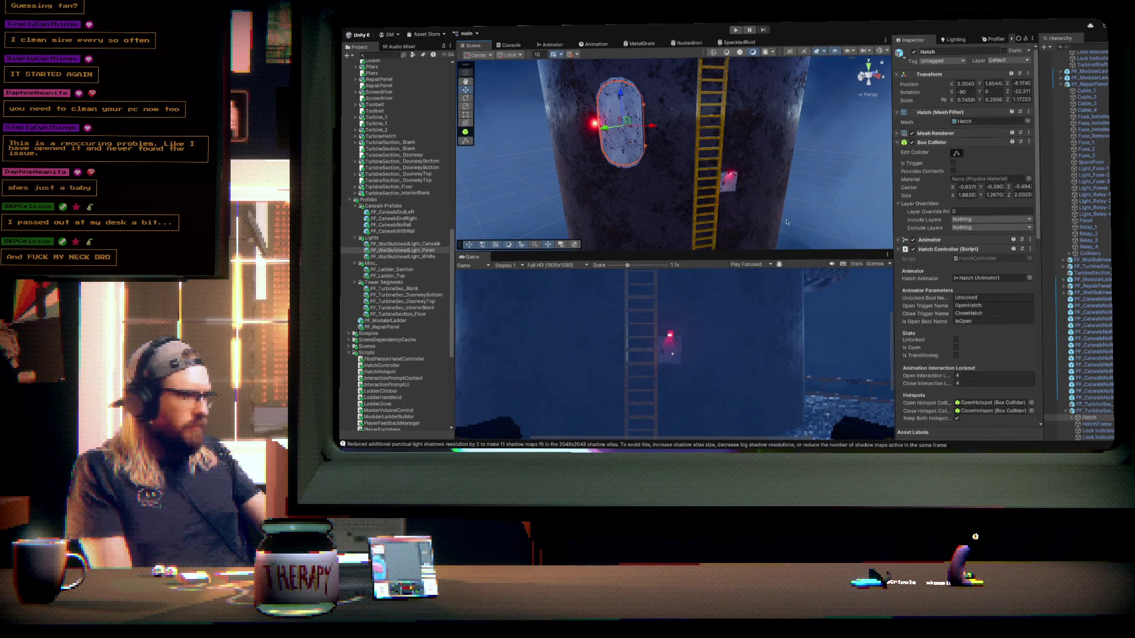
{"action": "left_click", "coordinate": [729, 187]}
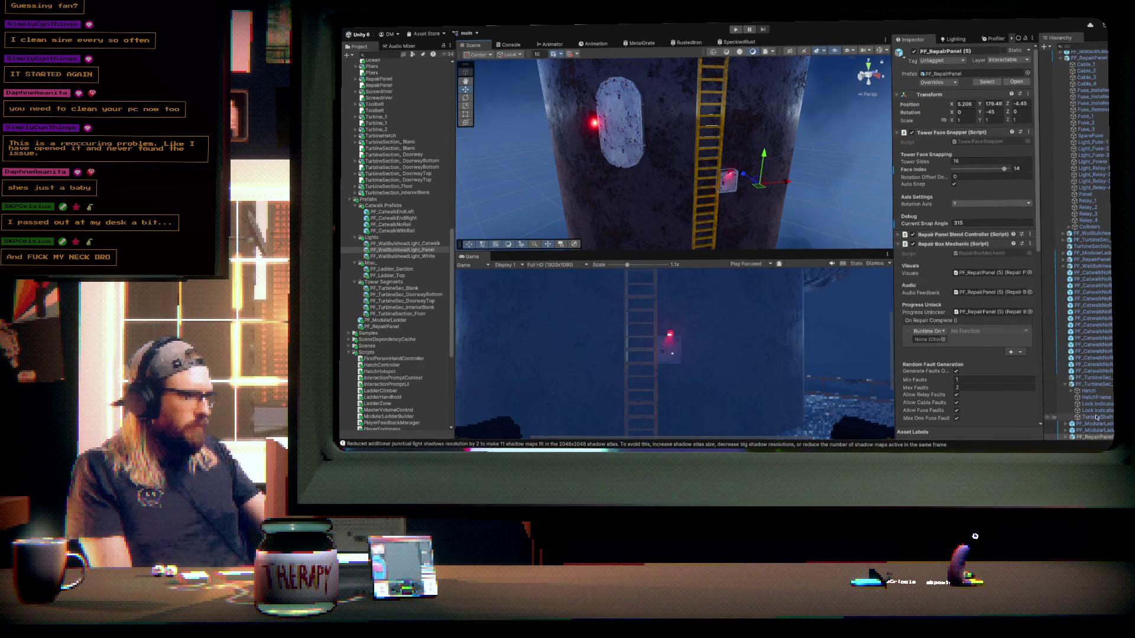
{"action": "left_click_drag", "start_coordinate": [941, 342], "coordinate": [940, 341]}
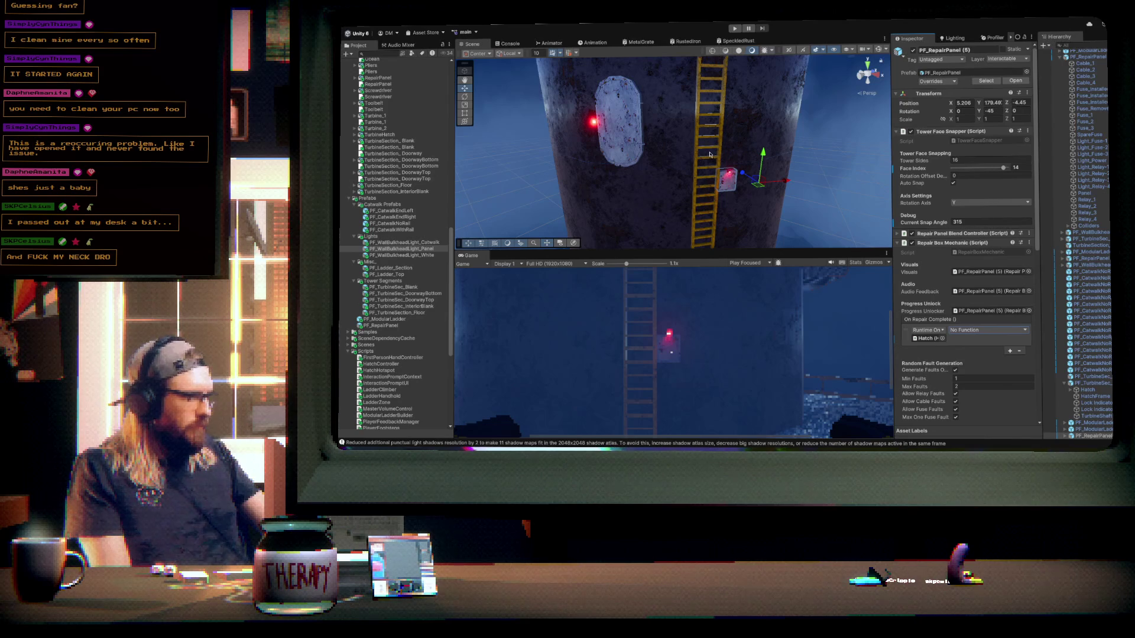
{"action": "left_click_drag", "start_coordinate": [399, 224], "coordinate": [511, 180]}
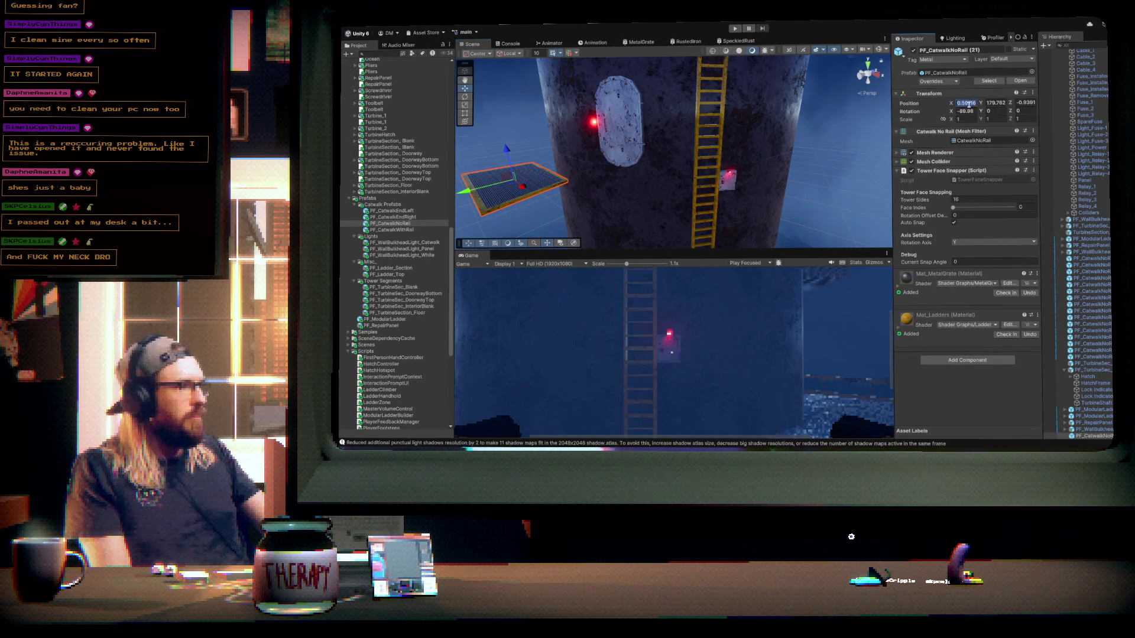
- Centre the railless catwalk at X 0, Z 0 and snap it to Face Index 15 (337.5°)
{"action": "type", "text": "0"}
{"action": "left_click", "coordinate": [1026, 102]}
{"action": "type", "text": "0"}
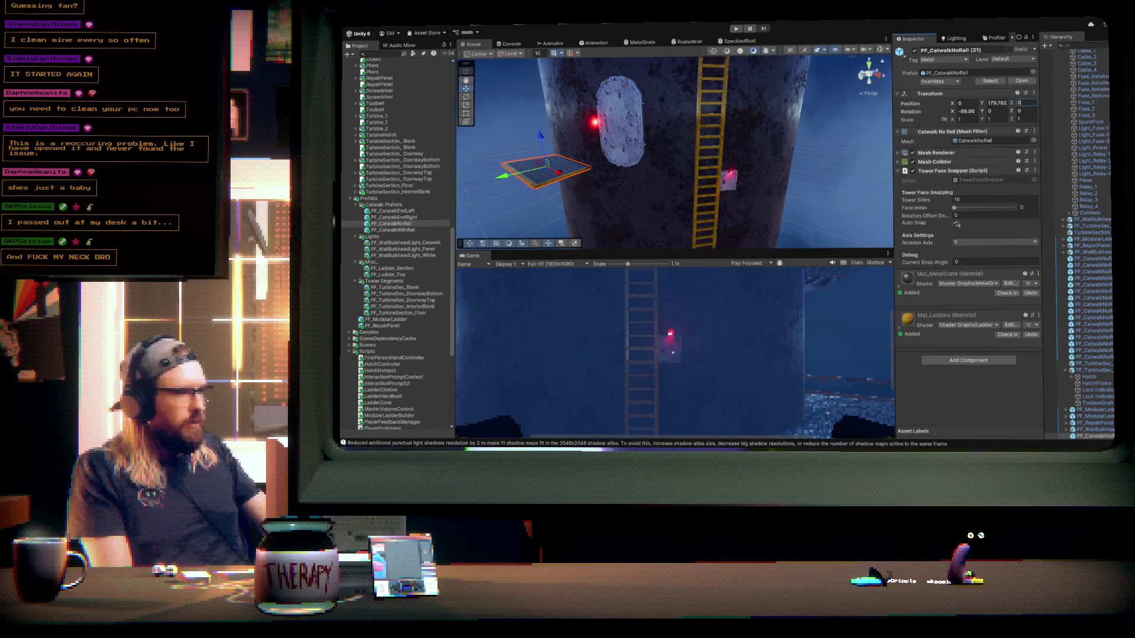
{"action": "left_click_drag", "start_coordinate": [954, 208], "coordinate": [1015, 208]}
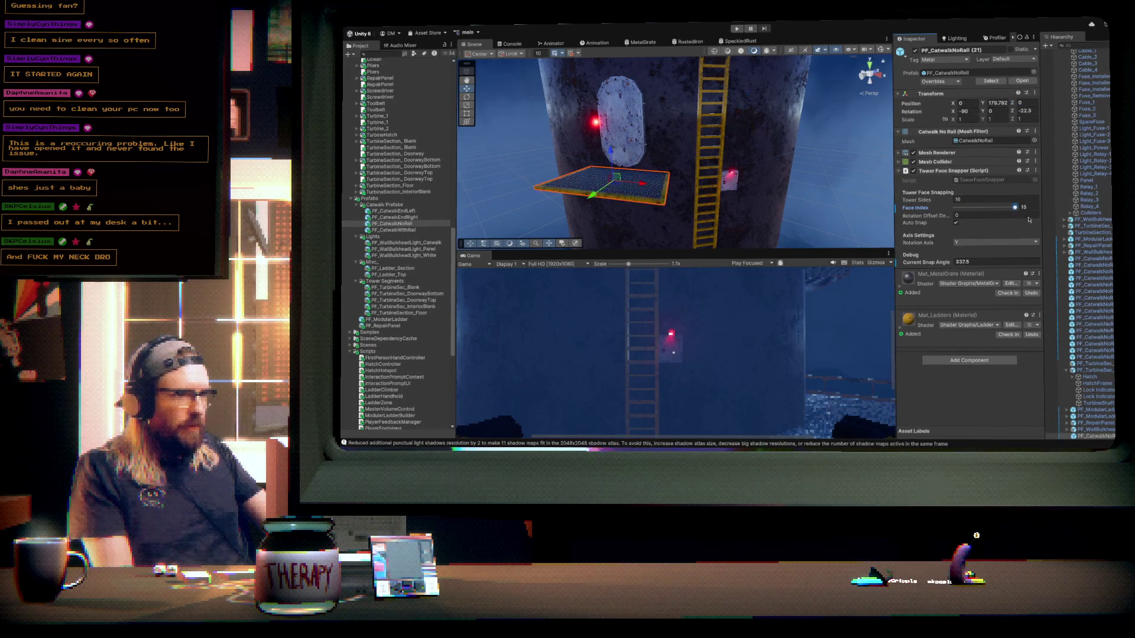
{"action": "mouse_move", "coordinate": [697, 168]}
{"action": "left_mouse_down"}
{"action": "mouse_move", "coordinate": [667, 164]}
{"action": "mouse_move", "coordinate": [714, 170]}
{"action": "mouse_move", "coordinate": [646, 213]}
{"action": "mouse_move", "coordinate": [657, 189]}
{"action": "mouse_move", "coordinate": [727, 165]}
{"action": "mouse_move", "coordinate": [761, 184]}
{"action": "mouse_move", "coordinate": [793, 182]}
{"action": "mouse_move", "coordinate": [707, 91]}
{"action": "mouse_move", "coordinate": [695, 62]}
{"action": "mouse_move", "coordinate": [719, 185]}
{"action": "left_mouse_up"}
{"action": "scroll", "coordinate": [667, 164], "scroll_direction": "up", "scroll_amount": 5}
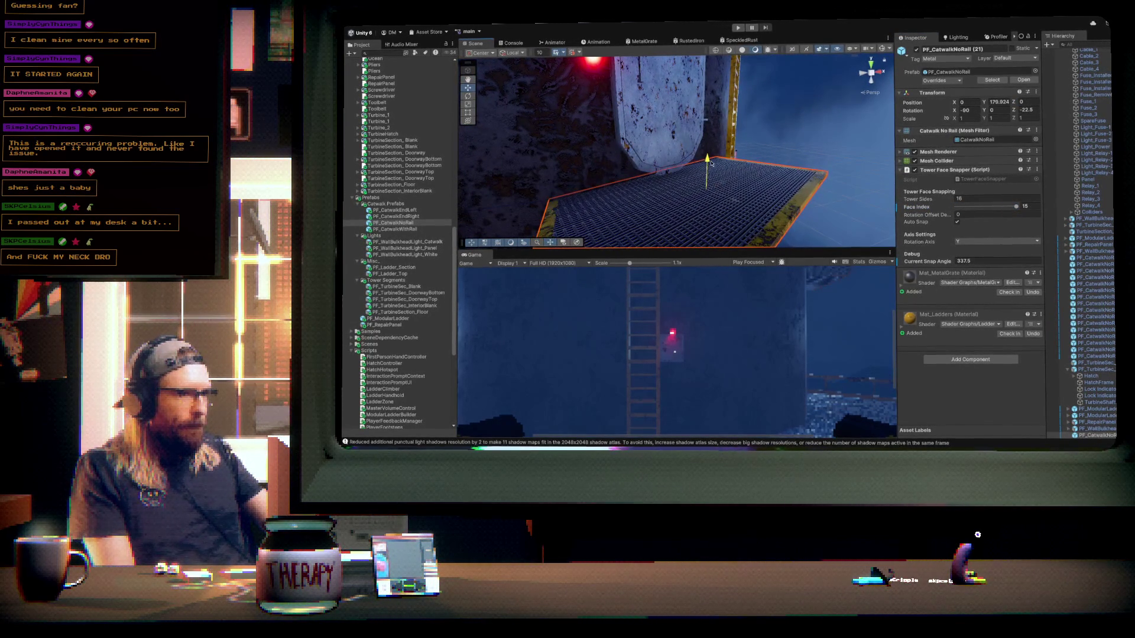
{"action": "scroll", "coordinate": [712, 163], "scroll_direction": "down", "scroll_amount": 10}
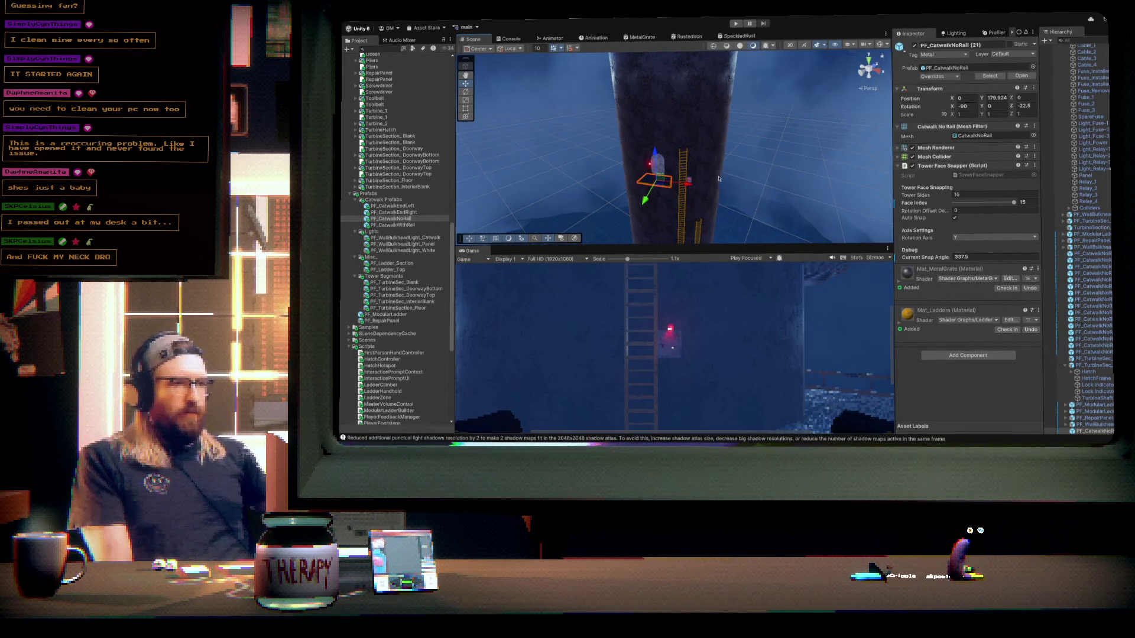
{"action": "left_click_drag", "start_coordinate": [753, 168], "coordinate": [751, 227]}
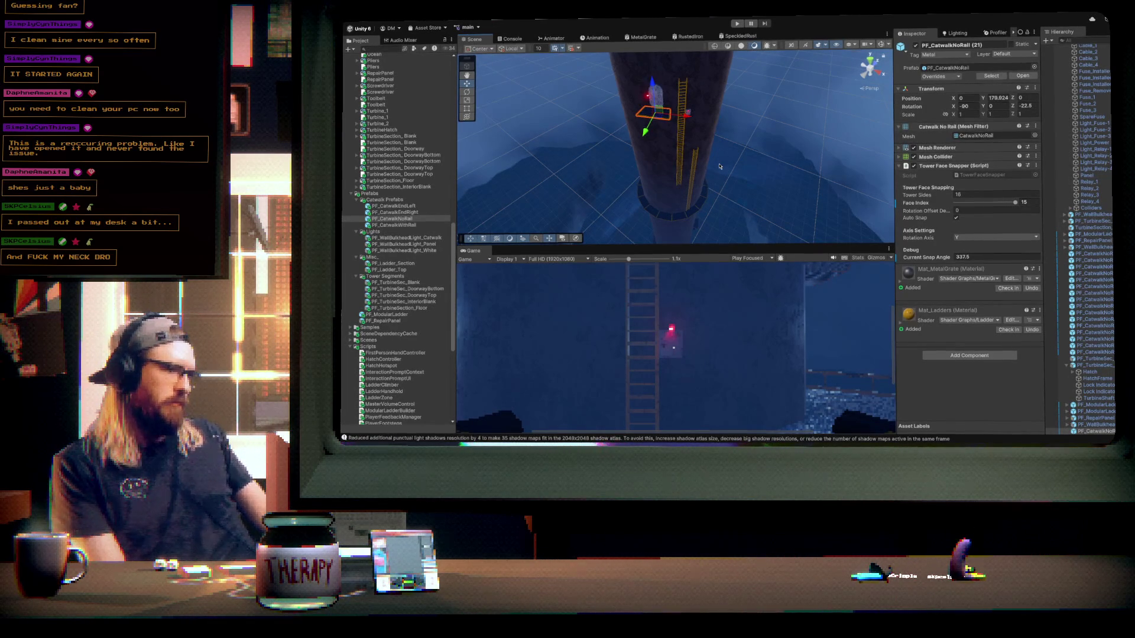
{"action": "mouse_move", "coordinate": [722, 163]}
{"action": "left_mouse_down"}
{"action": "mouse_move", "coordinate": [800, 138]}
{"action": "mouse_move", "coordinate": [706, 78]}
{"action": "mouse_move", "coordinate": [676, 107]}
{"action": "left_mouse_up"}
{"action": "left_click", "coordinate": [675, 107]}
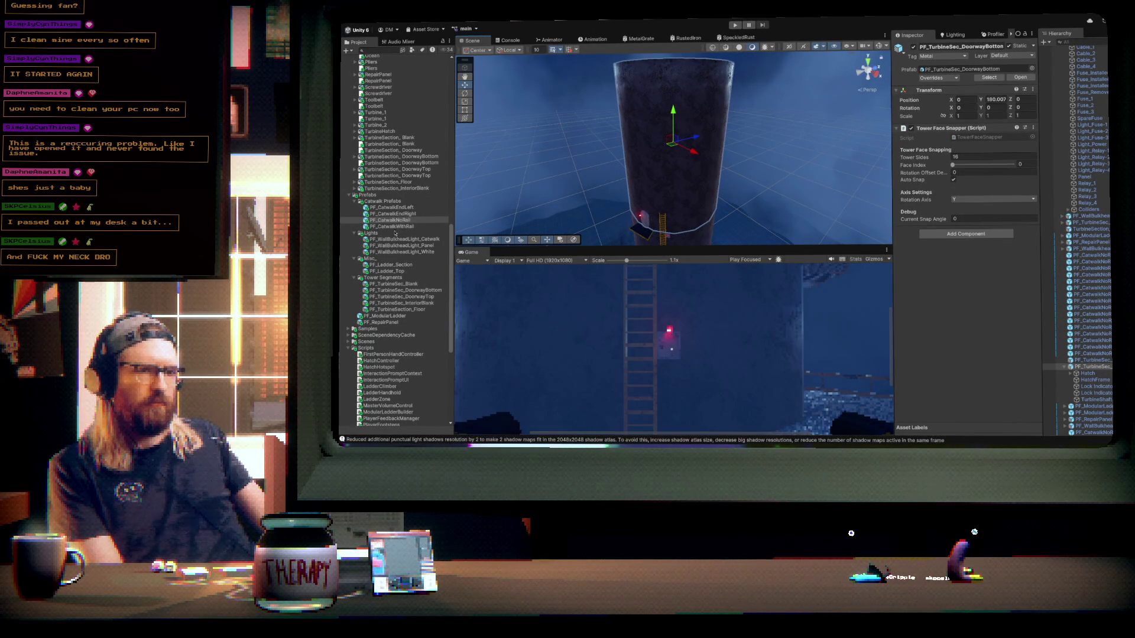
- Add a PF_TurbineSec_DoorwayTop section positioned at X 0, Y 200, Z 0
{"action": "left_click_drag", "start_coordinate": [474, 245], "coordinate": [584, 221]}
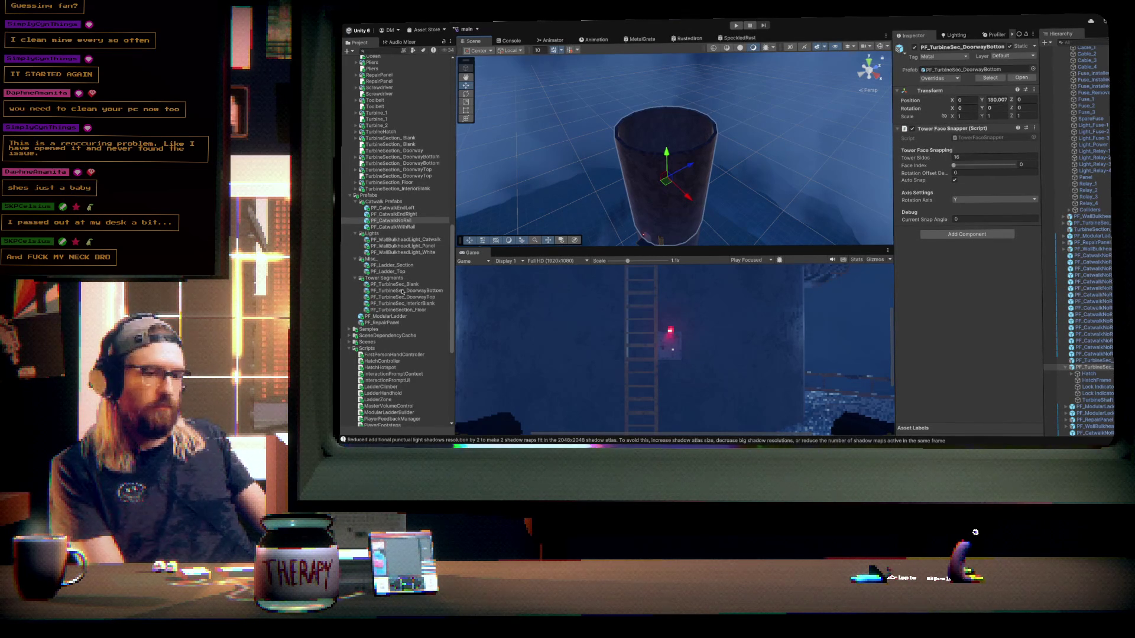
{"action": "mouse_move", "coordinate": [400, 296]}
{"action": "left_mouse_down"}
{"action": "mouse_move", "coordinate": [449, 277]}
{"action": "mouse_move", "coordinate": [621, 147]}
{"action": "mouse_move", "coordinate": [680, 118]}
{"action": "mouse_move", "coordinate": [880, 111]}
{"action": "left_mouse_up"}
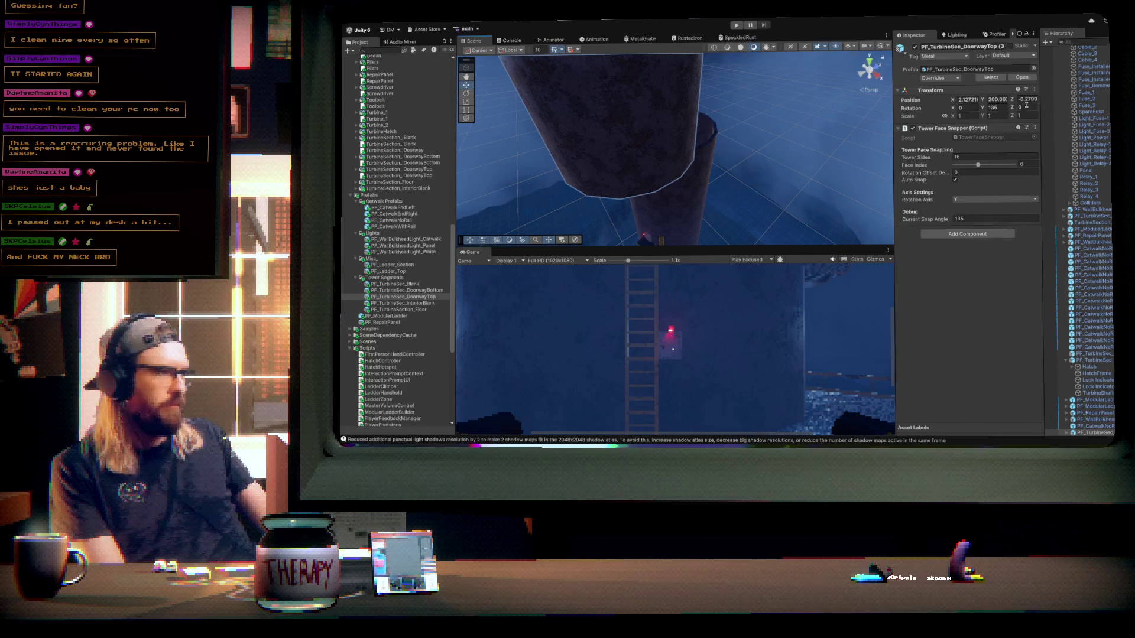
{"action": "left_click", "coordinate": [998, 99]}
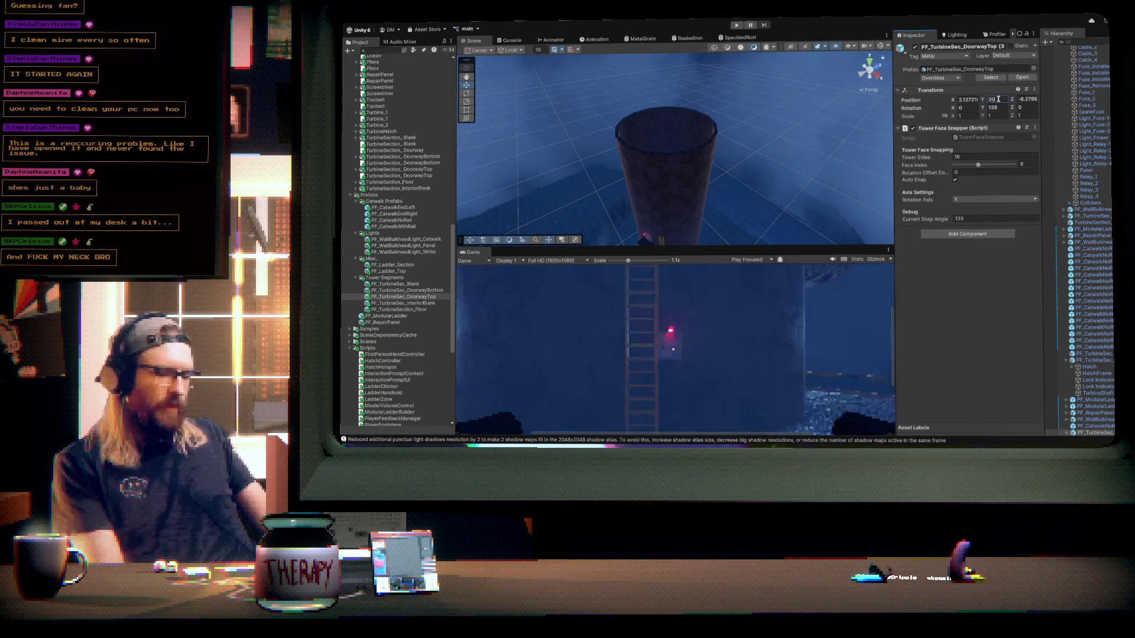
{"action": "left_click", "coordinate": [1020, 99]}
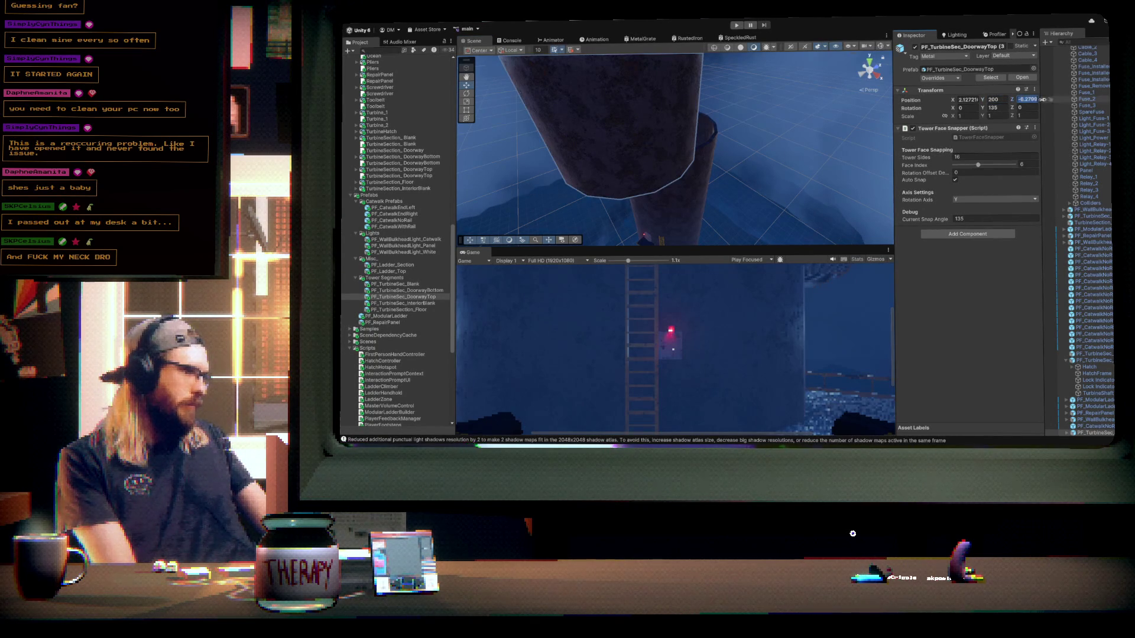
{"action": "type", "text": "0"}
{"action": "left_click", "coordinate": [970, 99]}
{"action": "type", "text": "0"}
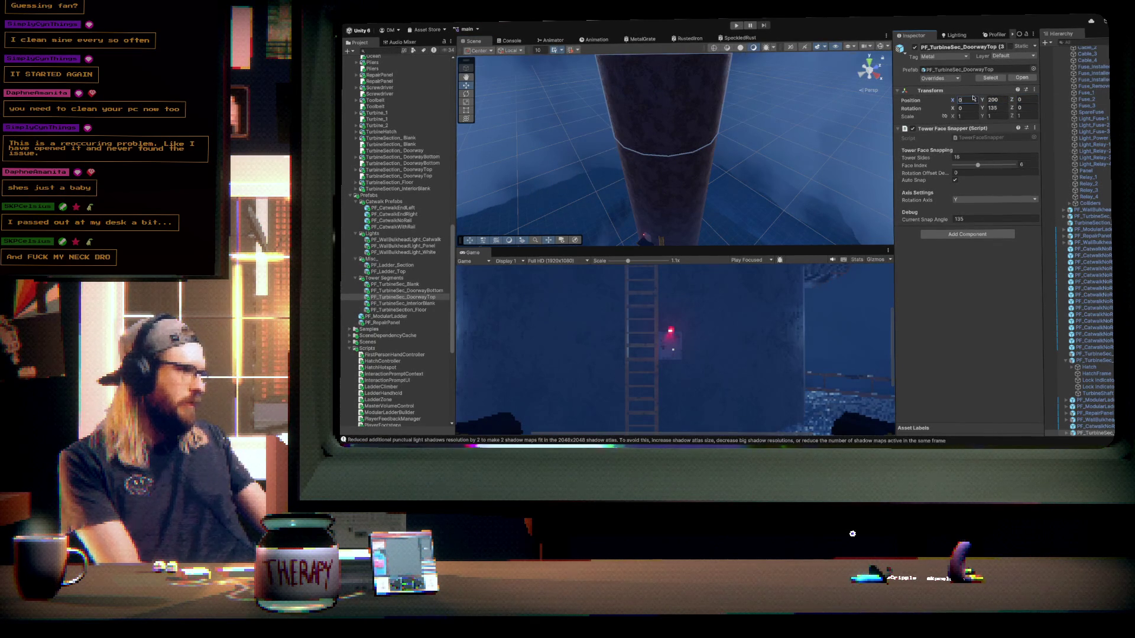
- Turn the doorway section back to Face Index 0 with 0° rotation
{"action": "mouse_move", "coordinate": [671, 115]}
{"action": "left_mouse_down"}
{"action": "mouse_move", "coordinate": [686, 134]}
{"action": "mouse_move", "coordinate": [840, 126]}
{"action": "mouse_move", "coordinate": [598, 153]}
{"action": "mouse_move", "coordinate": [712, 154]}
{"action": "left_mouse_up"}
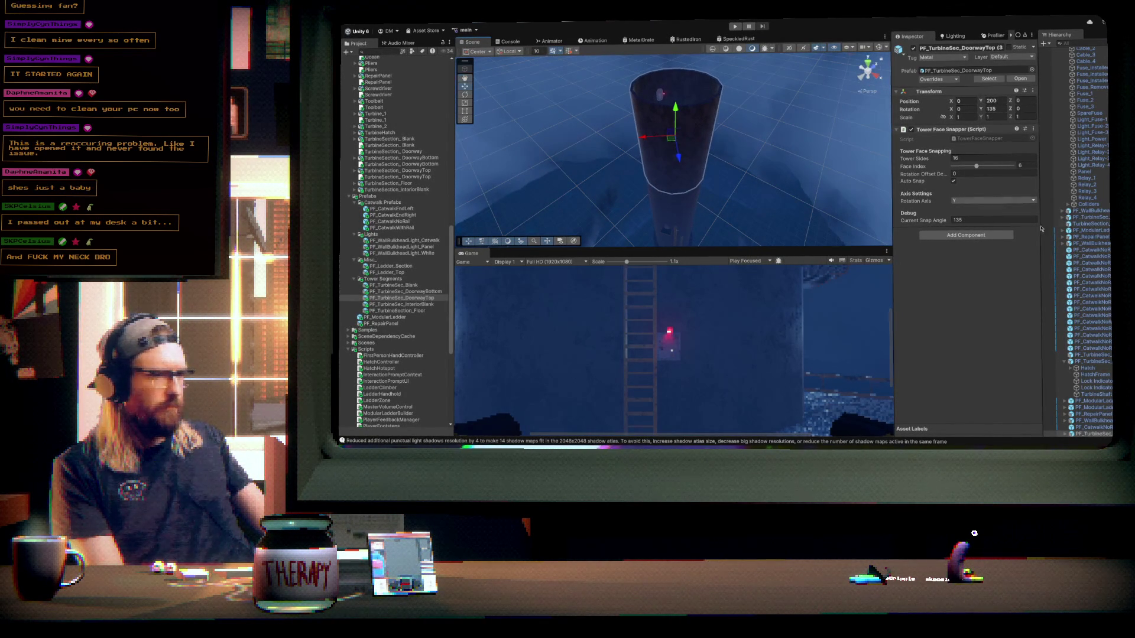
{"action": "left_click_drag", "start_coordinate": [977, 169], "coordinate": [953, 171]}
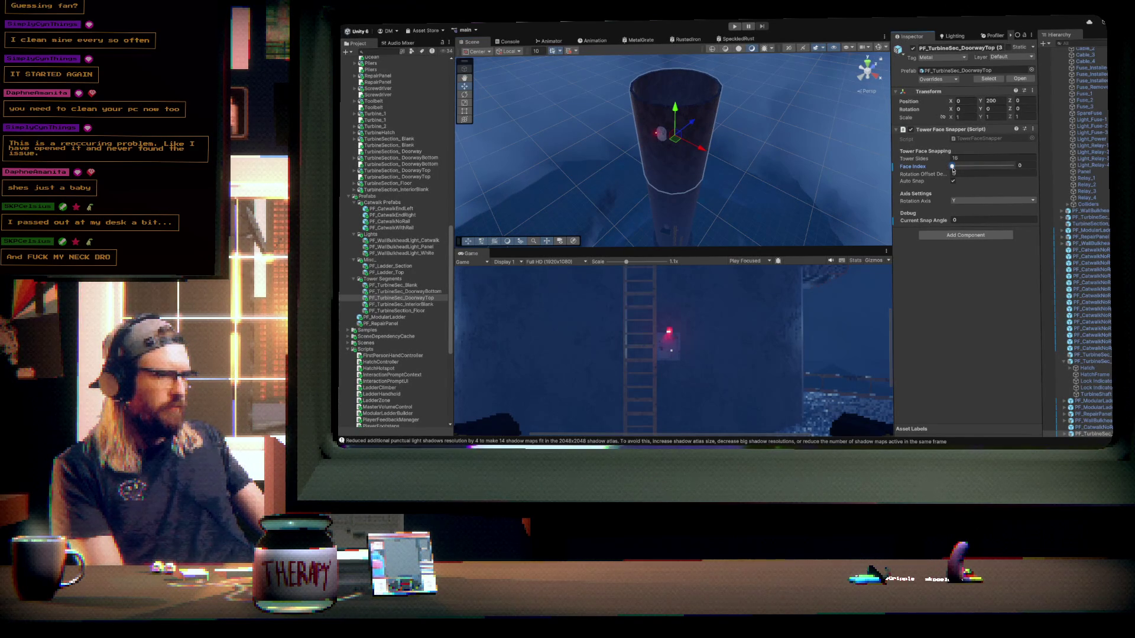
{"action": "mouse_move", "coordinate": [741, 187]}
{"action": "left_mouse_down"}
{"action": "mouse_move", "coordinate": [715, 188]}
{"action": "mouse_move", "coordinate": [785, 187]}
{"action": "left_mouse_up"}
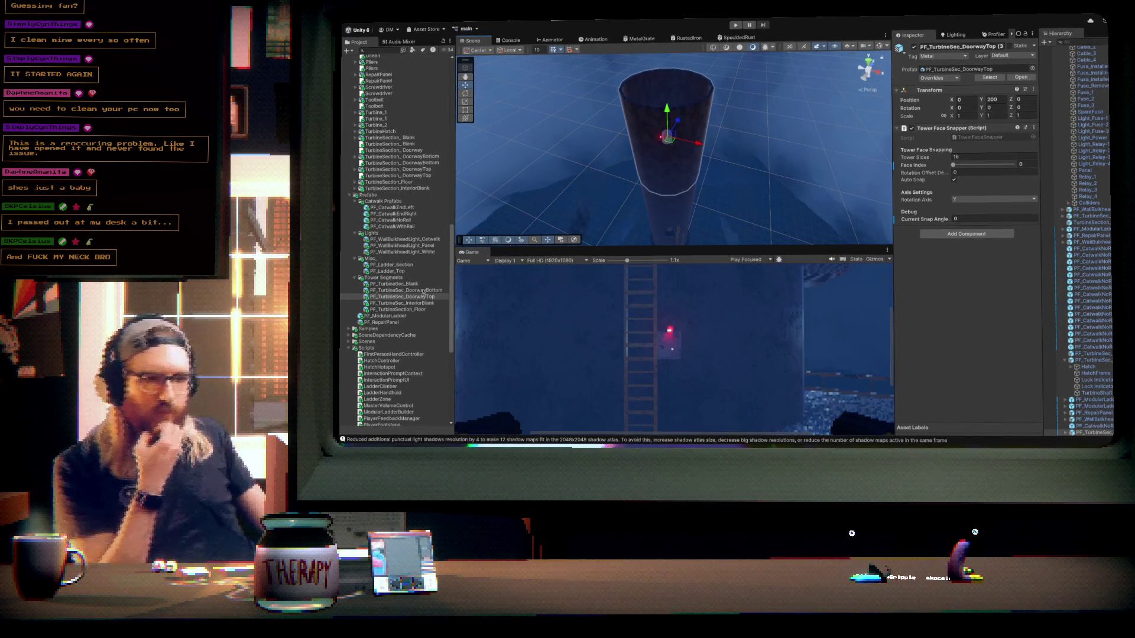
{"action": "left_click", "coordinate": [398, 309]}
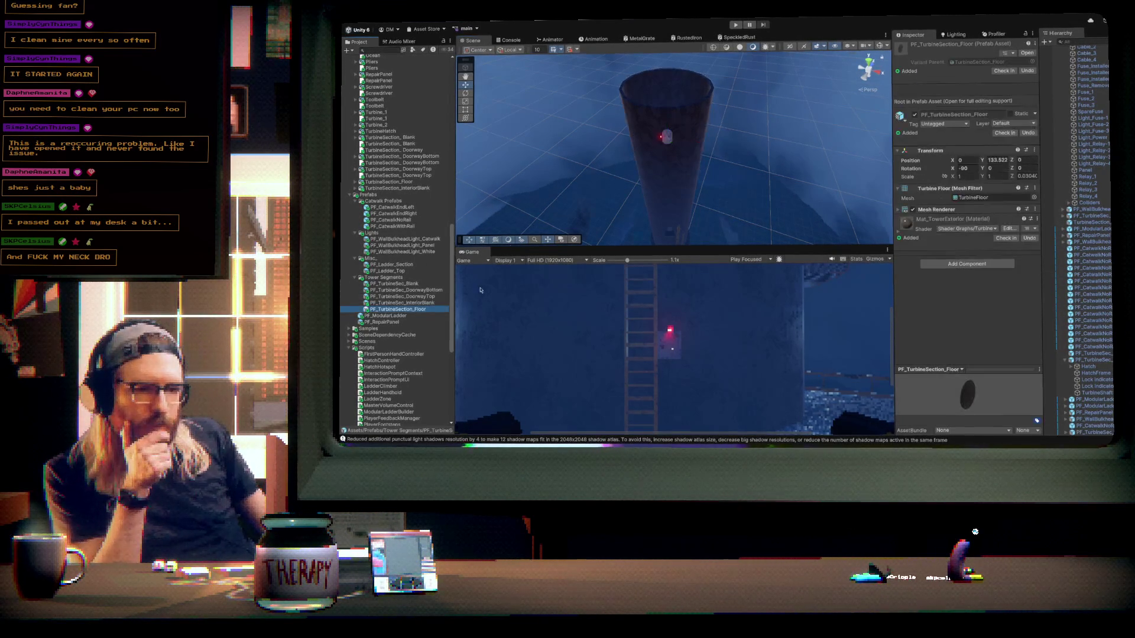
- Add a Mesh Collider to the turbine floor prefab and tag it Metal
{"action": "left_click", "coordinate": [950, 264]}
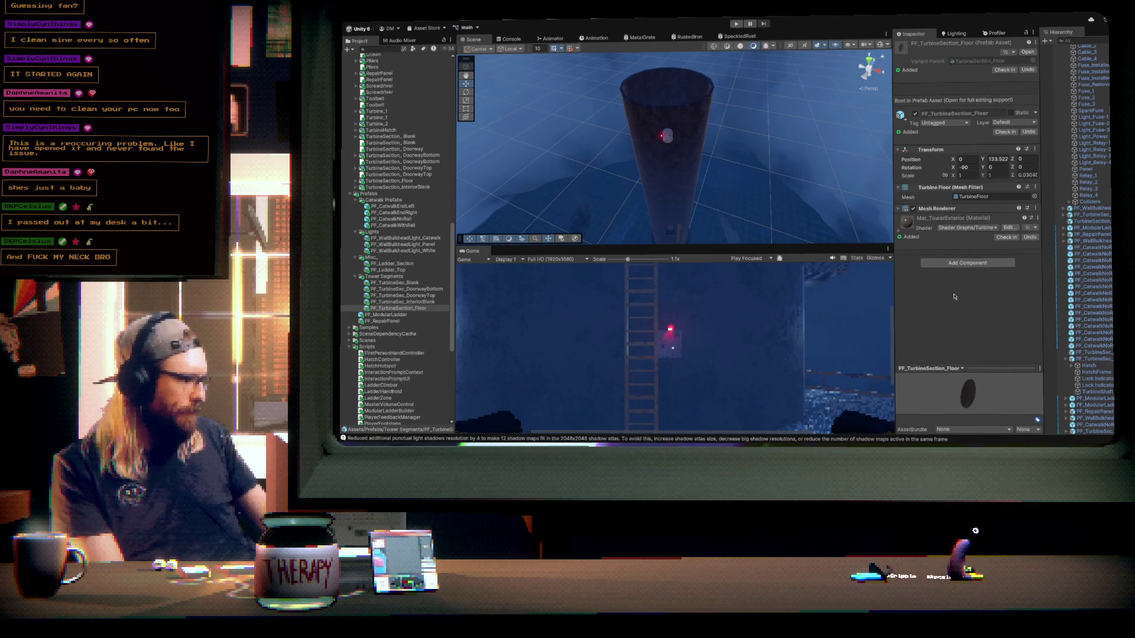
{"action": "left_click", "coordinate": [898, 217]}
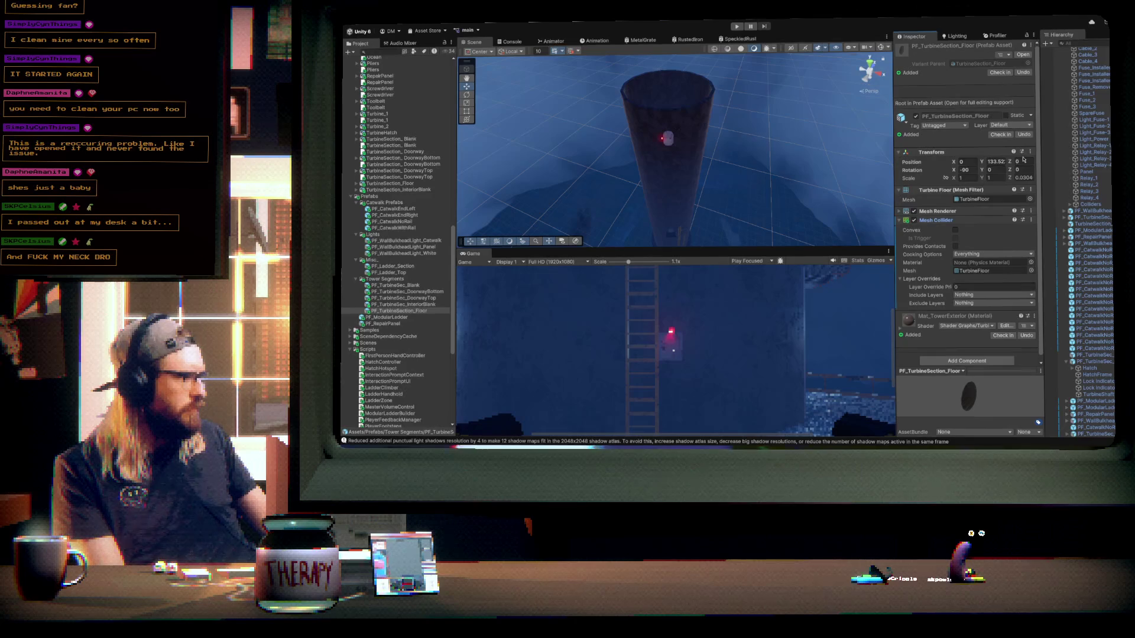
{"action": "left_click", "coordinate": [944, 126]}
{"action": "left_click", "coordinate": [948, 204]}
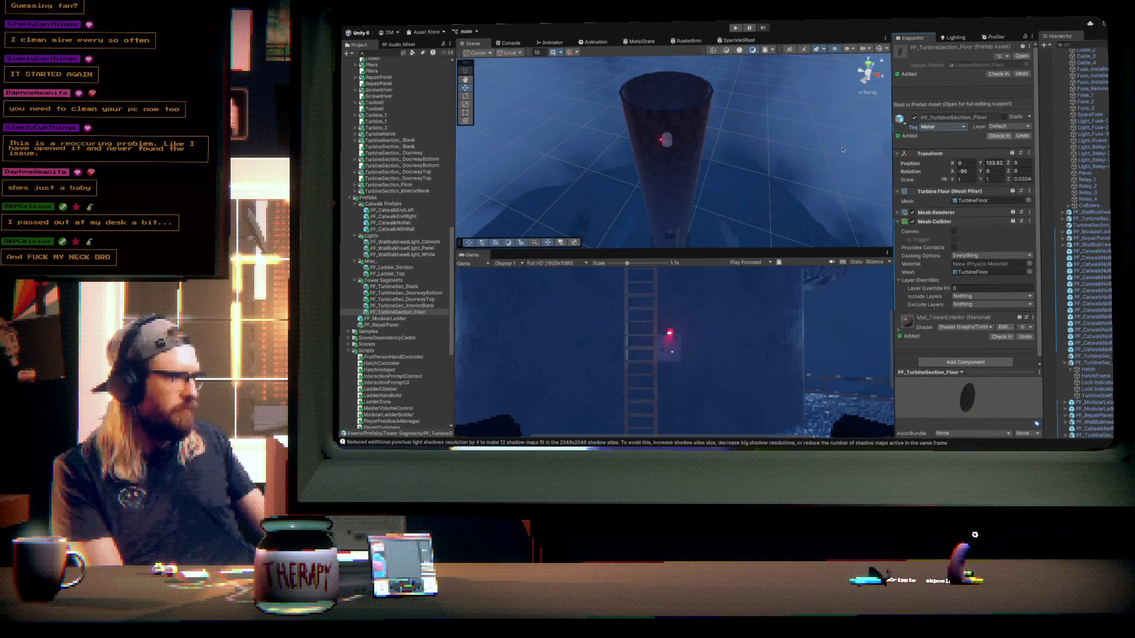
- Collapse the expanded Hierarchy entries and rename the floor prefab to PF_TurbineSec_Floor
{"action": "left_click_drag", "start_coordinate": [753, 169], "coordinate": [747, 194]}
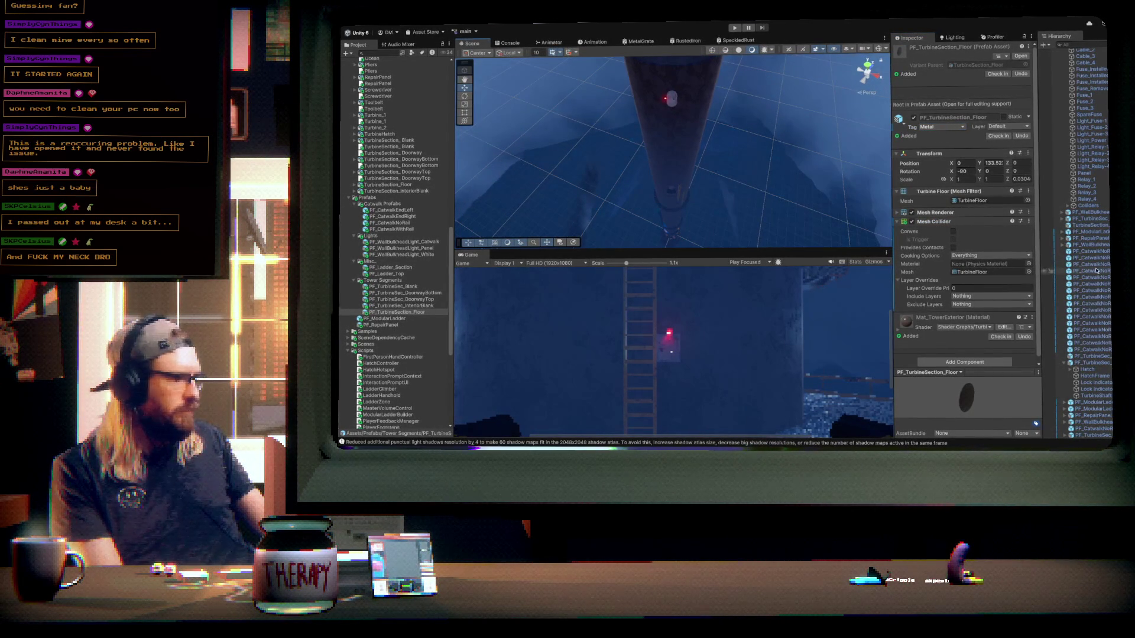
{"action": "scroll", "coordinate": [1075, 224], "scroll_direction": "up", "scroll_amount": 5}
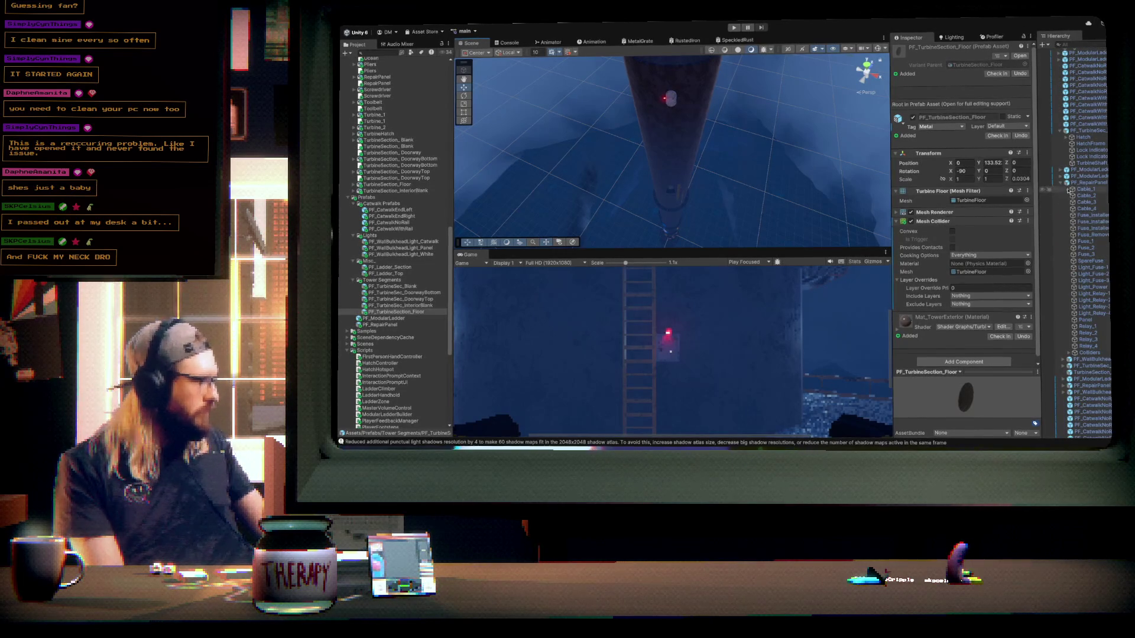
{"action": "left_click", "coordinate": [1067, 182]}
{"action": "left_click", "coordinate": [1061, 155]}
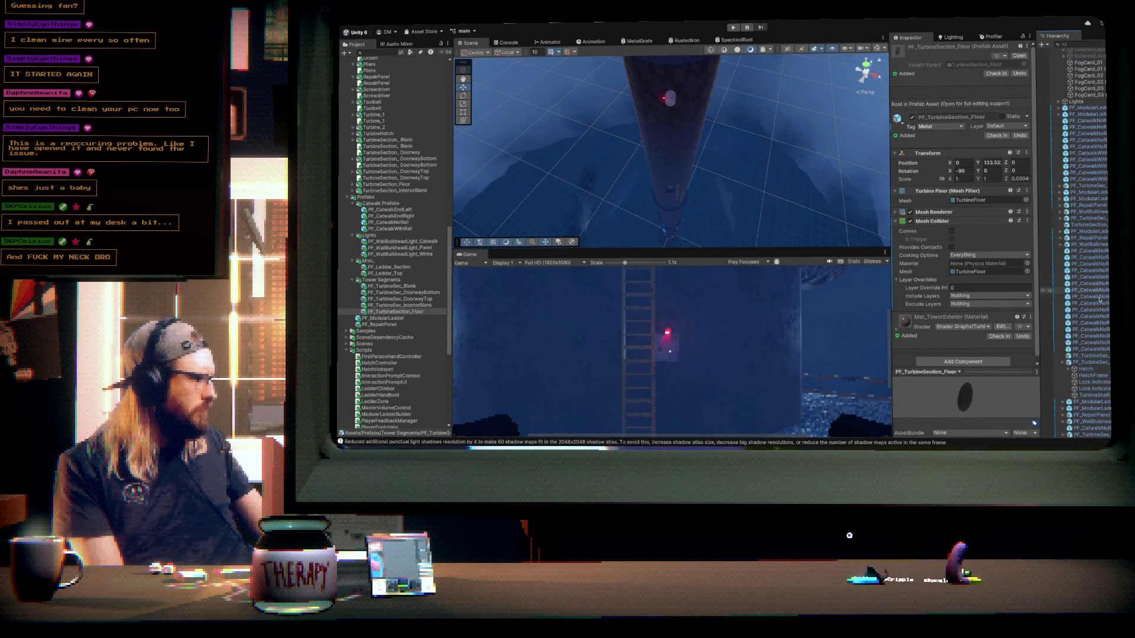
{"action": "left_click", "coordinate": [1063, 363]}
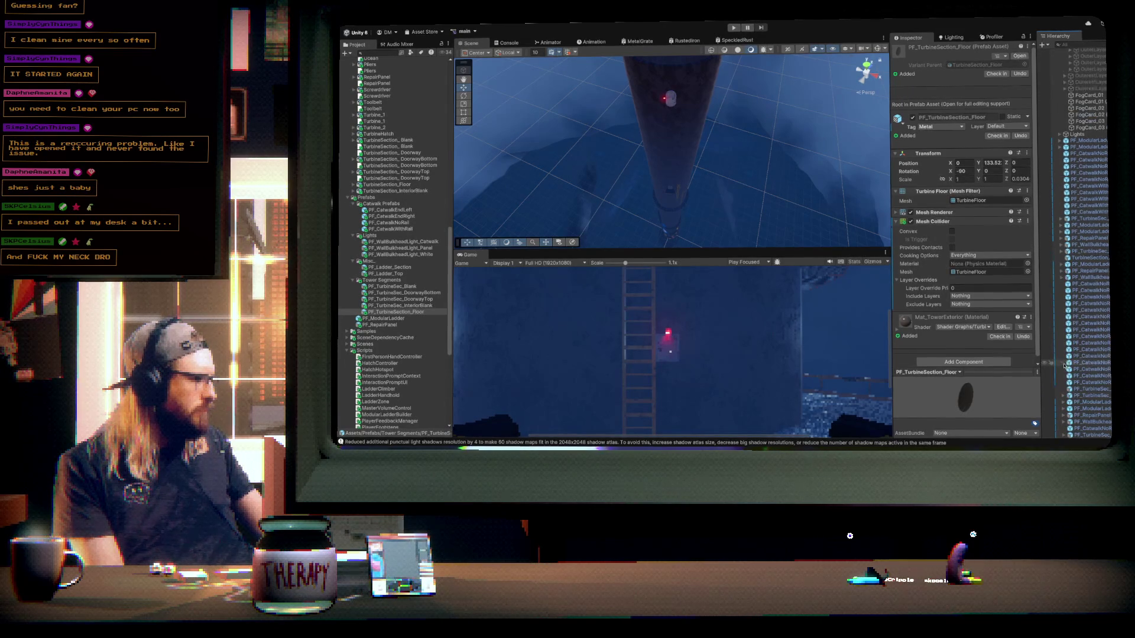
{"action": "scroll", "coordinate": [1098, 355], "scroll_direction": "up", "scroll_amount": 5}
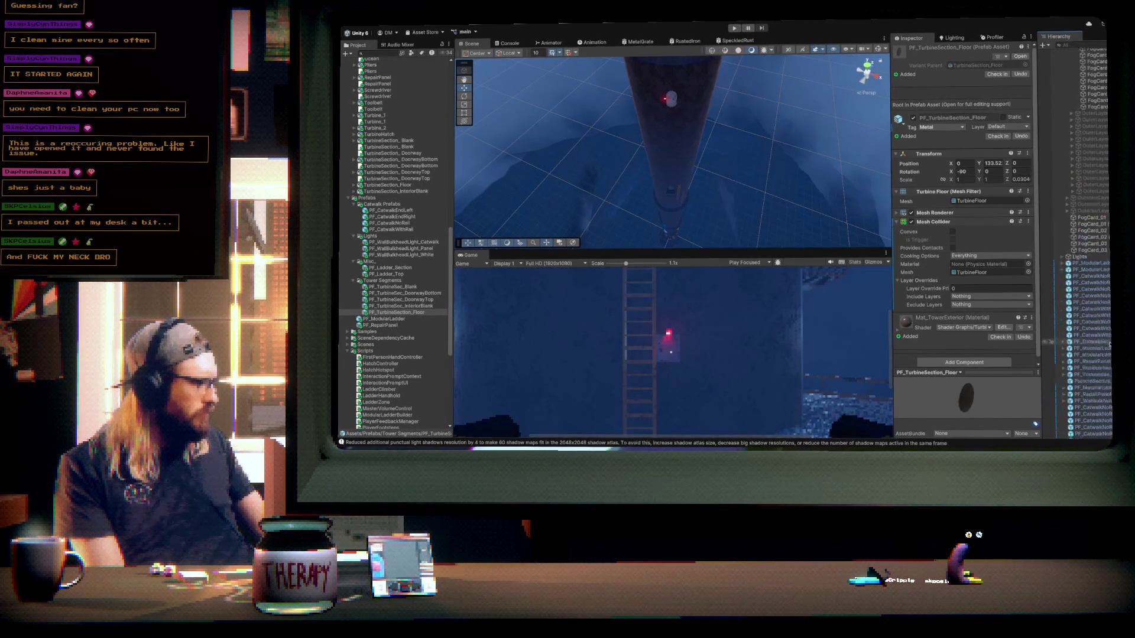
{"action": "scroll", "coordinate": [1052, 343], "scroll_direction": "down", "scroll_amount": 5}
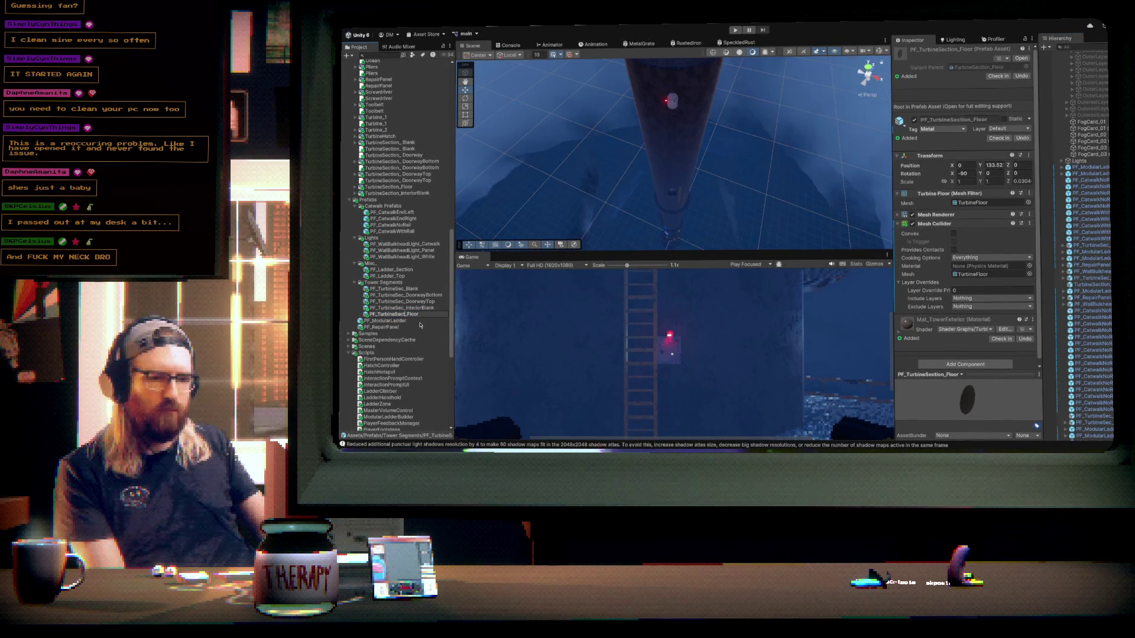
{"action": "key", "text": "Return"}
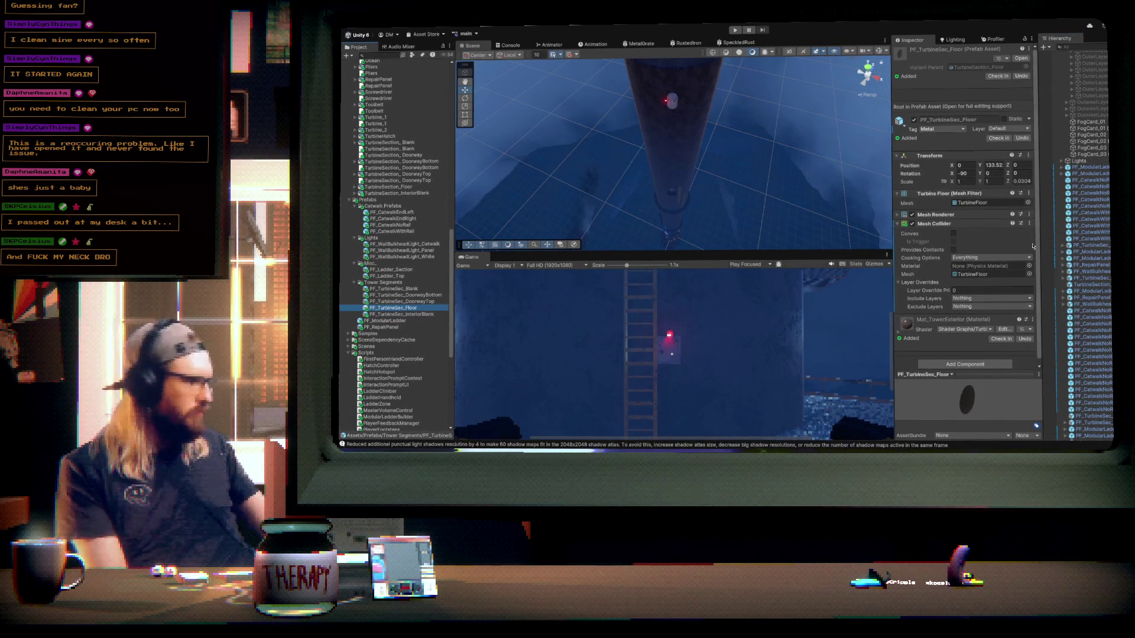
{"action": "scroll", "coordinate": [1094, 295], "scroll_direction": "down", "scroll_amount": 2}
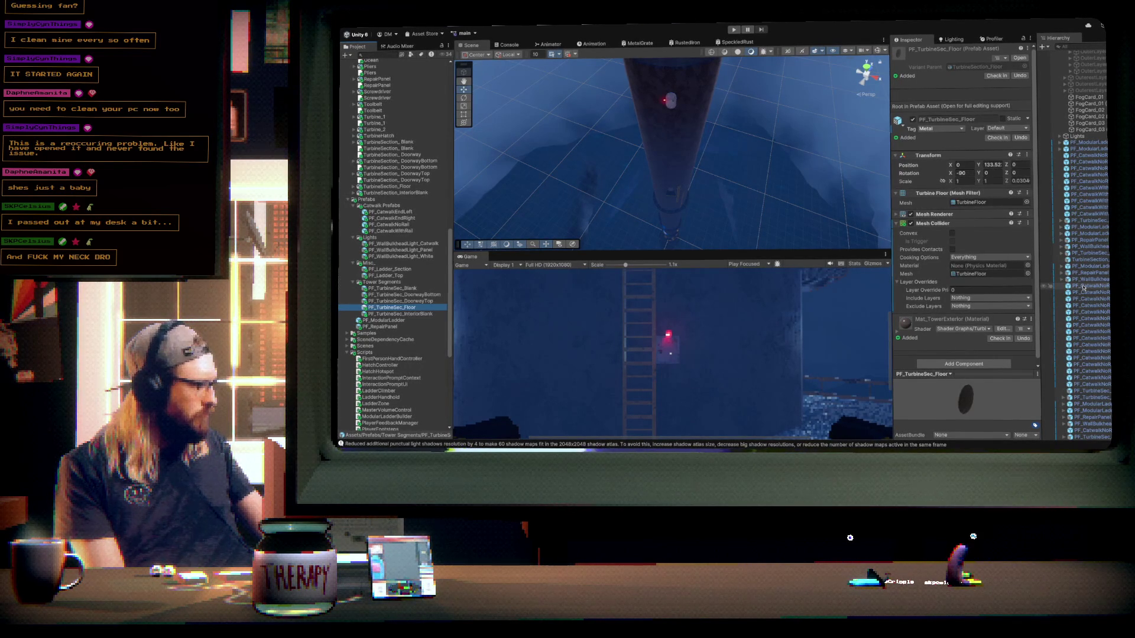
{"action": "left_click", "coordinate": [1090, 260]}
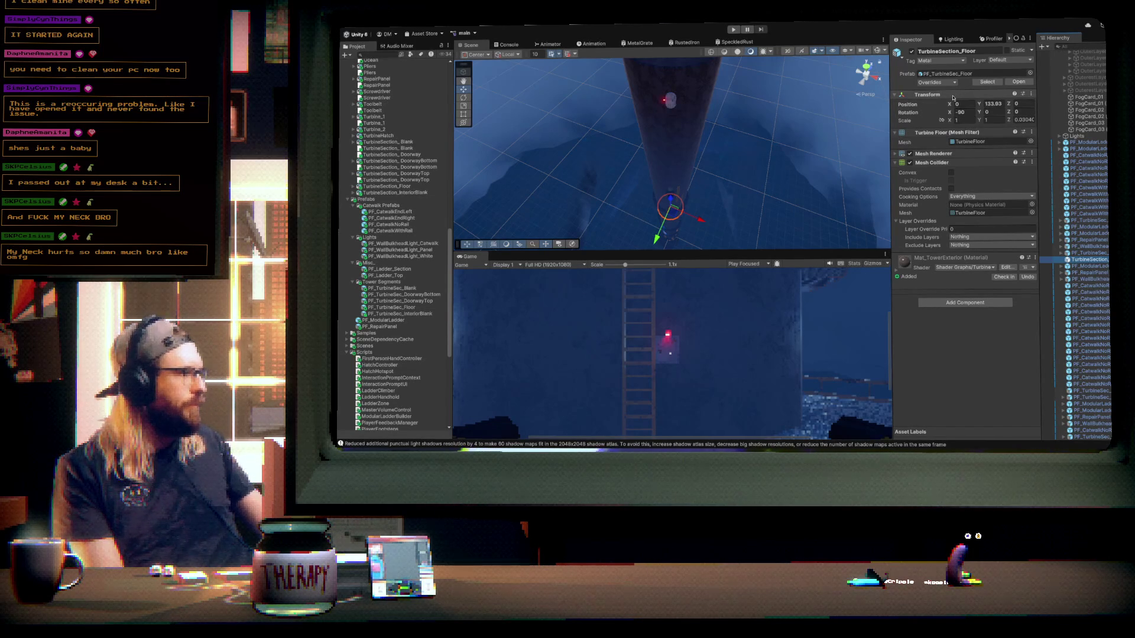
- Place PF_TurbineSec_Blank (5) at X 0 and height Y 220 in the tower
{"action": "mouse_move", "coordinate": [738, 171]}
{"action": "left_mouse_down"}
{"action": "mouse_move", "coordinate": [746, 98]}
{"action": "mouse_move", "coordinate": [753, 163]}
{"action": "mouse_move", "coordinate": [742, 70]}
{"action": "mouse_move", "coordinate": [745, 142]}
{"action": "mouse_move", "coordinate": [745, 108]}
{"action": "left_mouse_up"}
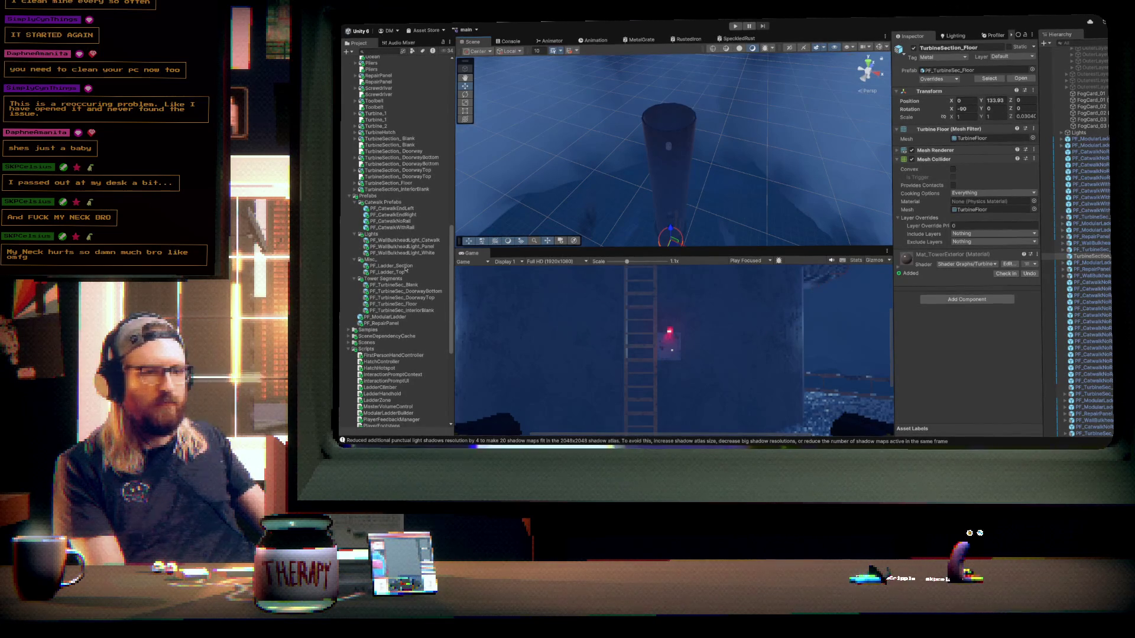
{"action": "scroll", "coordinate": [650, 128], "scroll_direction": "up", "scroll_amount": 2}
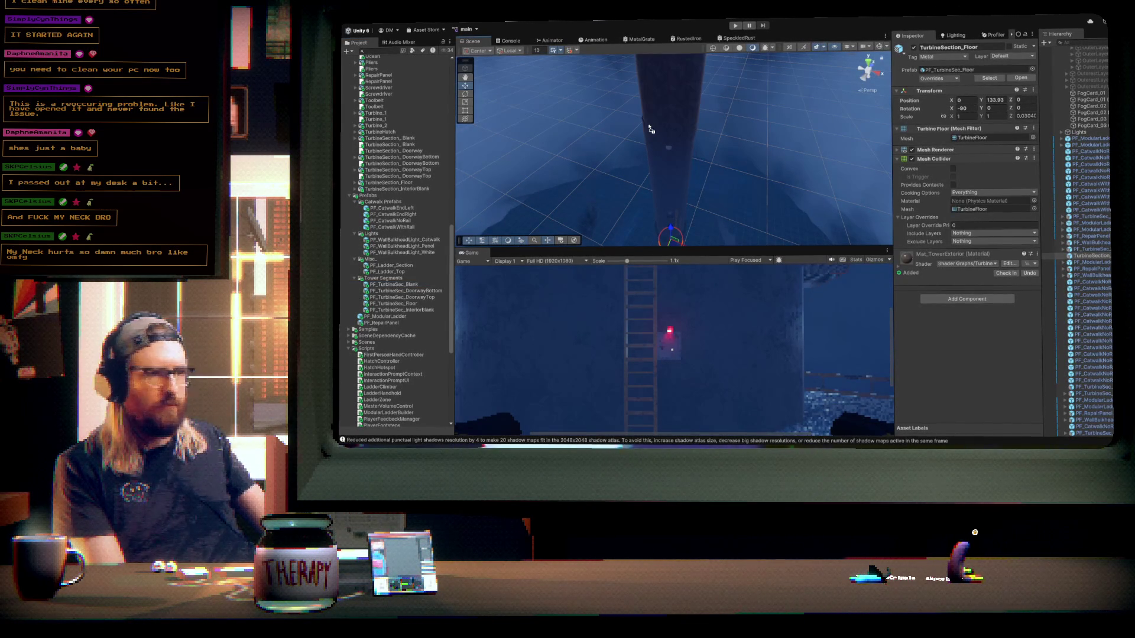
{"action": "left_click", "coordinate": [650, 129]}
{"action": "left_click", "coordinate": [973, 99]}
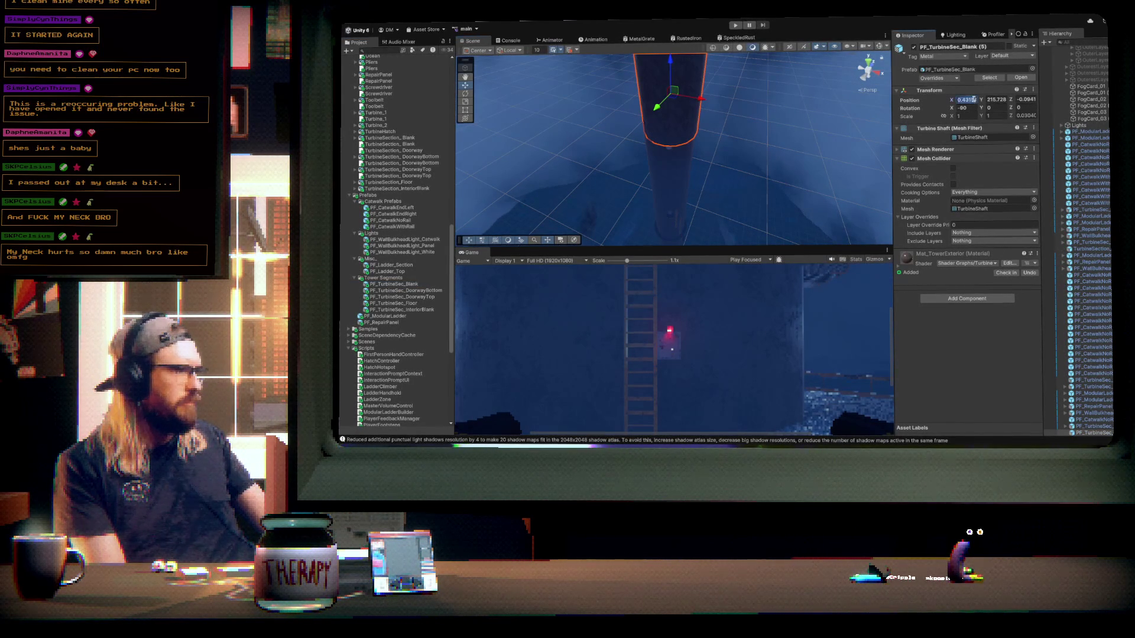
{"action": "type", "text": "0"}
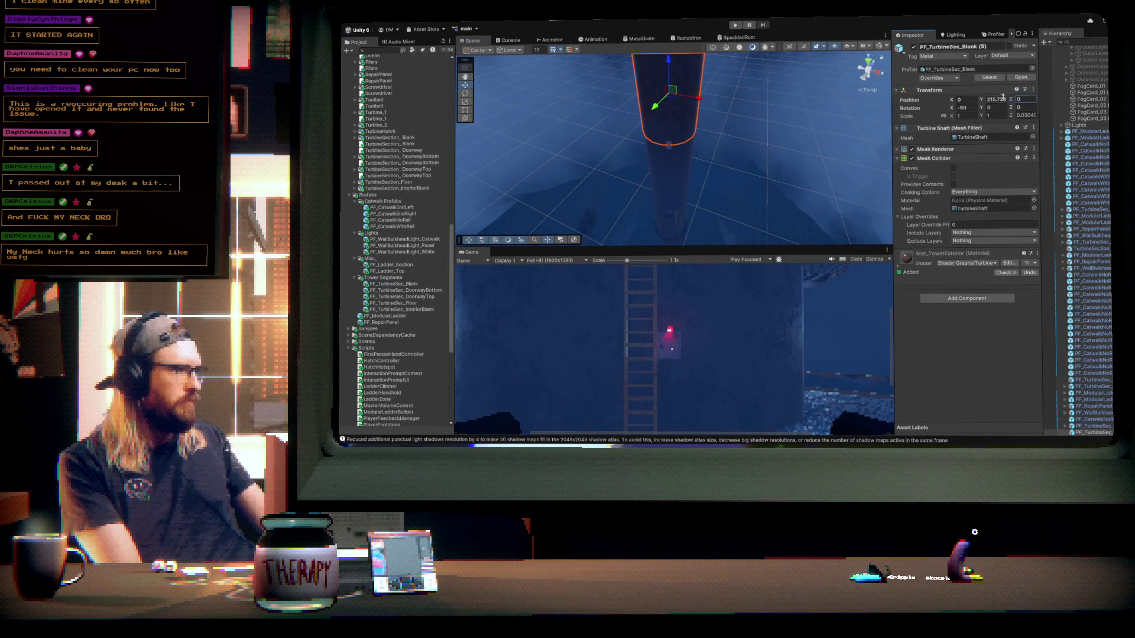
{"action": "type", "text": "220"}
{"action": "key", "text": "Return"}
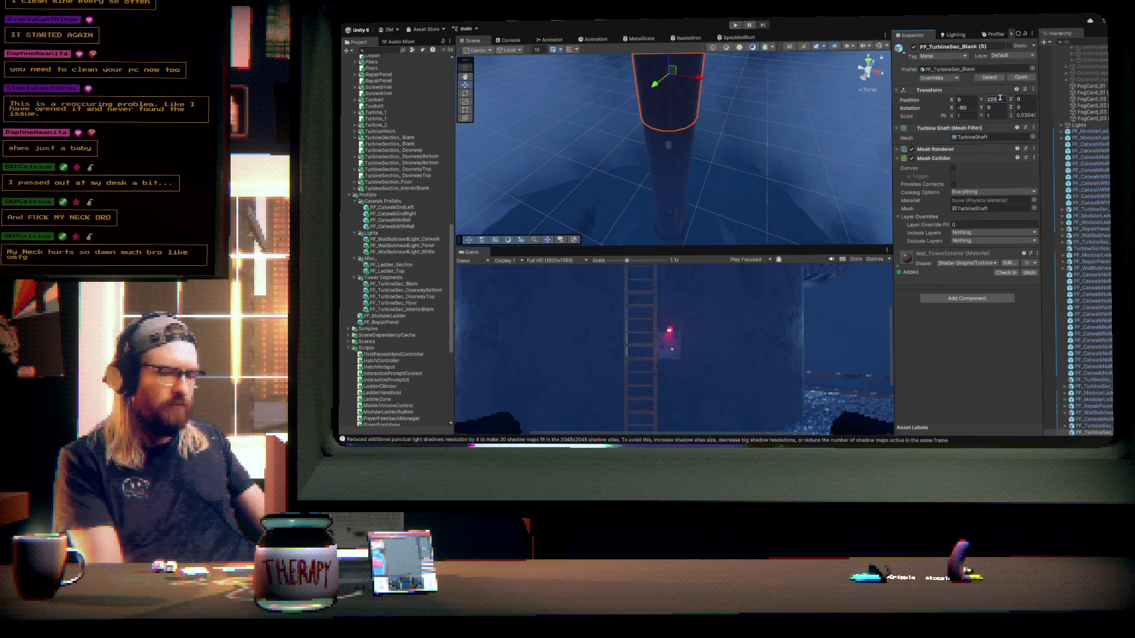
{"action": "mouse_move", "coordinate": [737, 71]}
{"action": "left_mouse_down"}
{"action": "mouse_move", "coordinate": [744, 112]}
{"action": "mouse_move", "coordinate": [746, 77]}
{"action": "mouse_move", "coordinate": [902, 114]}
{"action": "mouse_move", "coordinate": [909, 177]}
{"action": "mouse_move", "coordinate": [874, 130]}
{"action": "mouse_move", "coordinate": [749, 44]}
{"action": "mouse_move", "coordinate": [739, 177]}
{"action": "mouse_move", "coordinate": [749, 225]}
{"action": "left_mouse_up"}
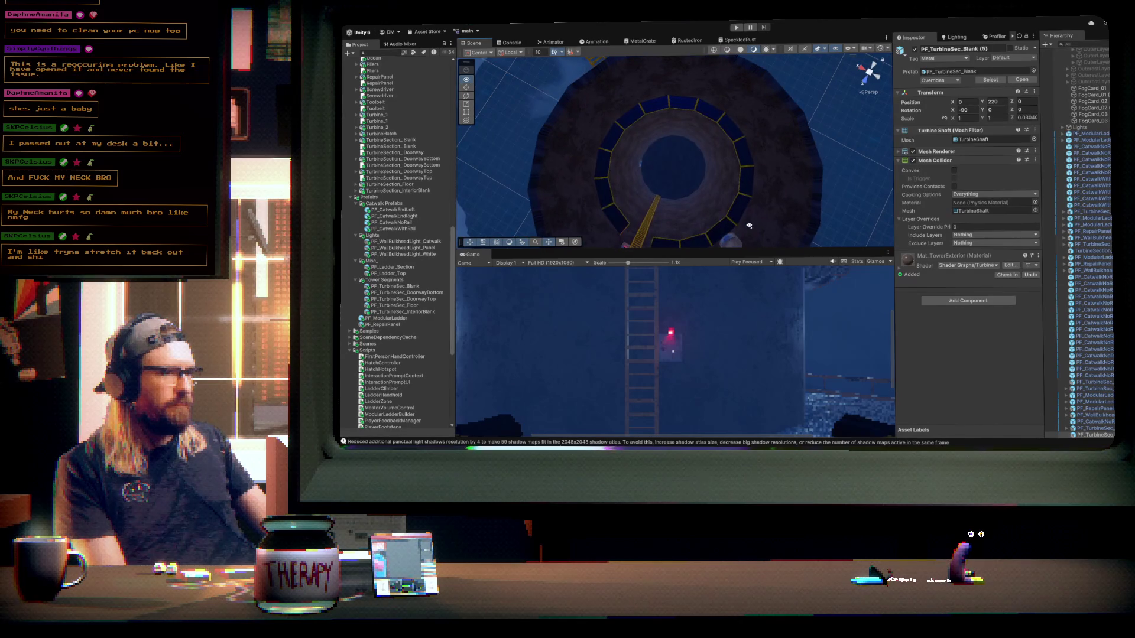
- Select a catwalk piece, then select and frame its whole CatwalkAssets group
{"action": "left_click", "coordinate": [620, 219]}
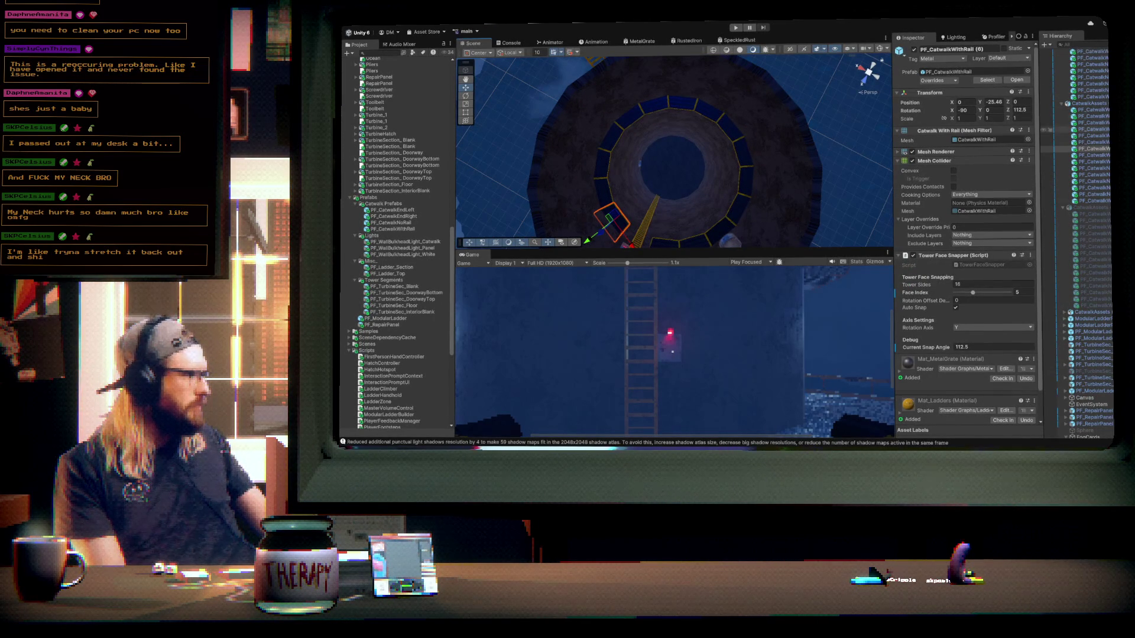
{"action": "double_click", "coordinate": [1093, 104]}
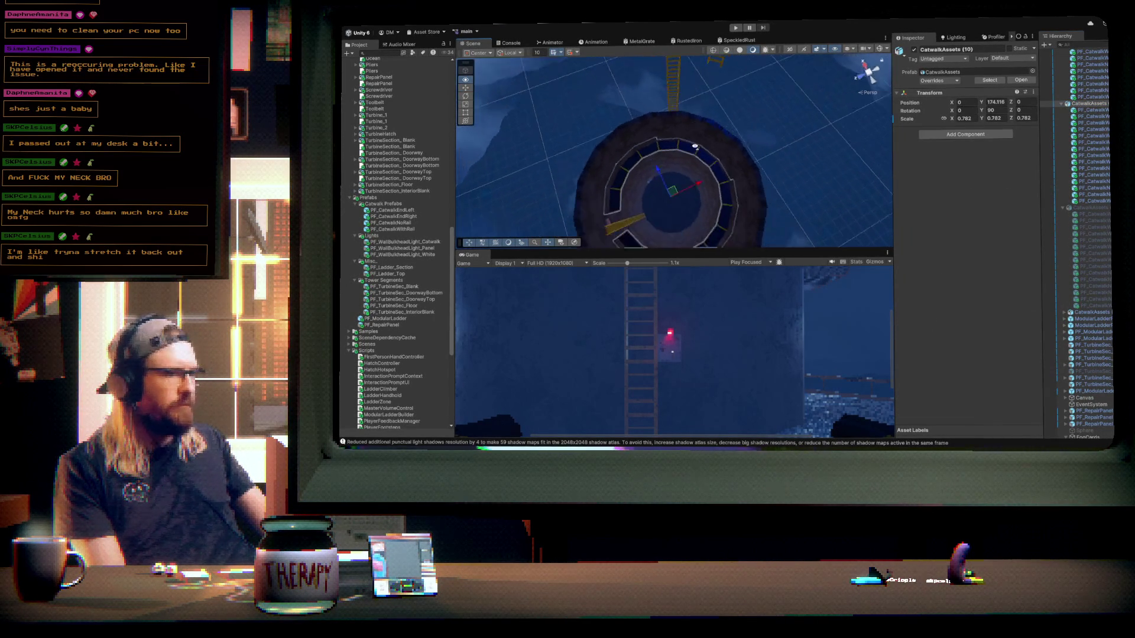
- Lift the CatwalkAssets ring up the tower to about Y 234.115
{"action": "left_click_drag", "start_coordinate": [692, 152], "coordinate": [745, 92], "text": "alt"}
{"action": "mouse_move", "coordinate": [676, 188]}
{"action": "left_mouse_down"}
{"action": "mouse_move", "coordinate": [687, 105]}
{"action": "mouse_move", "coordinate": [762, 21]}
{"action": "mouse_move", "coordinate": [770, 110]}
{"action": "left_mouse_up"}
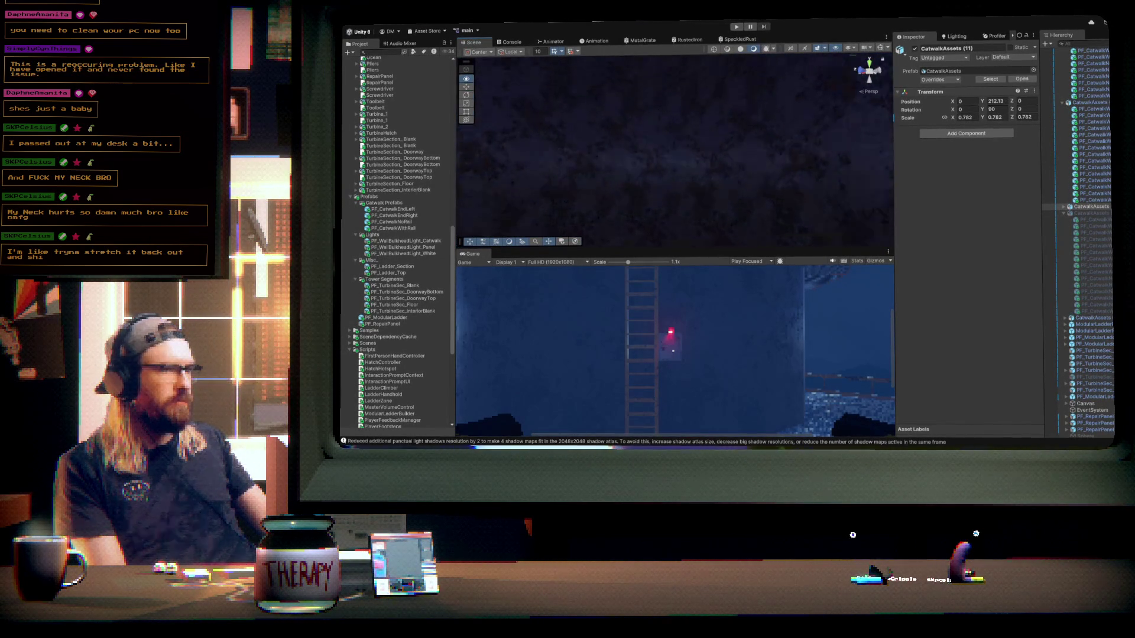
{"action": "key", "text": "f"}
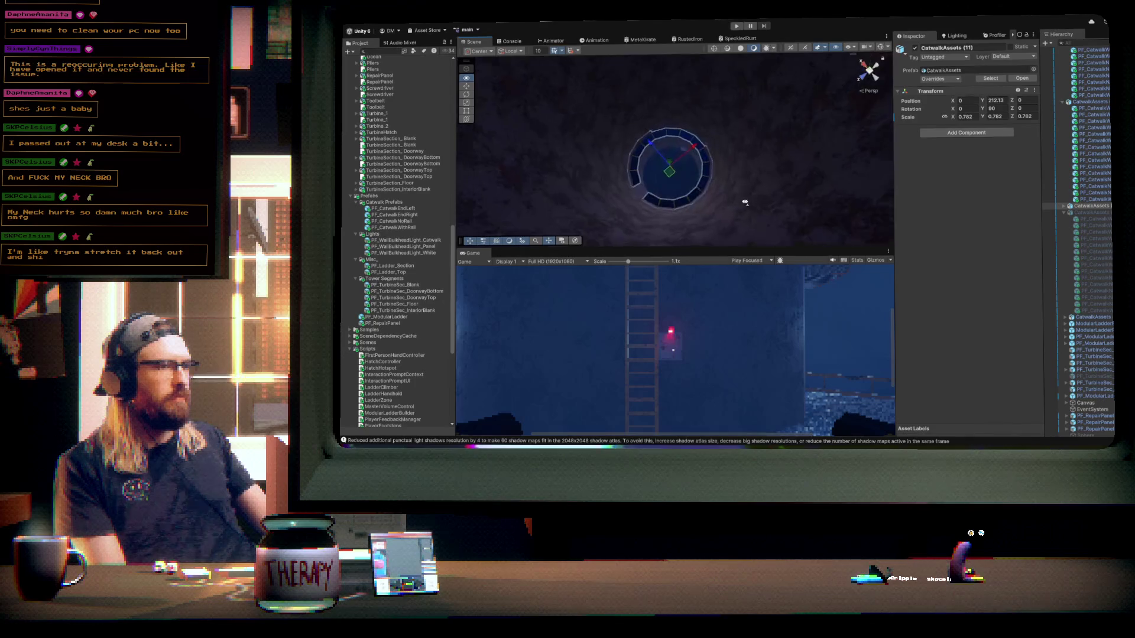
{"action": "left_click_drag", "start_coordinate": [676, 199], "coordinate": [684, 44], "text": "alt"}
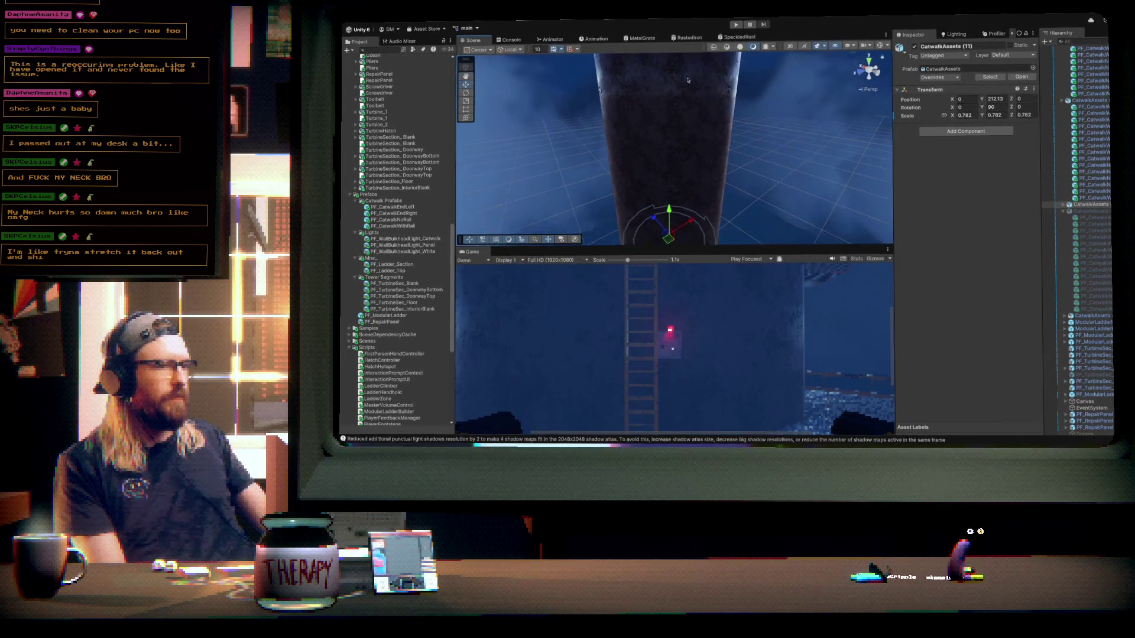
{"action": "left_click_drag", "start_coordinate": [669, 231], "coordinate": [671, 135]}
{"action": "left_click_drag", "start_coordinate": [672, 72], "coordinate": [673, 63]}
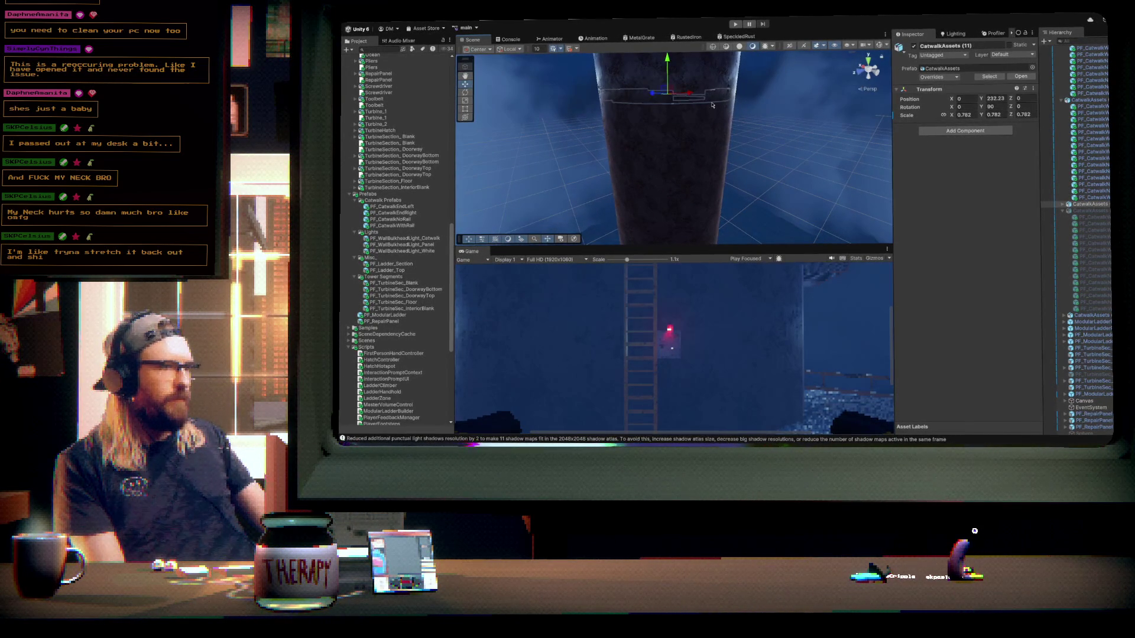
{"action": "left_click_drag", "start_coordinate": [719, 114], "coordinate": [720, 130], "text": "alt"}
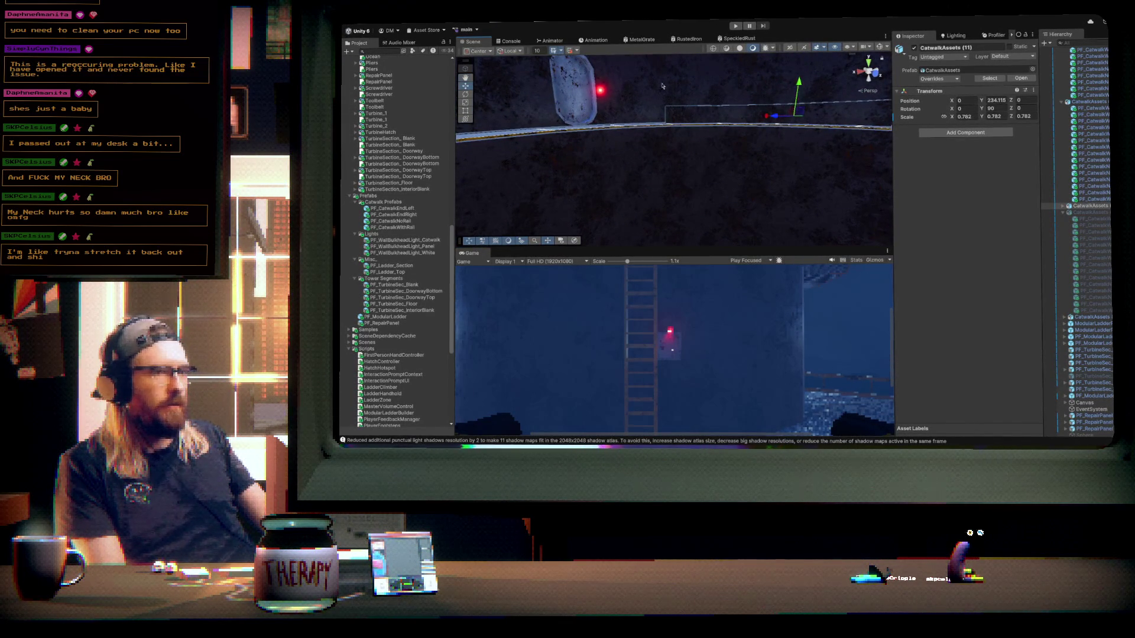
- Nudge the CatwalkAssets (11) catwalk ring down slightly so it sits at Y 234.115
{"action": "scroll", "coordinate": [651, 109], "scroll_direction": "down", "scroll_amount": 5}
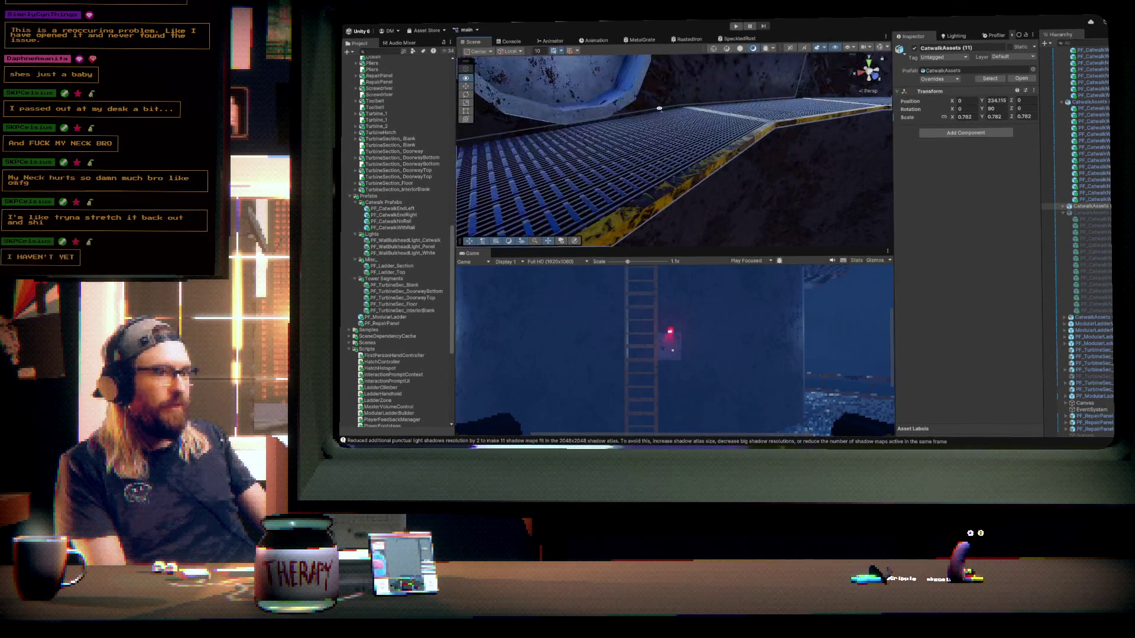
{"action": "mouse_move", "coordinate": [625, 107]}
{"action": "left_mouse_down"}
{"action": "mouse_move", "coordinate": [673, 117]}
{"action": "mouse_move", "coordinate": [576, 110]}
{"action": "left_mouse_up"}
{"action": "key", "text": "f"}
{"action": "scroll", "coordinate": [576, 110], "scroll_direction": "down", "scroll_amount": 3}
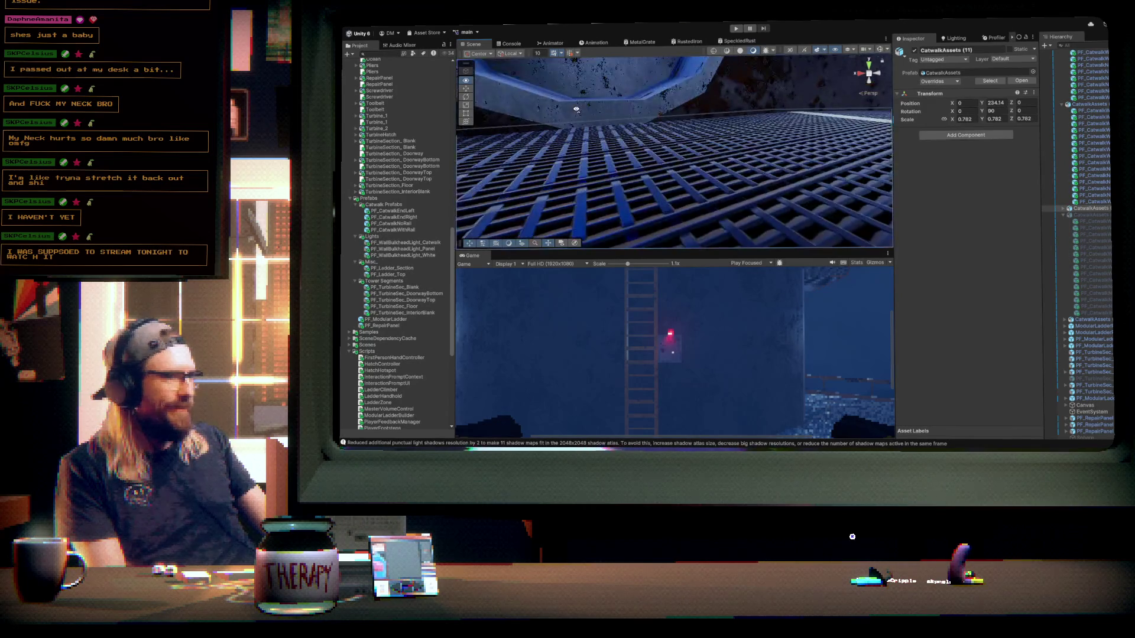
{"action": "mouse_move", "coordinate": [655, 103]}
{"action": "left_mouse_down"}
{"action": "mouse_move", "coordinate": [695, 98]}
{"action": "mouse_move", "coordinate": [611, 104]}
{"action": "left_mouse_up"}
{"action": "left_click", "coordinate": [791, 135]}
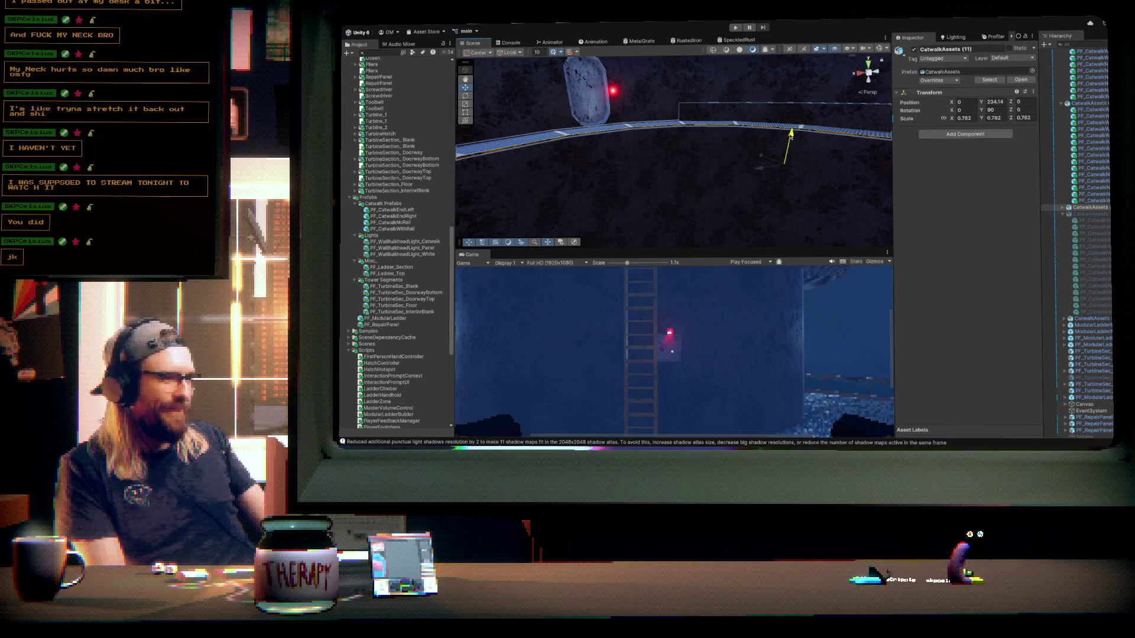
{"action": "left_click_drag", "start_coordinate": [787, 135], "coordinate": [787, 137]}
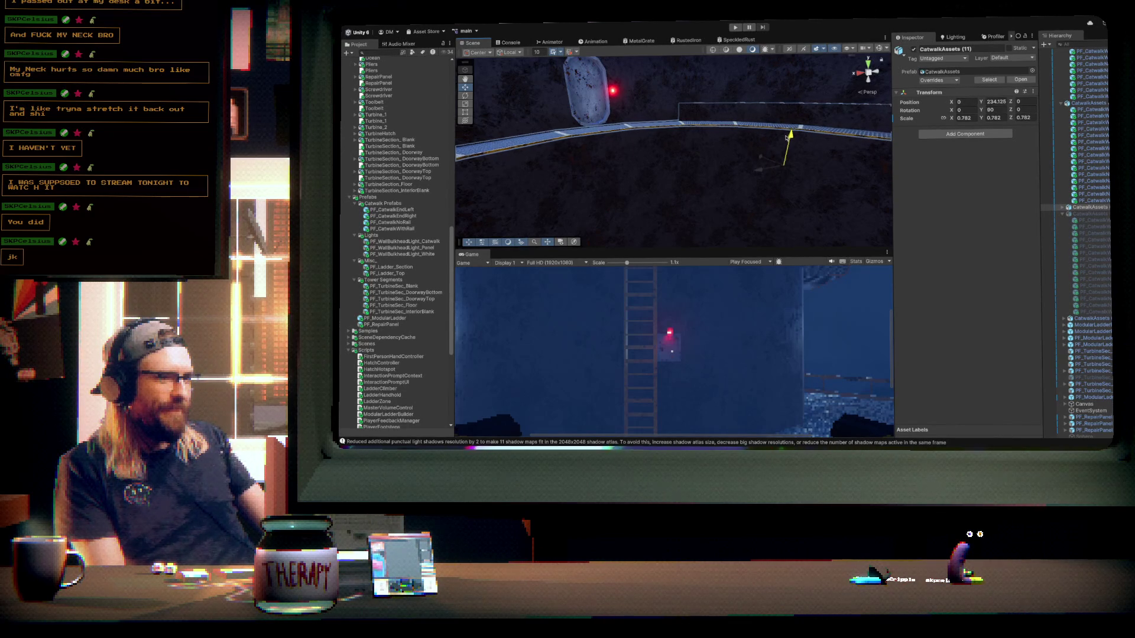
{"action": "mouse_move", "coordinate": [711, 102]}
{"action": "left_mouse_down"}
{"action": "mouse_move", "coordinate": [1023, 137]}
{"action": "mouse_move", "coordinate": [1041, 257]}
{"action": "mouse_move", "coordinate": [949, 194]}
{"action": "left_mouse_up"}
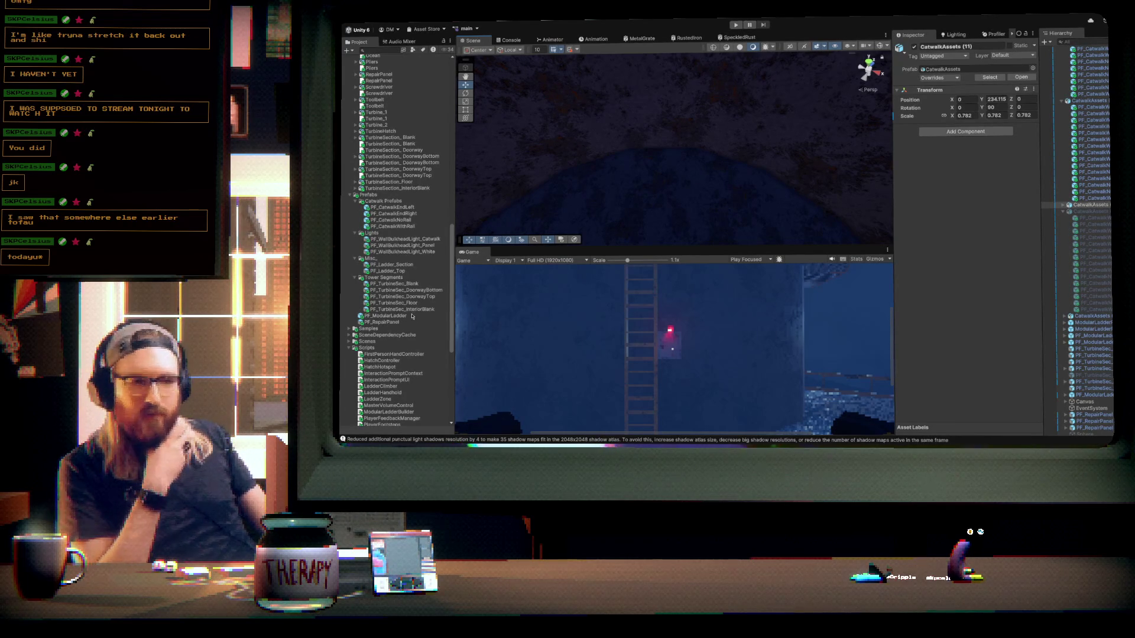
- Place a PF_ModularLadder in the scene and move it up onto the upper catwalk ring
{"action": "left_click_drag", "start_coordinate": [398, 317], "coordinate": [660, 152]}
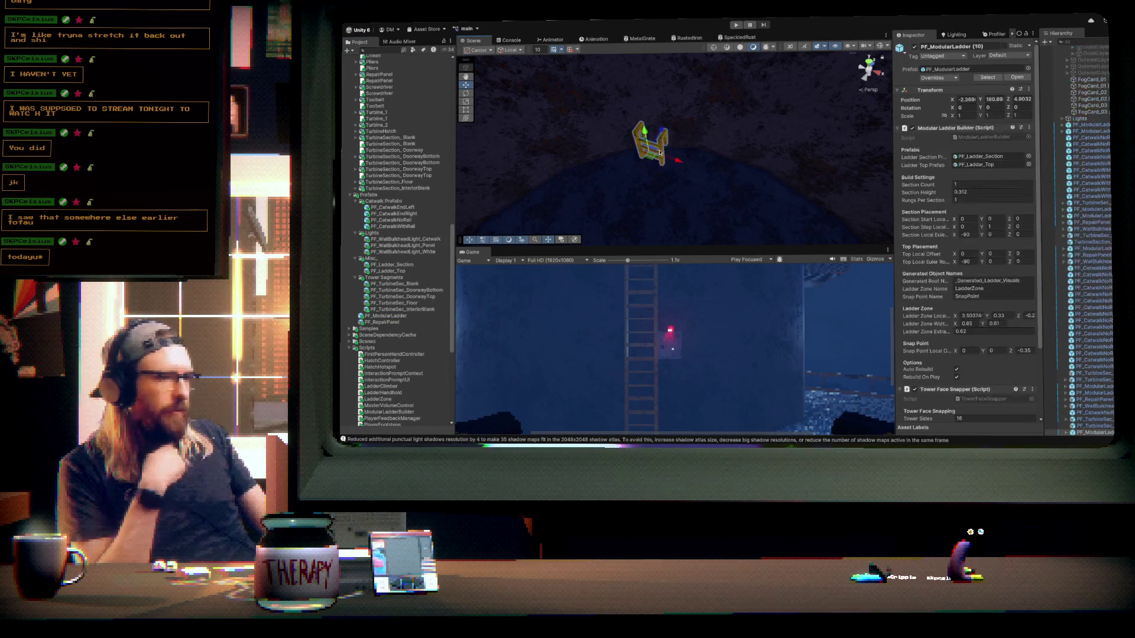
{"action": "key", "text": "f"}
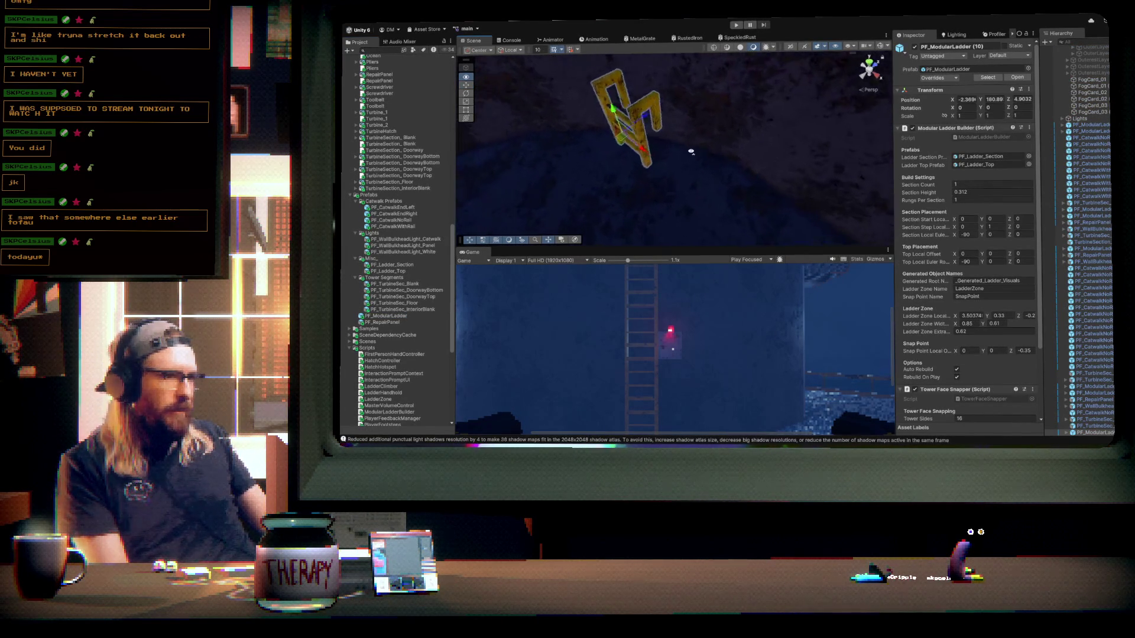
{"action": "left_click_drag", "start_coordinate": [690, 142], "coordinate": [717, 108]}
- Set the ladder's Tower Sides to 16, snapping it to Face Index 15 at 337.5°
{"action": "scroll", "coordinate": [924, 281], "scroll_direction": "down", "scroll_amount": 3}
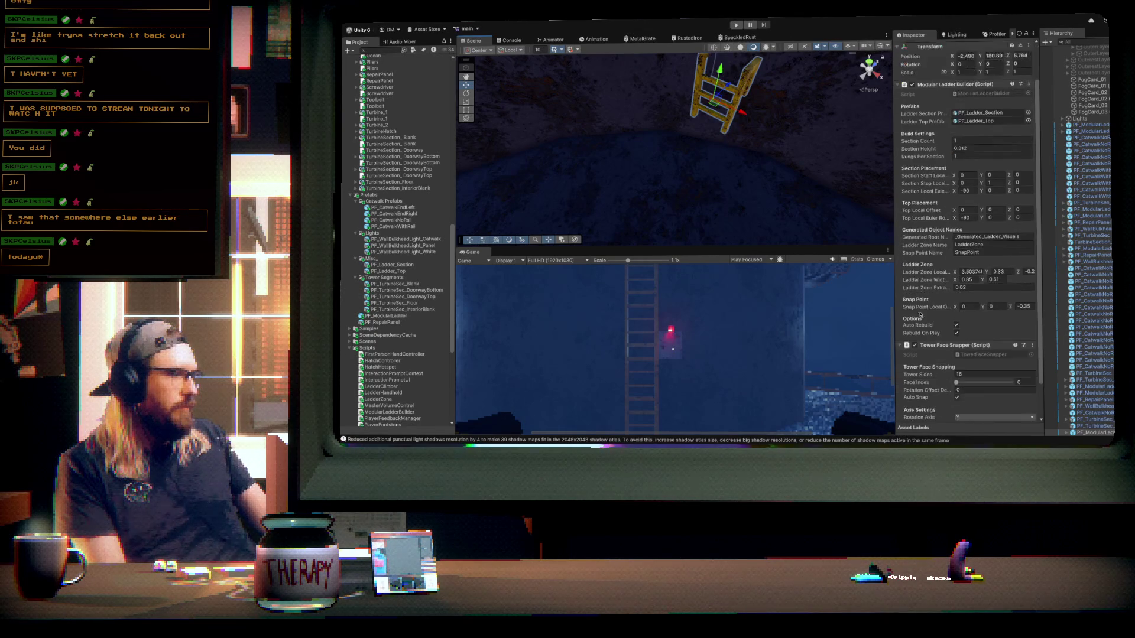
{"action": "left_click_drag", "start_coordinate": [941, 349], "coordinate": [943, 352]}
{"action": "left_click_drag", "start_coordinate": [944, 358], "coordinate": [943, 359]}
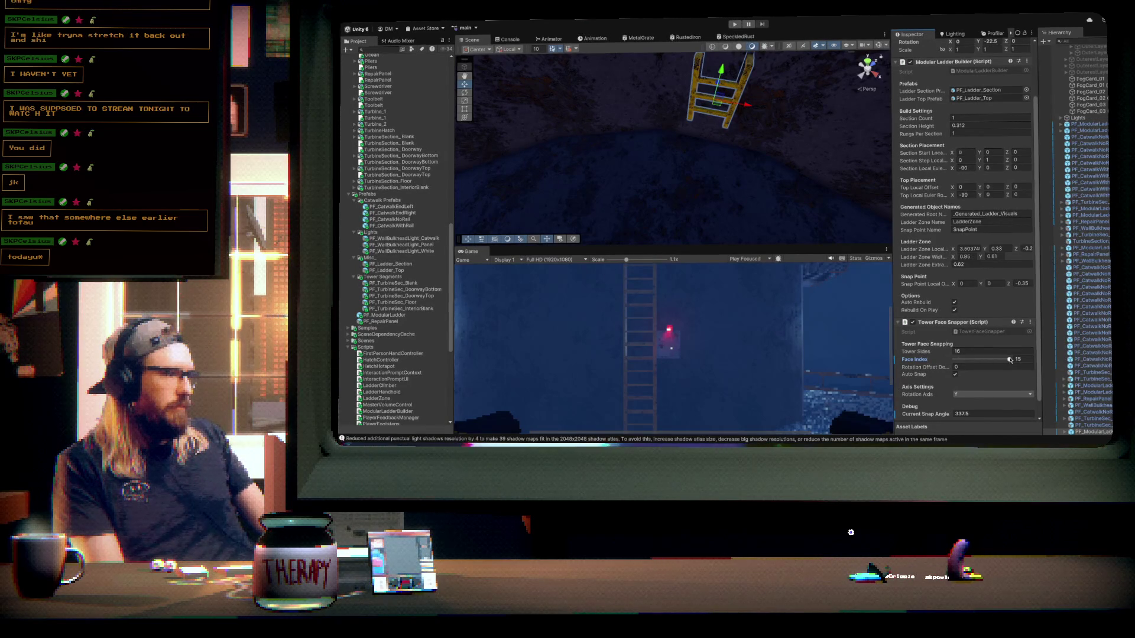
- Orbit around the tower to check the ladder standing upright on the catwalk
{"action": "mouse_move", "coordinate": [750, 152]}
{"action": "left_mouse_down"}
{"action": "mouse_move", "coordinate": [774, 158]}
{"action": "mouse_move", "coordinate": [734, 155]}
{"action": "mouse_move", "coordinate": [762, 131]}
{"action": "mouse_move", "coordinate": [716, 115]}
{"action": "left_mouse_up"}
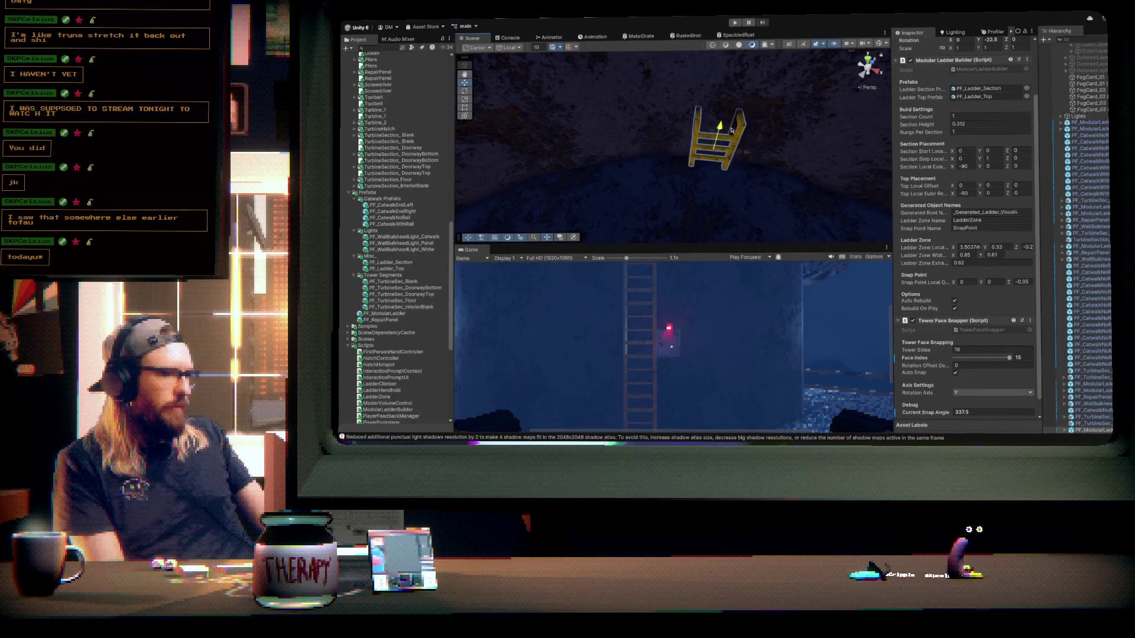
{"action": "mouse_move", "coordinate": [732, 132]}
{"action": "left_mouse_down"}
{"action": "mouse_move", "coordinate": [731, 164]}
{"action": "mouse_move", "coordinate": [649, 135]}
{"action": "left_mouse_up"}
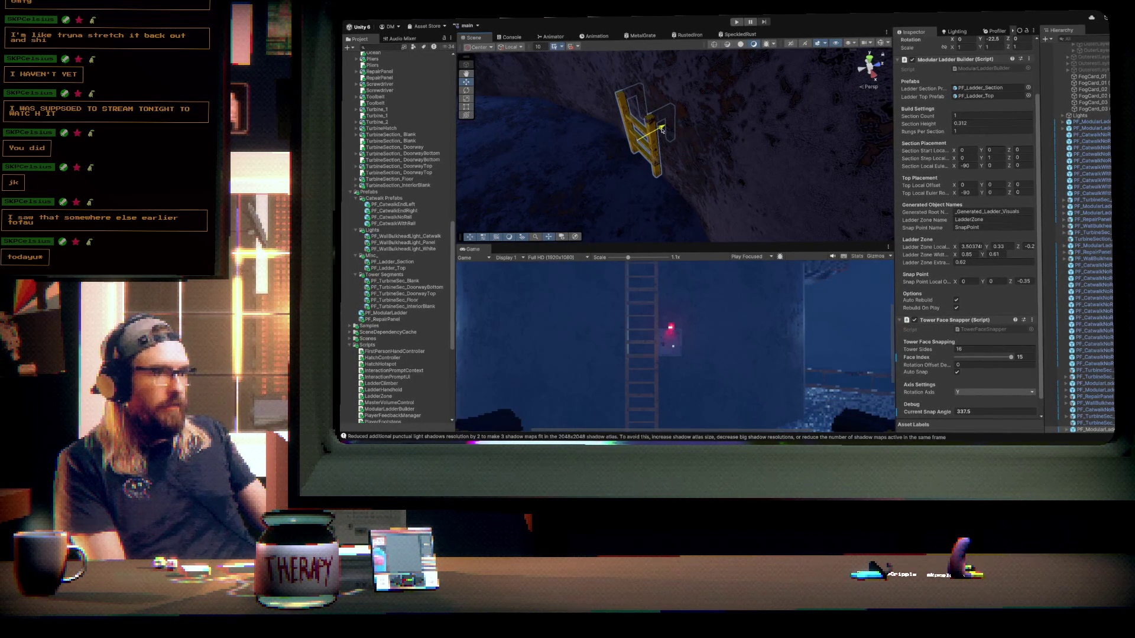
{"action": "left_click_drag", "start_coordinate": [662, 132], "coordinate": [787, 180]}
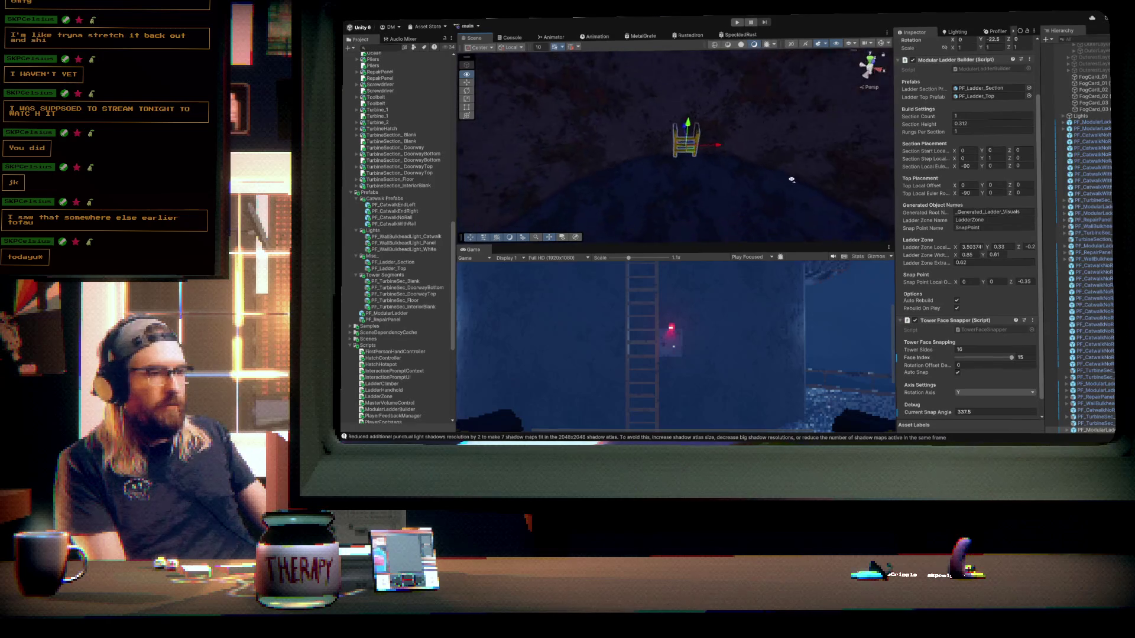
{"action": "scroll", "coordinate": [786, 156], "scroll_direction": "up", "scroll_amount": 10}
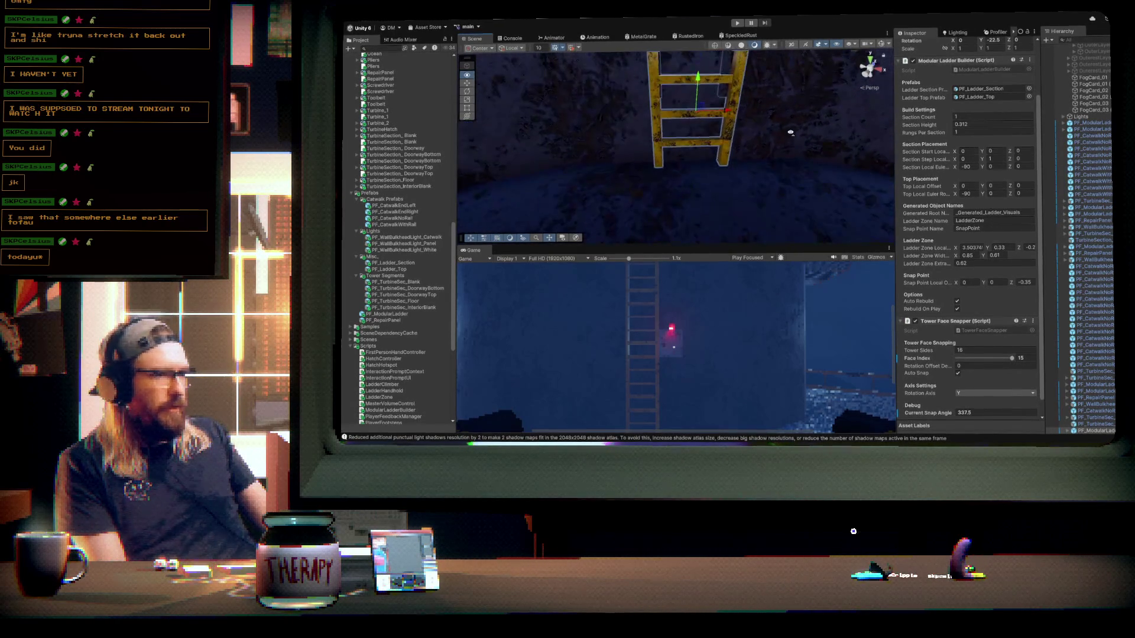
{"action": "left_click_drag", "start_coordinate": [791, 115], "coordinate": [786, 135]}
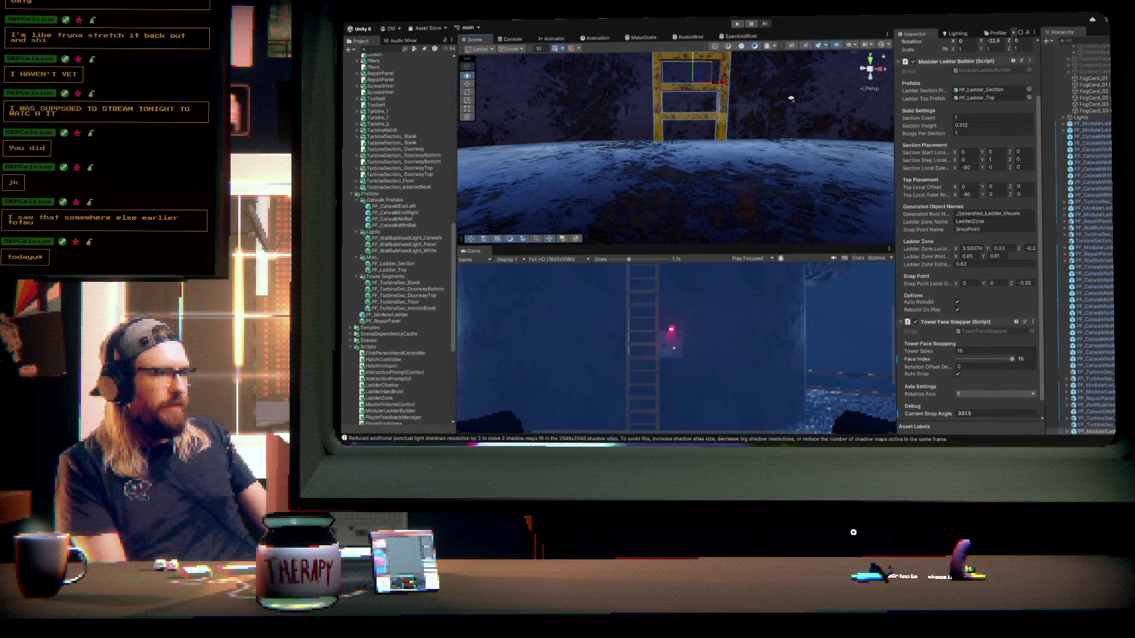
{"action": "scroll", "coordinate": [786, 135], "scroll_direction": "down", "scroll_amount": 5}
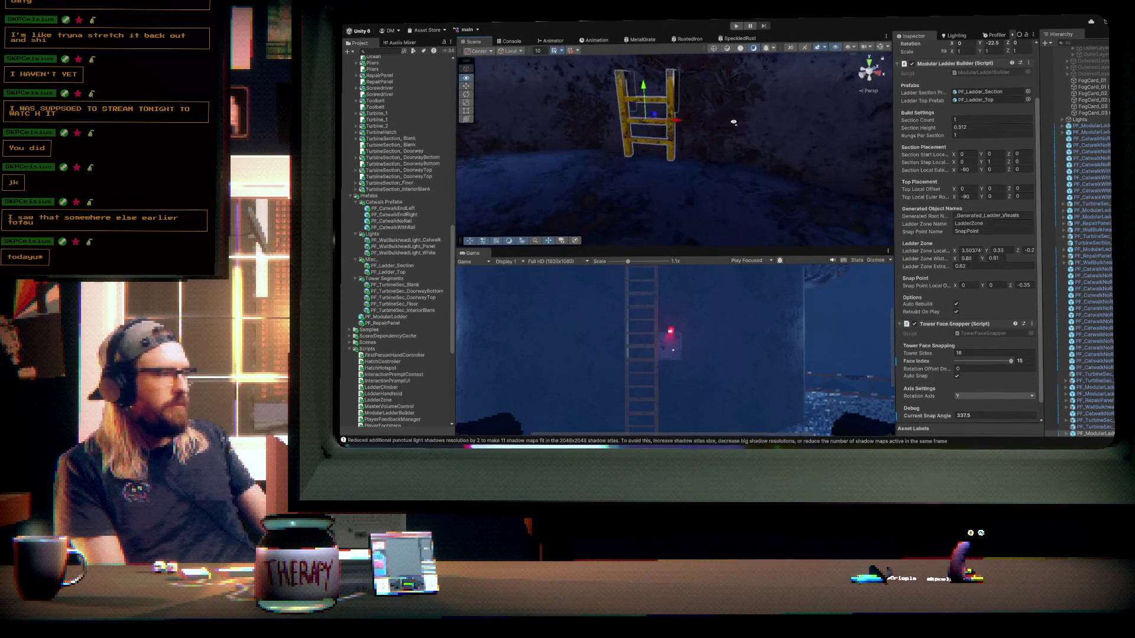
{"action": "left_click_drag", "start_coordinate": [735, 122], "coordinate": [722, 120]}
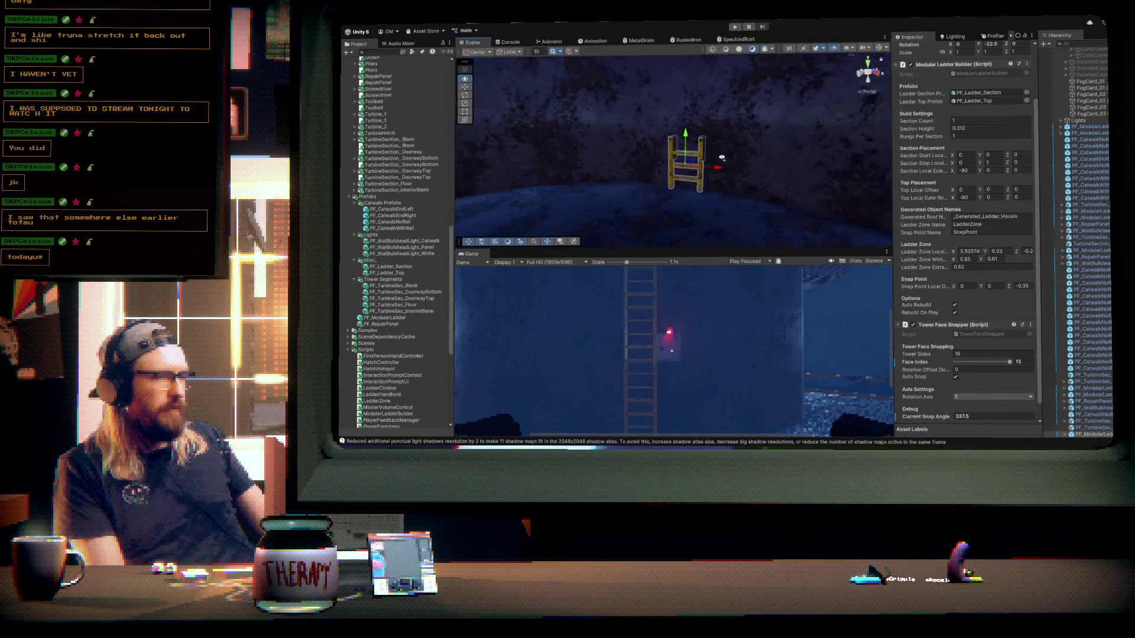
{"action": "mouse_move", "coordinate": [728, 164]}
{"action": "left_mouse_down"}
{"action": "mouse_move", "coordinate": [760, 253]}
{"action": "mouse_move", "coordinate": [673, 113]}
{"action": "left_mouse_up"}
- Move the top catwalk section to Face Index 4 of the ring
{"action": "left_click", "coordinate": [659, 99]}
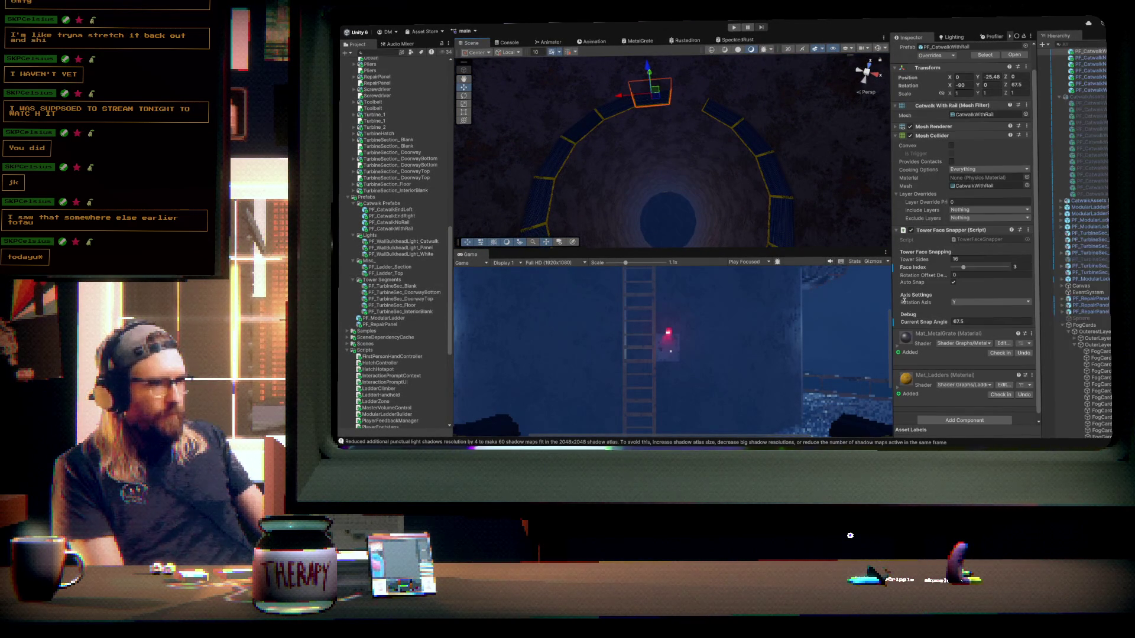
{"action": "left_click_drag", "start_coordinate": [963, 268], "coordinate": [967, 267]}
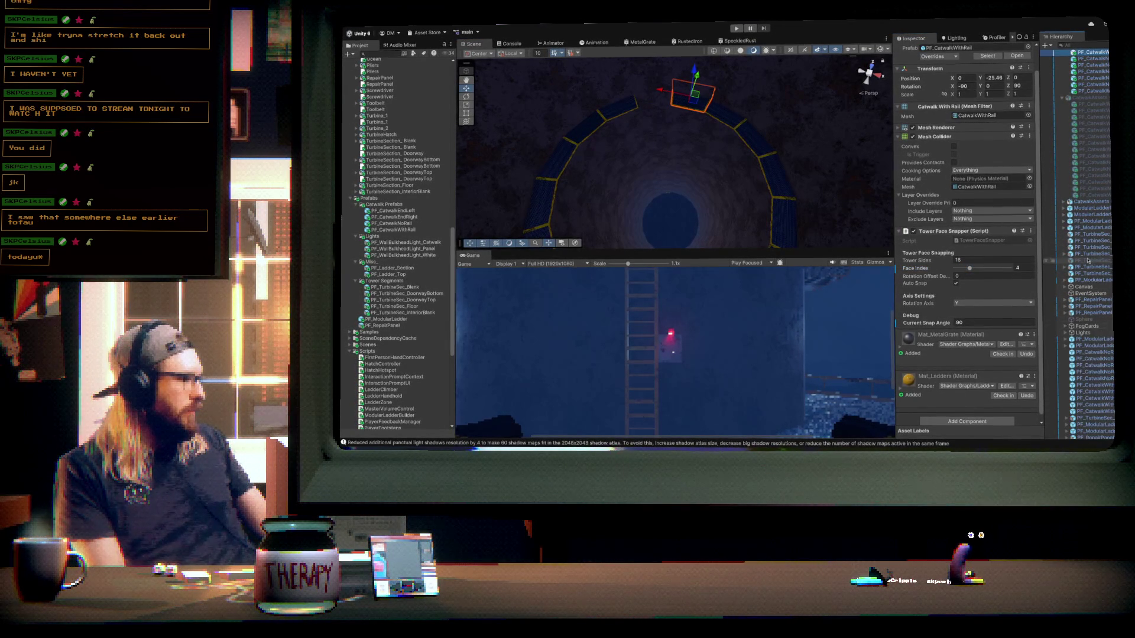
{"action": "scroll", "coordinate": [1098, 178], "scroll_direction": "up", "scroll_amount": 5}
{"action": "scroll", "coordinate": [1098, 177], "scroll_direction": "up", "scroll_amount": 2}
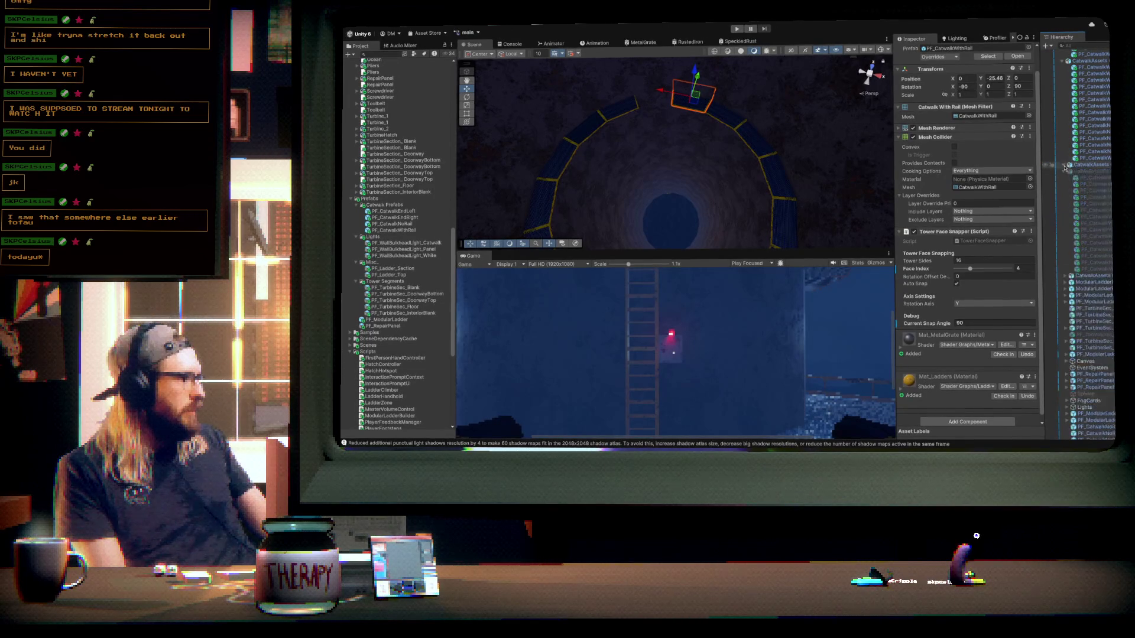
- Collapse the CatwalkAssets groups in the Hierarchy
{"action": "left_click", "coordinate": [1063, 232]}
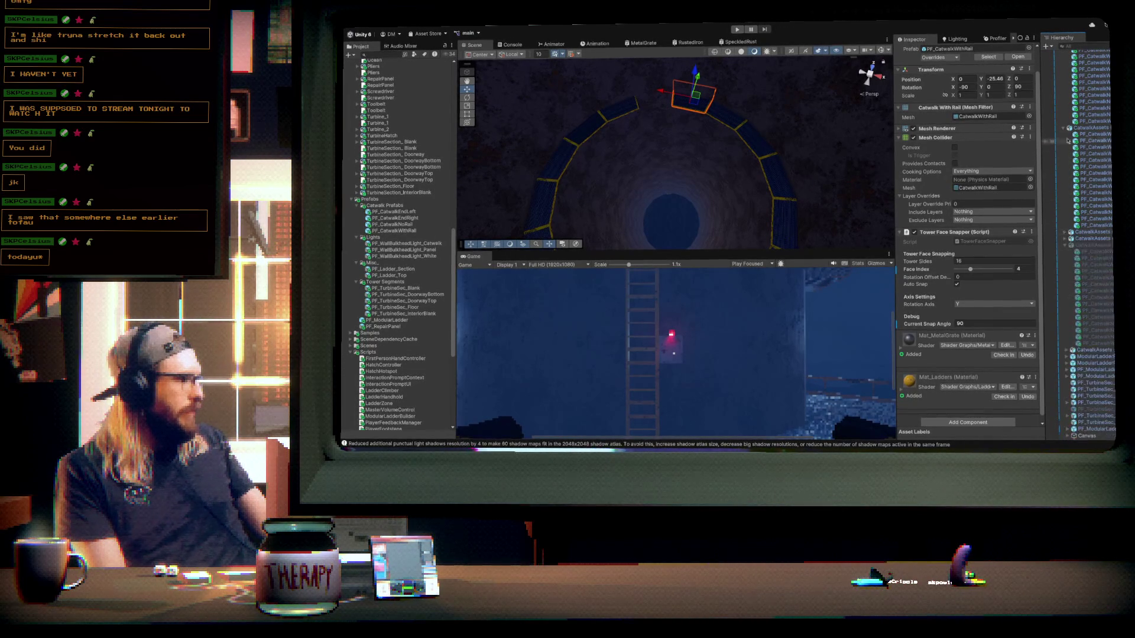
{"action": "left_click", "coordinate": [1064, 128]}
{"action": "scroll", "coordinate": [1071, 153], "scroll_direction": "up", "scroll_amount": 5}
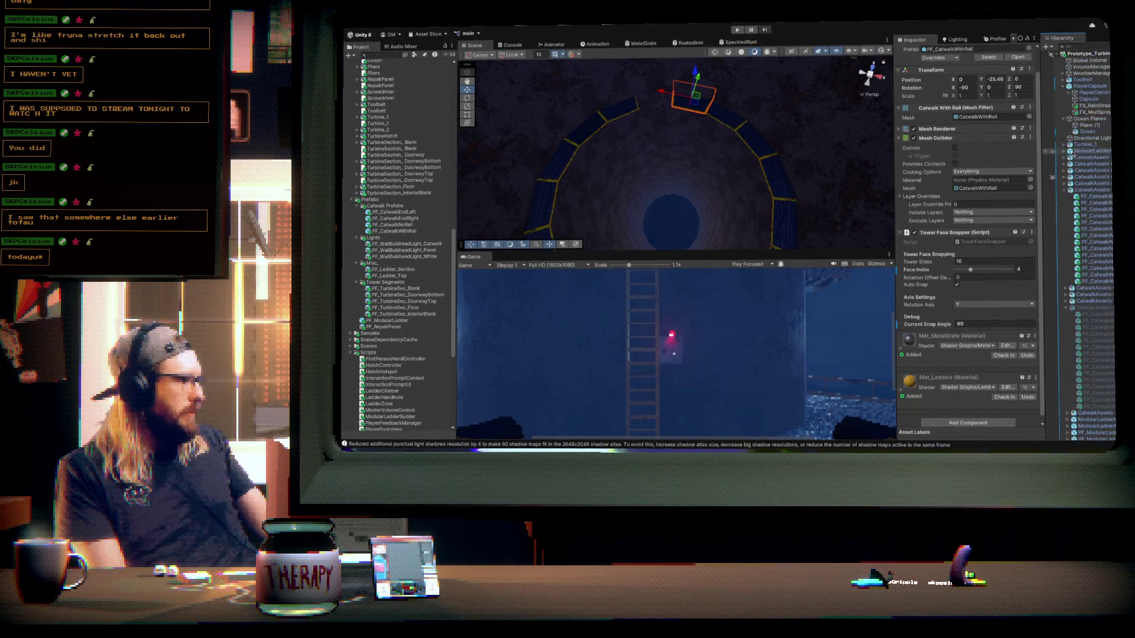
{"action": "left_click", "coordinate": [1064, 191]}
{"action": "left_click", "coordinate": [1066, 217]}
- Select the modular ladder and scrub its Section Count up past a hundred
{"action": "scroll", "coordinate": [1087, 278], "scroll_direction": "down", "scroll_amount": 7}
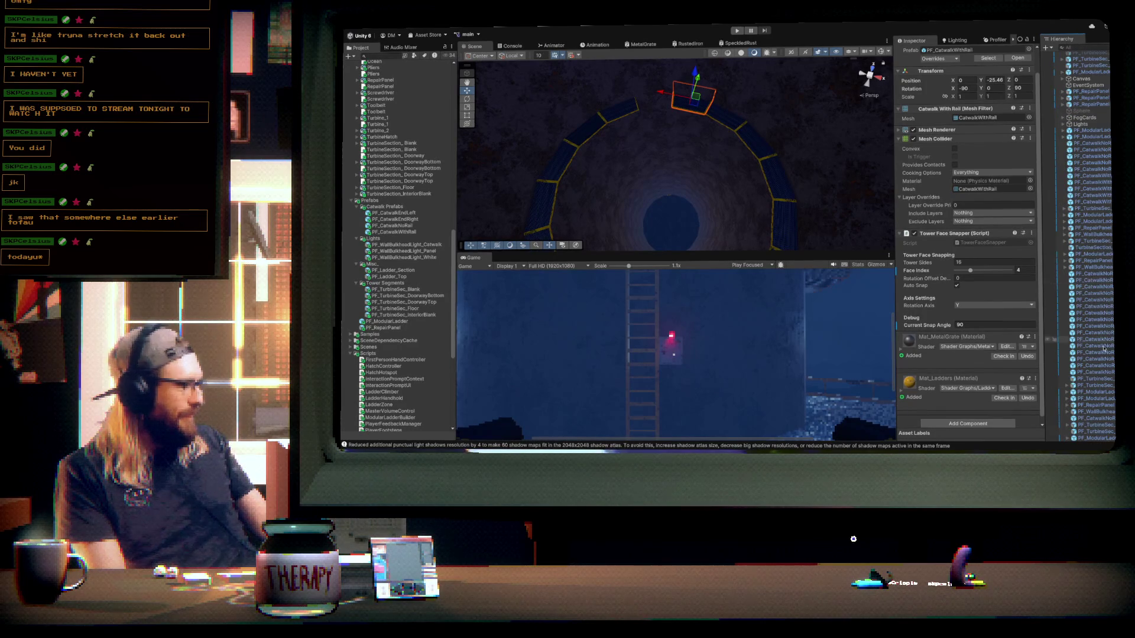
{"action": "left_click", "coordinate": [1099, 438]}
{"action": "left_click_drag", "start_coordinate": [924, 170], "coordinate": [966, 159]}
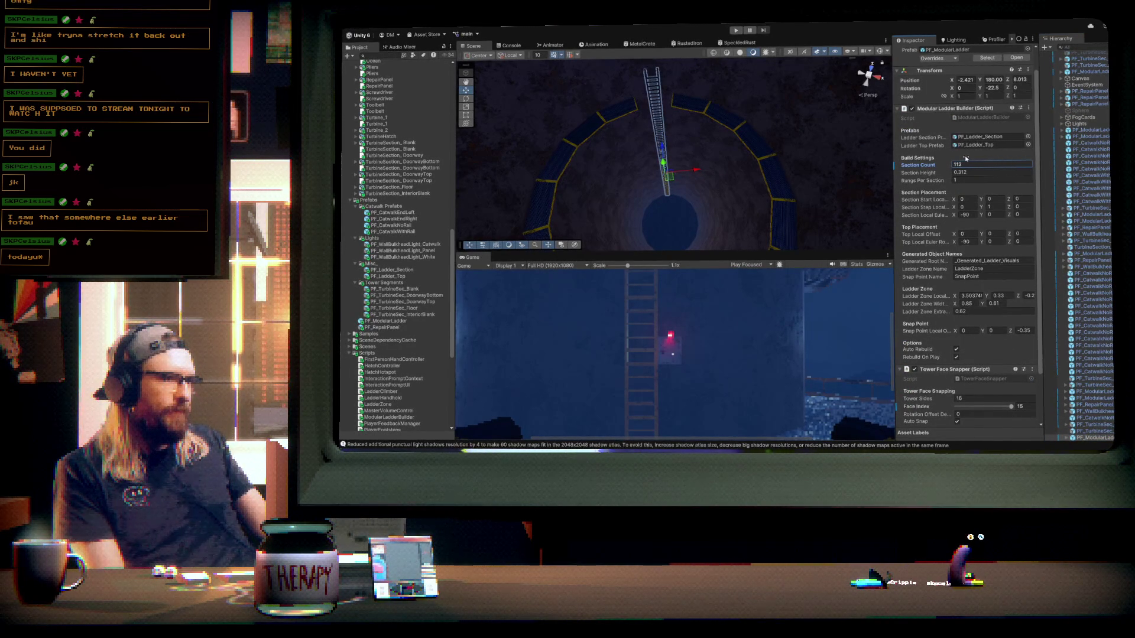
- Set the modular ladder's Section Count to exactly 117
{"action": "left_click_drag", "start_coordinate": [789, 168], "coordinate": [689, 56]}
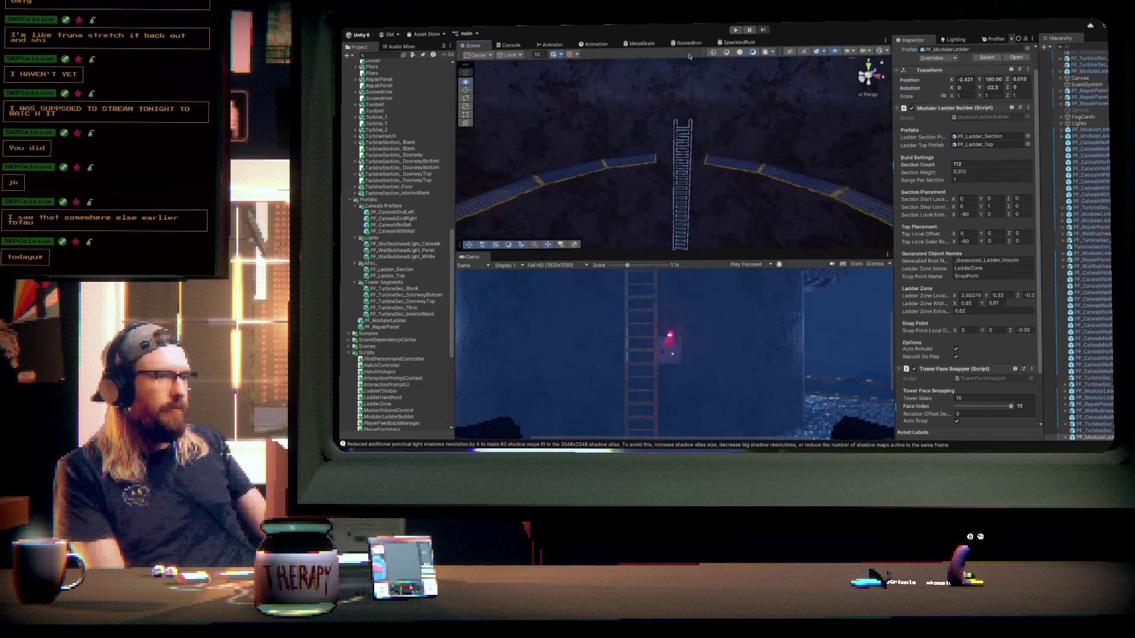
{"action": "left_click", "coordinate": [957, 164]}
{"action": "type", "text": "117"}
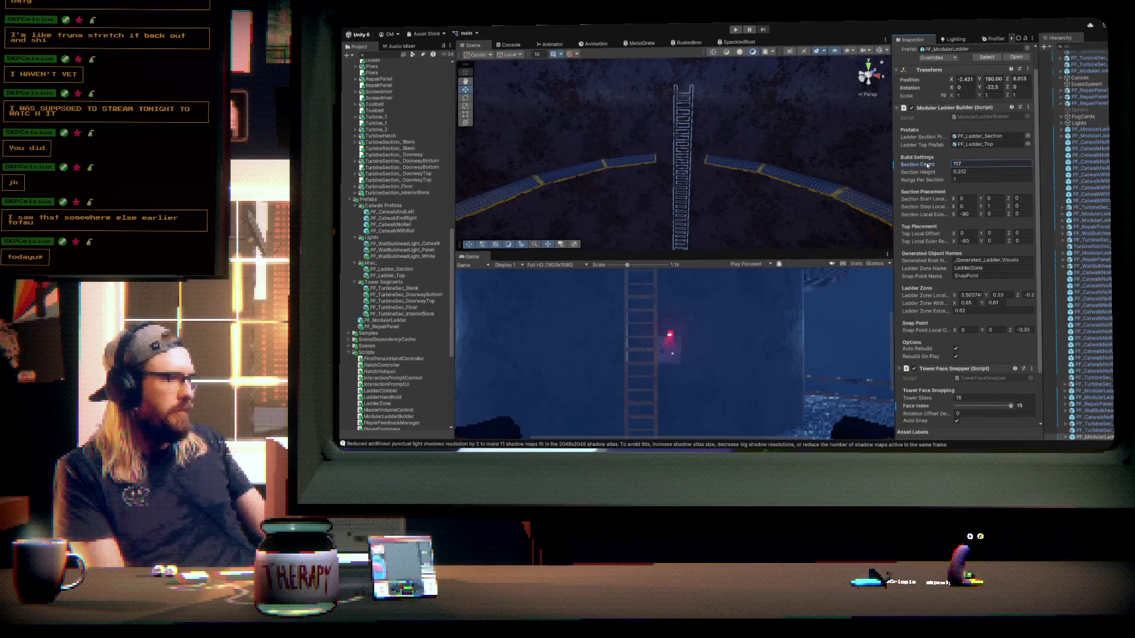
{"action": "mouse_move", "coordinate": [685, 160]}
{"action": "left_mouse_down"}
{"action": "mouse_move", "coordinate": [768, 230]}
{"action": "mouse_move", "coordinate": [836, 244]}
{"action": "mouse_move", "coordinate": [836, 167]}
{"action": "mouse_move", "coordinate": [844, 208]}
{"action": "mouse_move", "coordinate": [890, 212]}
{"action": "mouse_move", "coordinate": [794, 216]}
{"action": "left_mouse_up"}
- Set PF_TurbineSec_DoorwayBottom's Position Y to 180 and reselect the modular ladder
{"action": "left_click", "coordinate": [721, 193]}
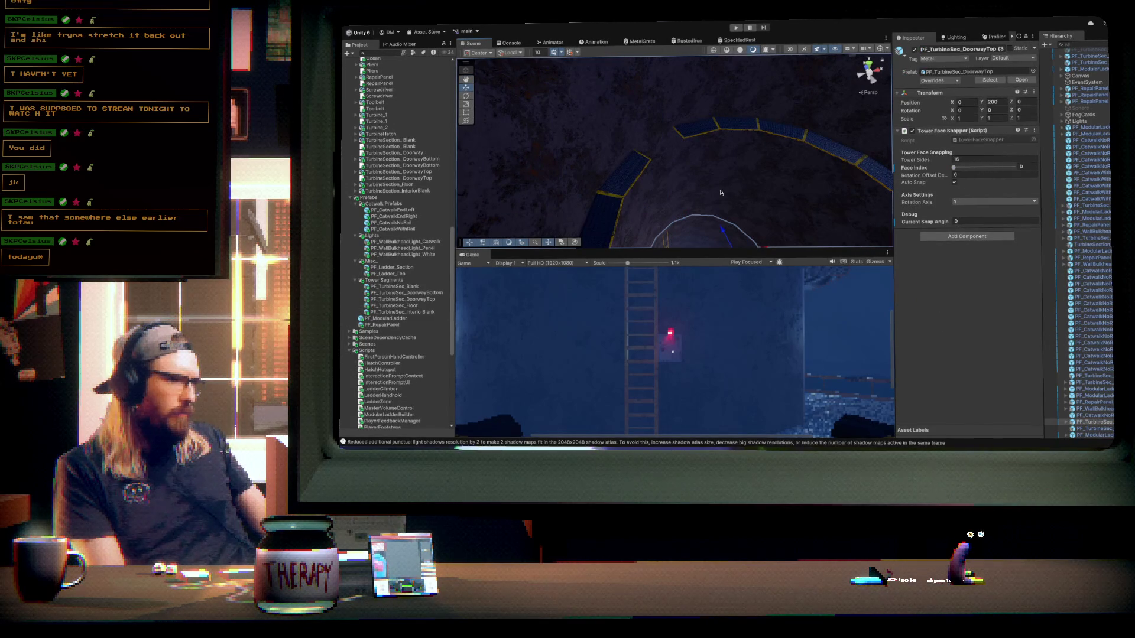
{"action": "left_click", "coordinate": [709, 232]}
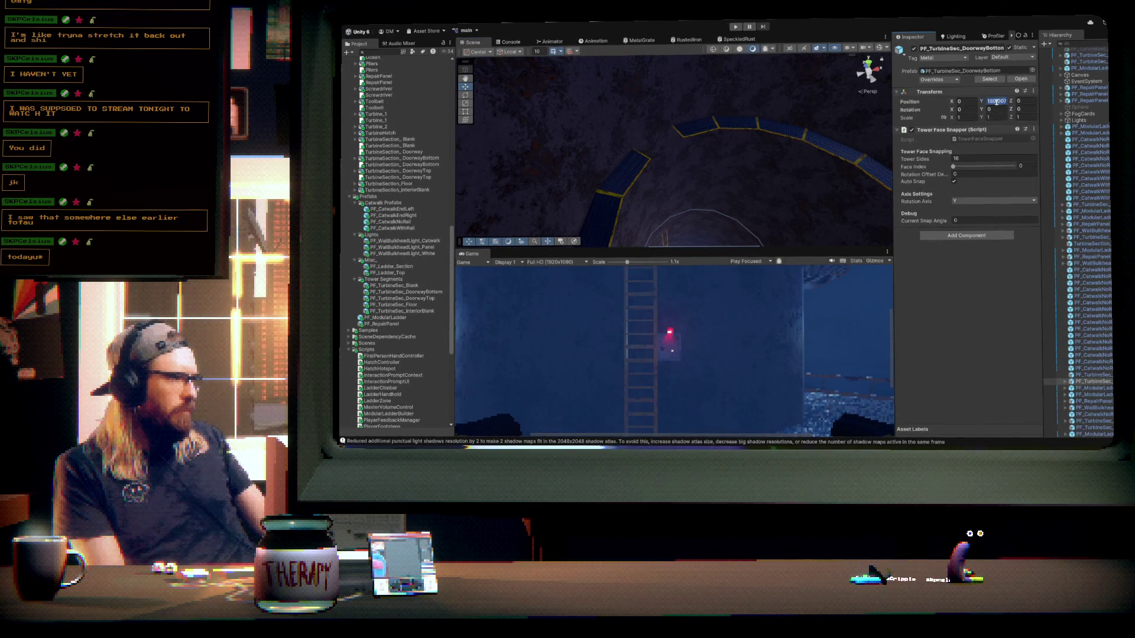
{"action": "type", "text": "180"}
{"action": "key", "text": "Return"}
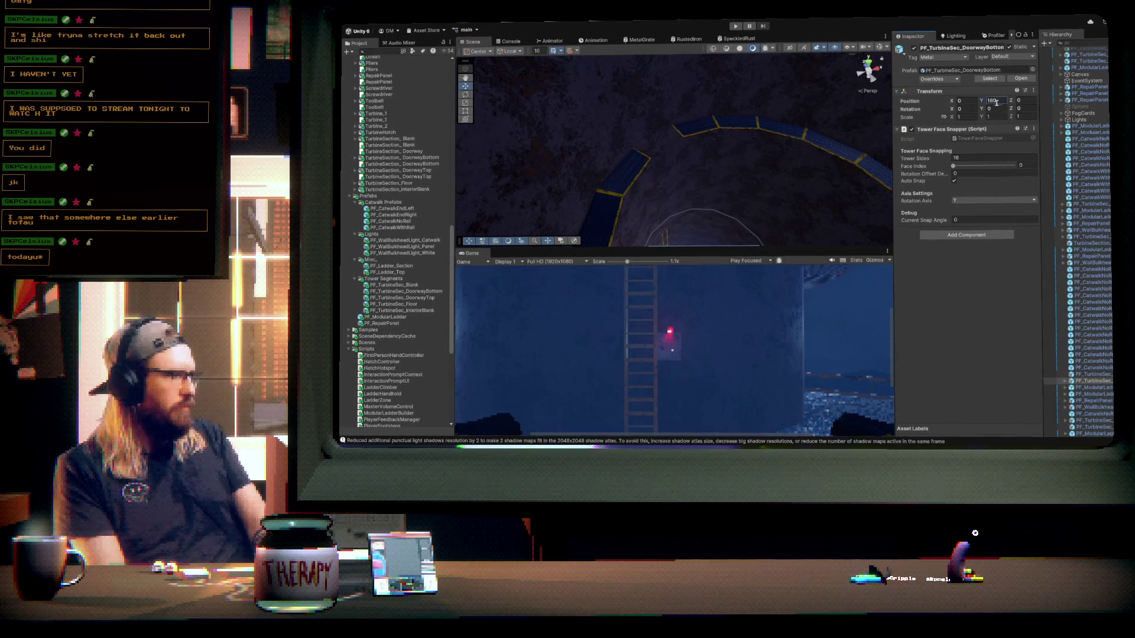
{"action": "left_click", "coordinate": [656, 201]}
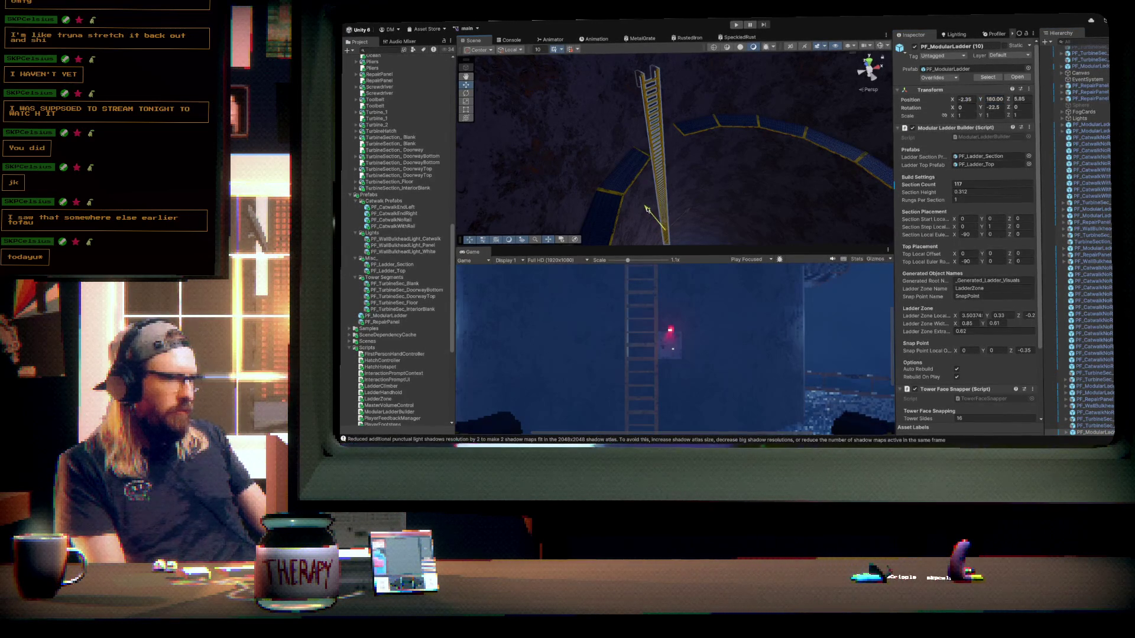
{"action": "mouse_move", "coordinate": [646, 208]}
{"action": "left_mouse_down"}
{"action": "mouse_move", "coordinate": [734, 172]}
{"action": "mouse_move", "coordinate": [712, 190]}
{"action": "mouse_move", "coordinate": [805, 182]}
{"action": "mouse_move", "coordinate": [642, 77]}
{"action": "mouse_move", "coordinate": [644, 121]}
{"action": "mouse_move", "coordinate": [715, 183]}
{"action": "mouse_move", "coordinate": [783, 183]}
{"action": "mouse_move", "coordinate": [816, 223]}
{"action": "left_mouse_up"}
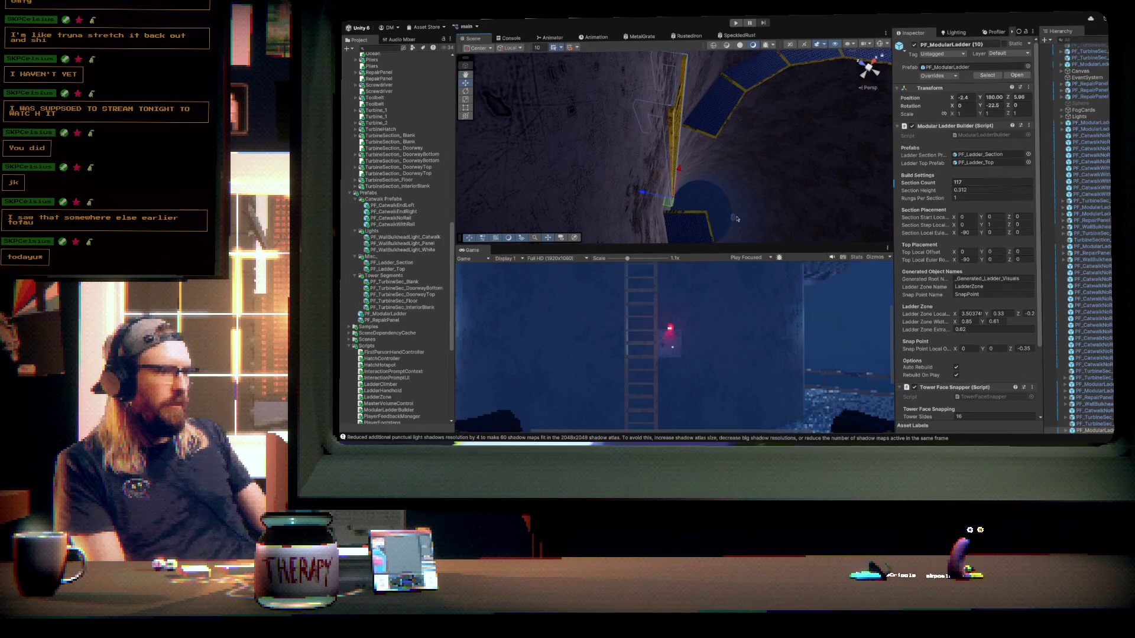
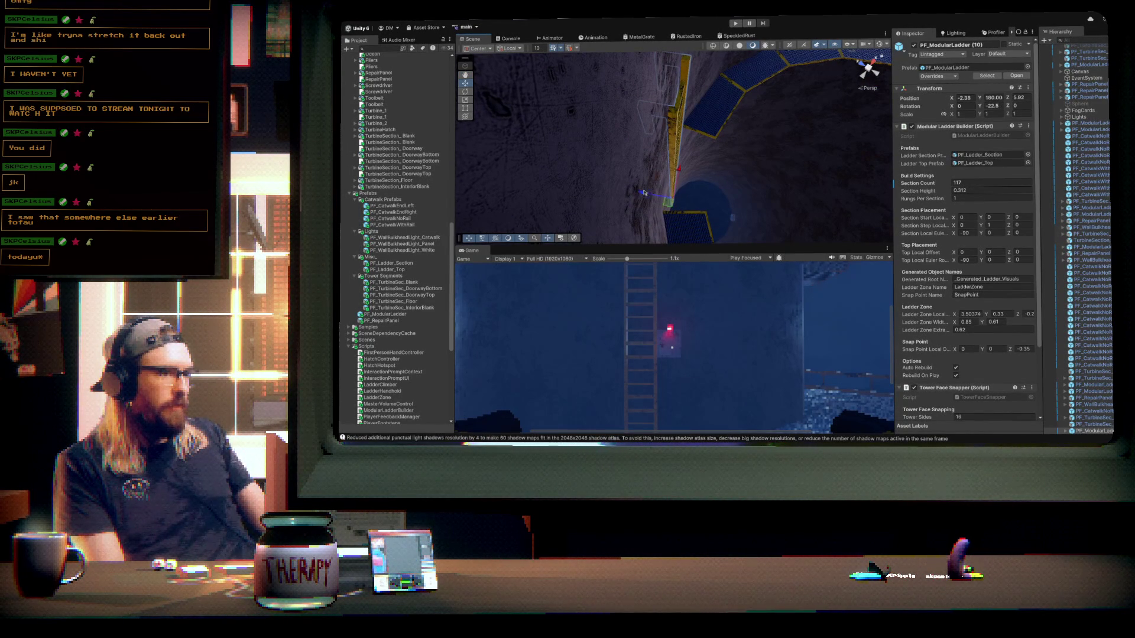
- Snap PF_RepairPanel (6) to tower face 15 beside the ladder, rotated -22.5°
{"action": "mouse_move", "coordinate": [779, 158]}
{"action": "left_mouse_down"}
{"action": "mouse_move", "coordinate": [658, 147]}
{"action": "mouse_move", "coordinate": [600, 126]}
{"action": "mouse_move", "coordinate": [607, 145]}
{"action": "mouse_move", "coordinate": [683, 165]}
{"action": "left_mouse_up"}
{"action": "mouse_move", "coordinate": [772, 151]}
{"action": "left_mouse_down"}
{"action": "mouse_move", "coordinate": [623, 109]}
{"action": "mouse_move", "coordinate": [612, 134]}
{"action": "mouse_move", "coordinate": [615, 122]}
{"action": "left_mouse_up"}
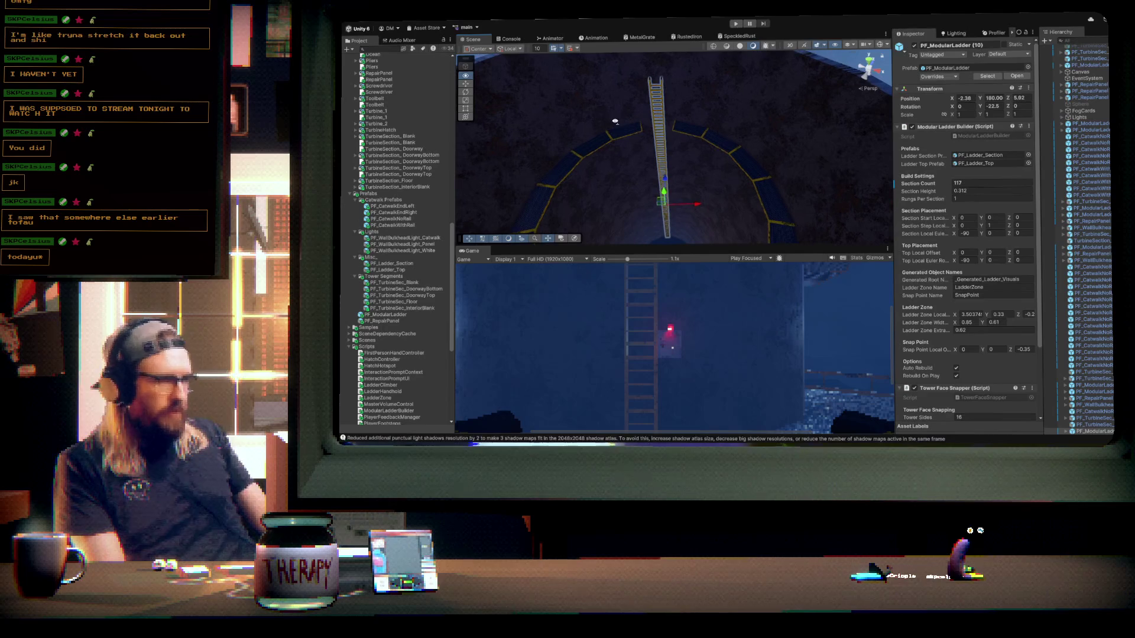
{"action": "mouse_move", "coordinate": [730, 163]}
{"action": "left_mouse_down"}
{"action": "mouse_move", "coordinate": [679, 169]}
{"action": "mouse_move", "coordinate": [688, 83]}
{"action": "left_mouse_up"}
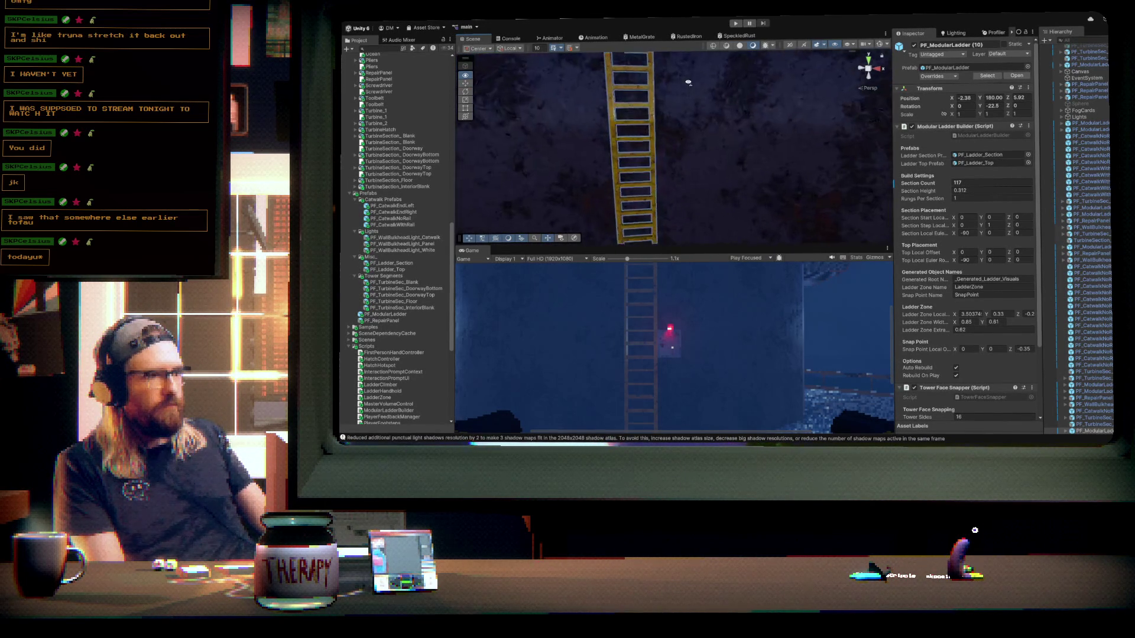
{"action": "left_click", "coordinate": [668, 130]}
{"action": "mouse_move", "coordinate": [958, 167]}
{"action": "left_mouse_down"}
{"action": "mouse_move", "coordinate": [949, 171]}
{"action": "mouse_move", "coordinate": [1020, 169]}
{"action": "left_mouse_up"}
{"action": "mouse_move", "coordinate": [875, 170]}
{"action": "left_mouse_down"}
{"action": "mouse_move", "coordinate": [702, 219]}
{"action": "mouse_move", "coordinate": [742, 215]}
{"action": "left_mouse_up"}
{"action": "mouse_move", "coordinate": [707, 181]}
{"action": "left_mouse_down"}
{"action": "mouse_move", "coordinate": [676, 200]}
{"action": "mouse_move", "coordinate": [814, 228]}
{"action": "left_mouse_up"}
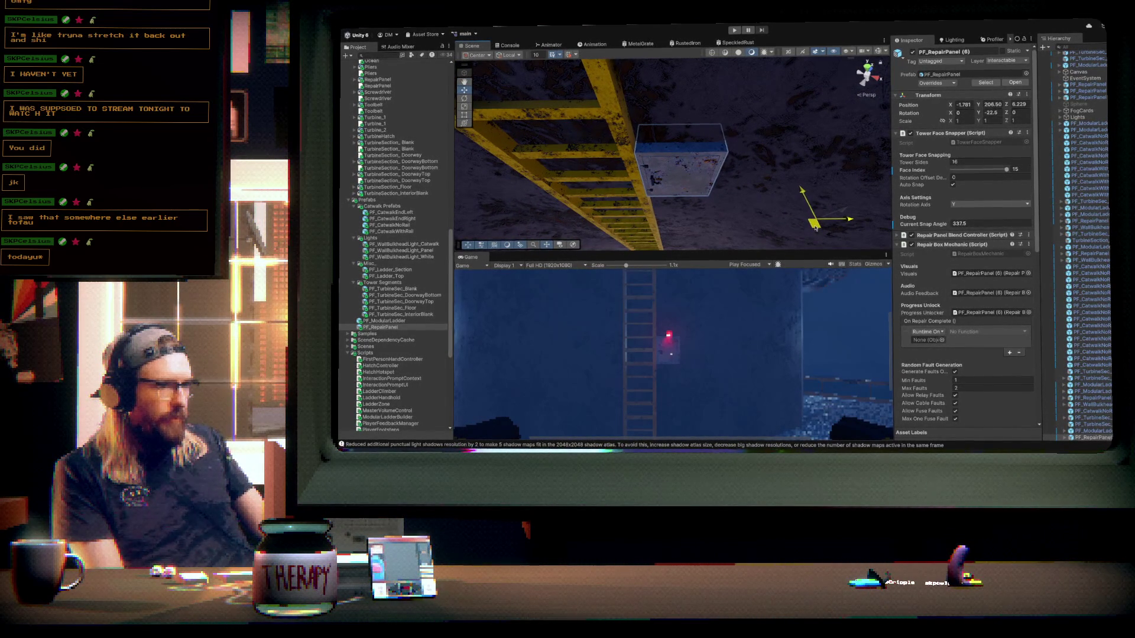
- Drop PF_WallBulkheadLight_Panel onto the tower and snap it to face 7 at 157.5°
{"action": "left_click_drag", "start_coordinate": [710, 207], "coordinate": [576, 177]}
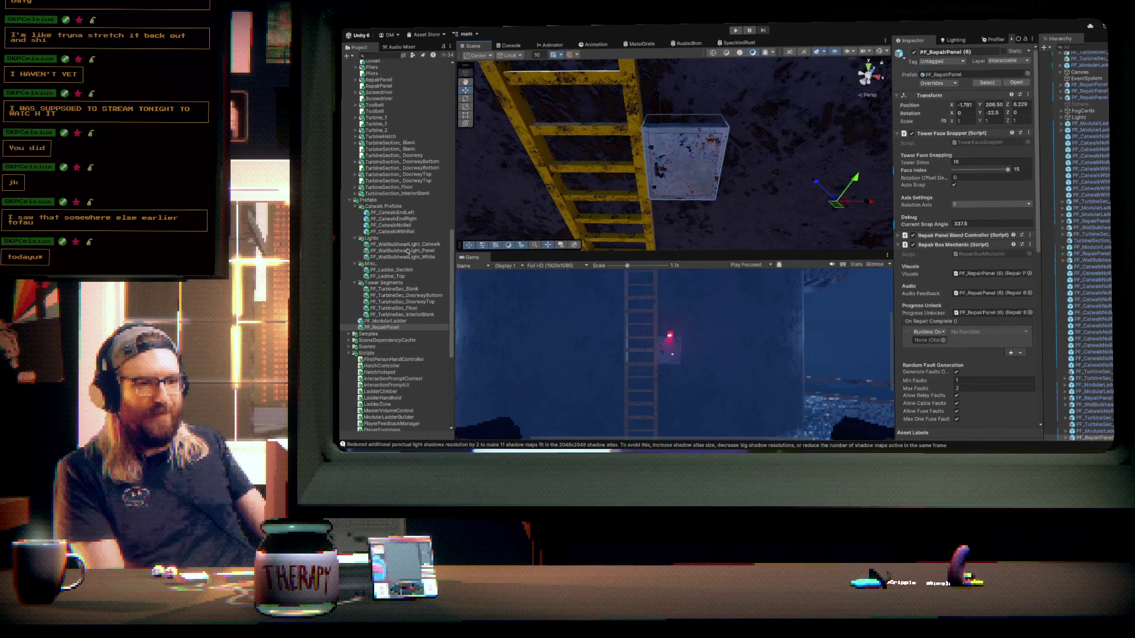
{"action": "left_click_drag", "start_coordinate": [405, 252], "coordinate": [698, 134]}
{"action": "left_click_drag", "start_coordinate": [965, 203], "coordinate": [1042, 201]}
{"action": "left_click_drag", "start_coordinate": [786, 166], "coordinate": [733, 193]}
{"action": "left_click", "coordinate": [953, 198]}
{"action": "left_click_drag", "start_coordinate": [926, 195], "coordinate": [981, 196]}
{"action": "mouse_move", "coordinate": [768, 153]}
{"action": "left_mouse_down"}
{"action": "mouse_move", "coordinate": [621, 153]}
{"action": "mouse_move", "coordinate": [678, 150]}
{"action": "mouse_move", "coordinate": [710, 167]}
{"action": "mouse_move", "coordinate": [687, 148]}
{"action": "left_mouse_up"}
{"action": "scroll", "coordinate": [753, 161], "scroll_direction": "up", "scroll_amount": 5}
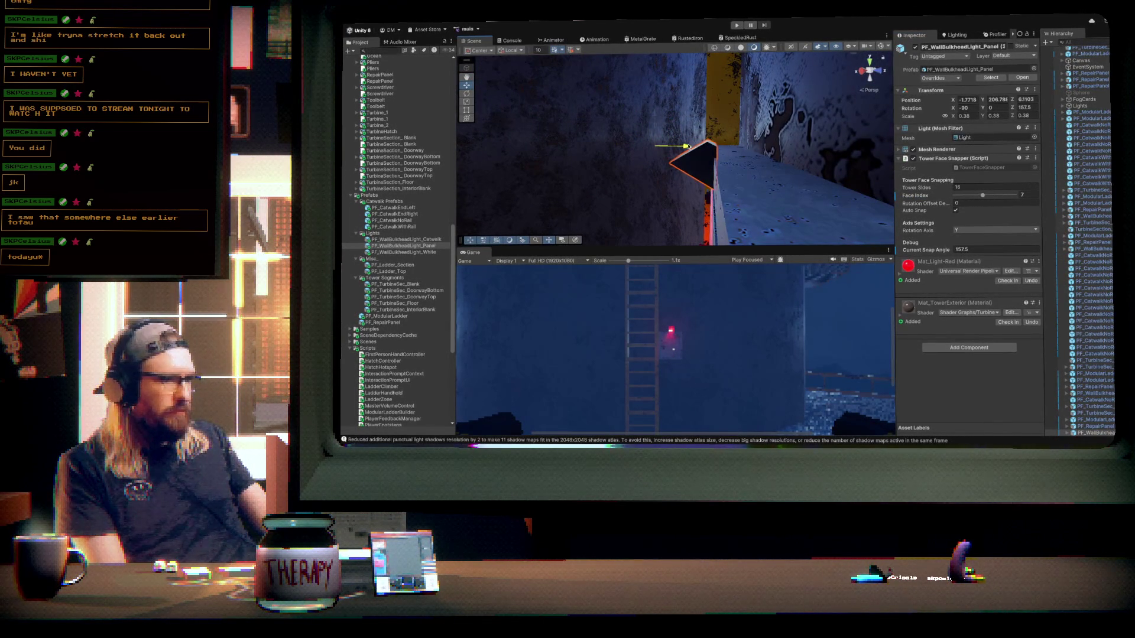
- Centre the red panel light above the hatch door with its X-axis handle
{"action": "left_click_drag", "start_coordinate": [686, 146], "coordinate": [648, 152]}
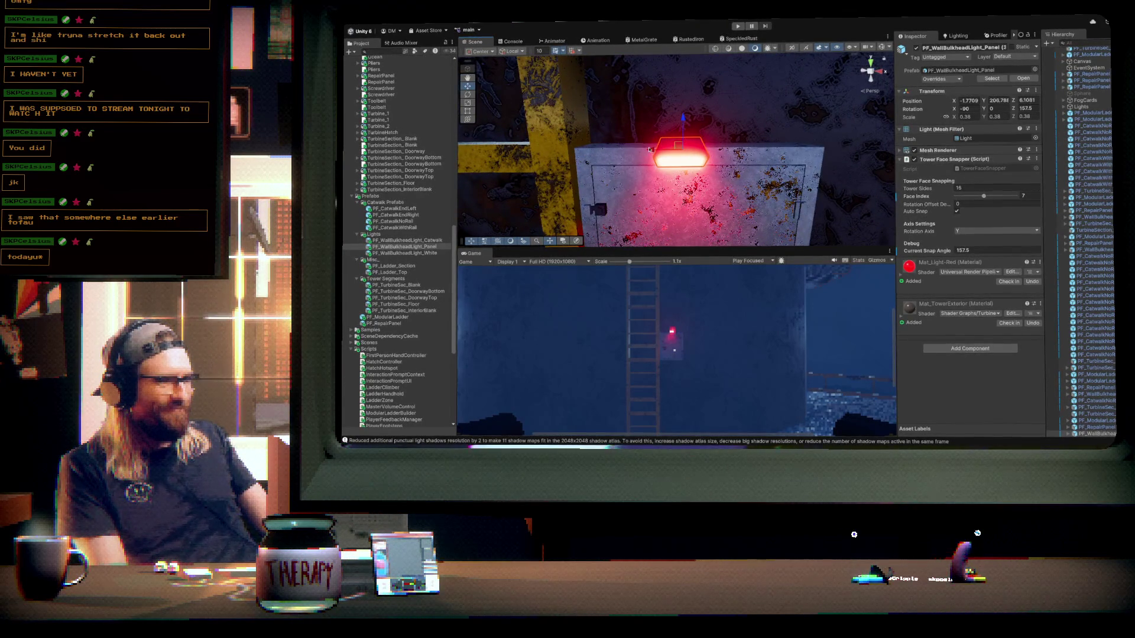
{"action": "left_click", "coordinate": [680, 153]}
{"action": "left_click", "coordinate": [681, 154]}
{"action": "mouse_move", "coordinate": [653, 152]}
{"action": "left_mouse_down"}
{"action": "mouse_move", "coordinate": [673, 154]}
{"action": "mouse_move", "coordinate": [702, 118]}
{"action": "left_mouse_up"}
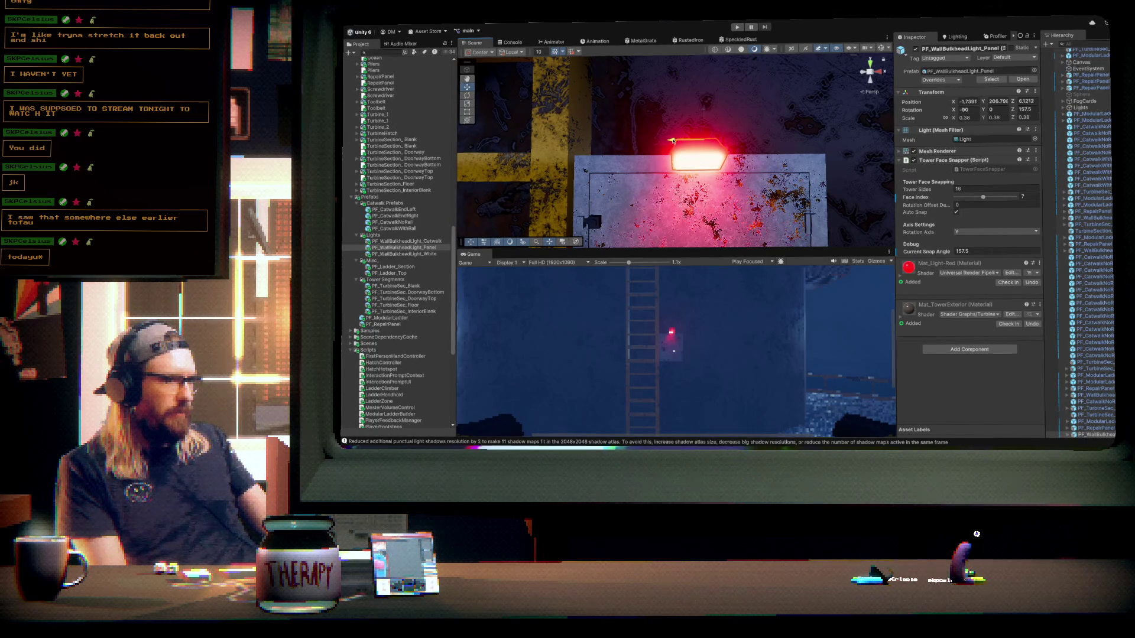
- Check the light beside the ladder, then reselect and frame PF_RepairPanel (6)
{"action": "left_click_drag", "start_coordinate": [670, 140], "coordinate": [769, 177]}
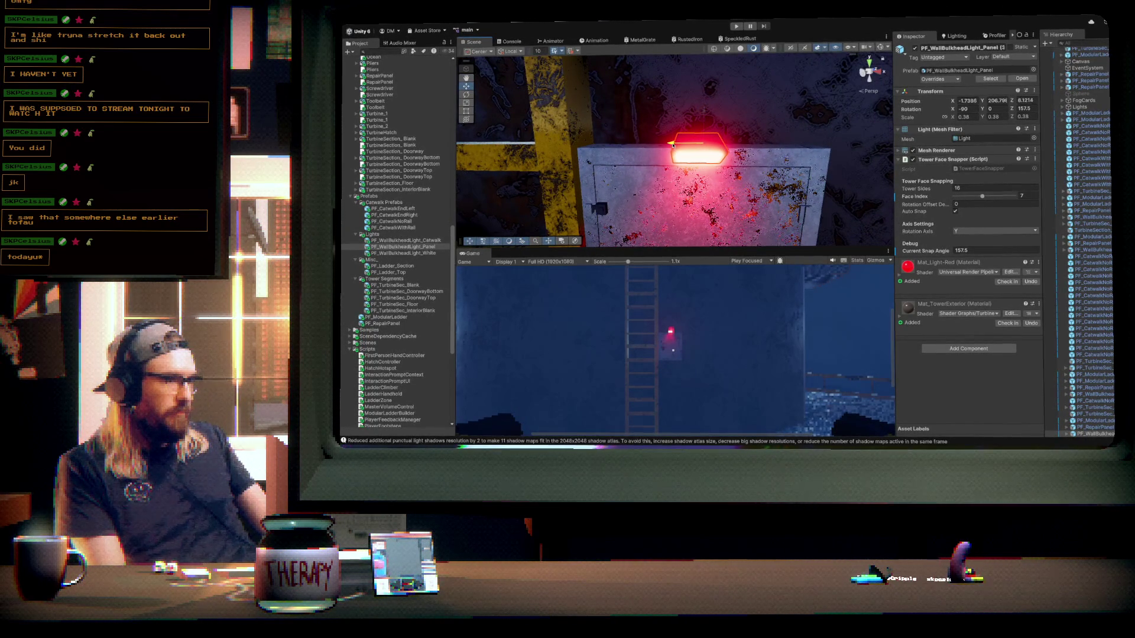
{"action": "mouse_move", "coordinate": [672, 143]}
{"action": "left_mouse_down"}
{"action": "mouse_move", "coordinate": [793, 158]}
{"action": "mouse_move", "coordinate": [806, 148]}
{"action": "left_mouse_up"}
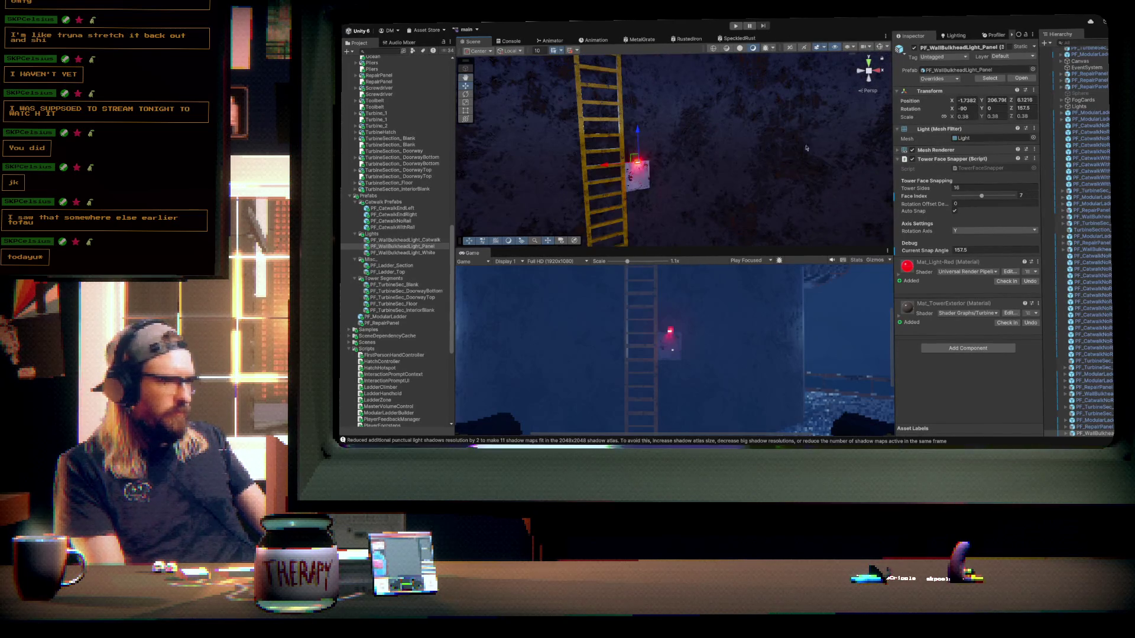
{"action": "left_click", "coordinate": [646, 176]}
{"action": "key", "text": "f"}
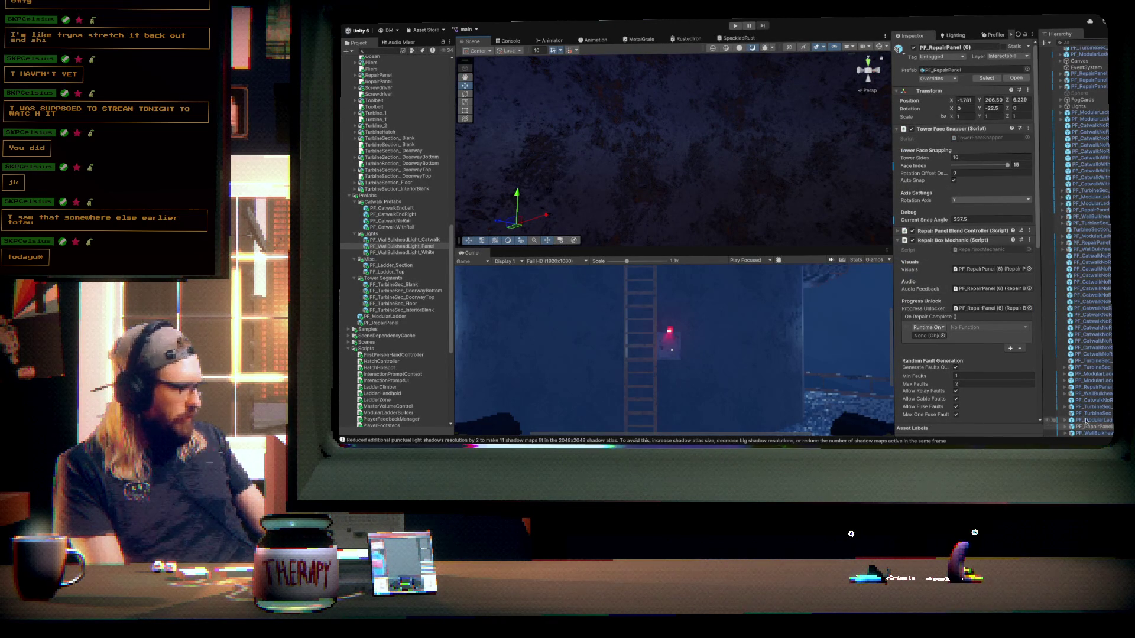
- Assign PF_TurbineSec's Hatch child as the repair panel's On Repair Complete target
{"action": "left_click", "coordinate": [1065, 407]}
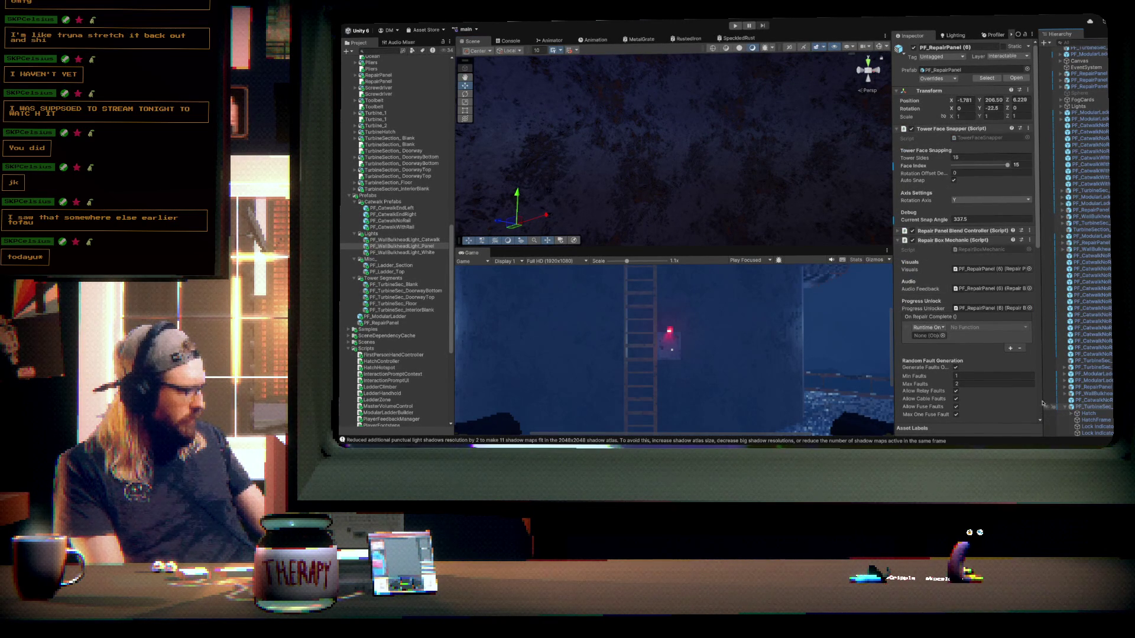
{"action": "mouse_move", "coordinate": [1091, 416]}
{"action": "left_mouse_down"}
{"action": "mouse_move", "coordinate": [1058, 411]}
{"action": "mouse_move", "coordinate": [928, 335]}
{"action": "left_mouse_up"}
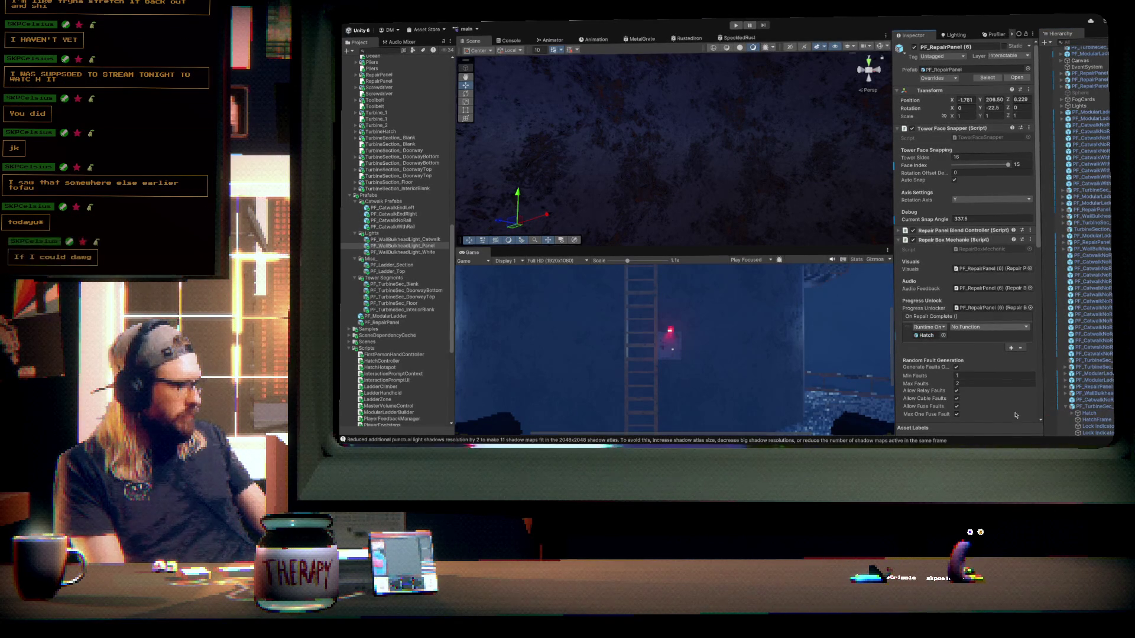
{"action": "mouse_move", "coordinate": [701, 208]}
{"action": "left_mouse_down"}
{"action": "mouse_move", "coordinate": [707, 172]}
{"action": "mouse_move", "coordinate": [743, 157]}
{"action": "mouse_move", "coordinate": [696, 176]}
{"action": "mouse_move", "coordinate": [864, 258]}
{"action": "mouse_move", "coordinate": [755, 201]}
{"action": "mouse_move", "coordinate": [745, 220]}
{"action": "mouse_move", "coordinate": [775, 219]}
{"action": "mouse_move", "coordinate": [772, 236]}
{"action": "mouse_move", "coordinate": [762, 215]}
{"action": "left_mouse_up"}
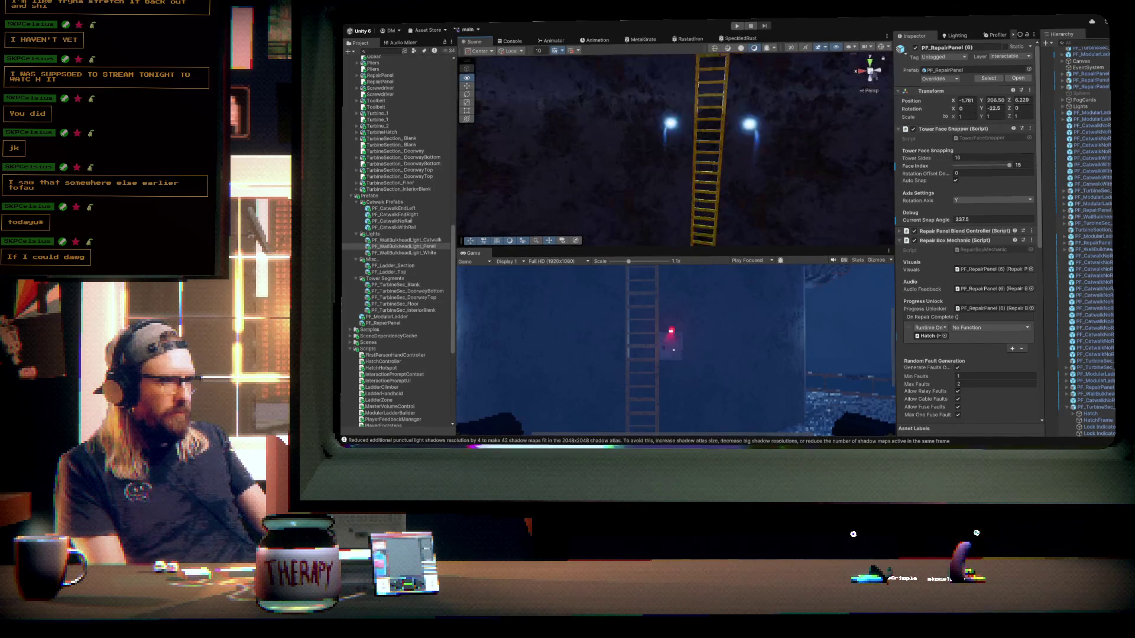
- Select the two white bulkhead lights flanking the ladder on tower face 1
{"action": "left_click_drag", "start_coordinate": [763, 231], "coordinate": [759, 244]}
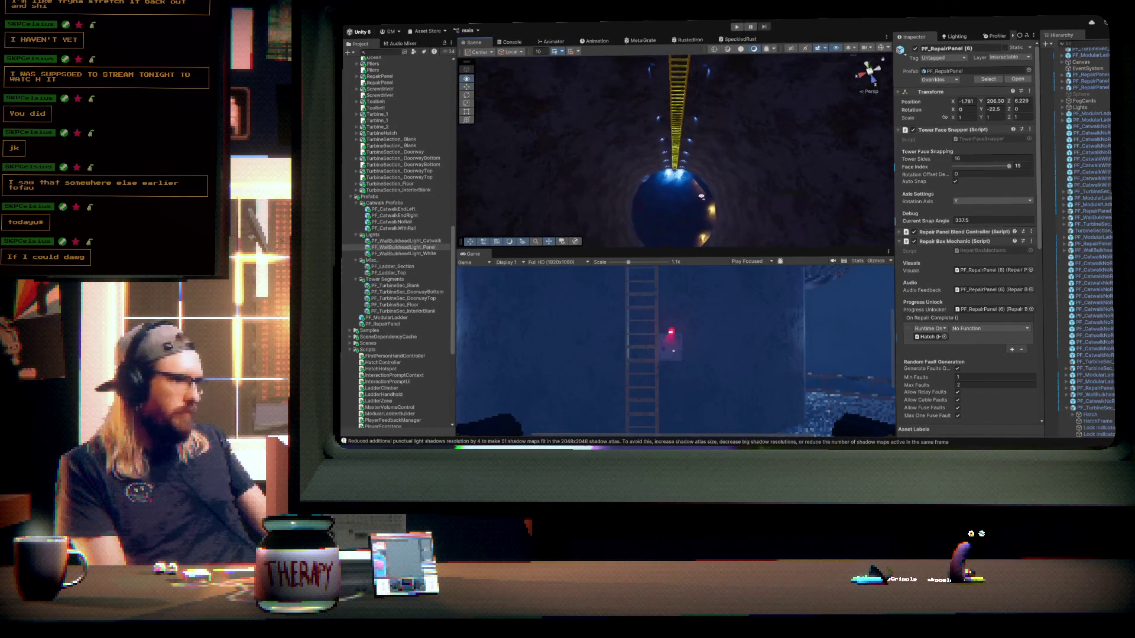
{"action": "scroll", "coordinate": [701, 197], "scroll_direction": "up", "scroll_amount": 2}
{"action": "left_click_drag", "start_coordinate": [709, 180], "coordinate": [706, 171]}
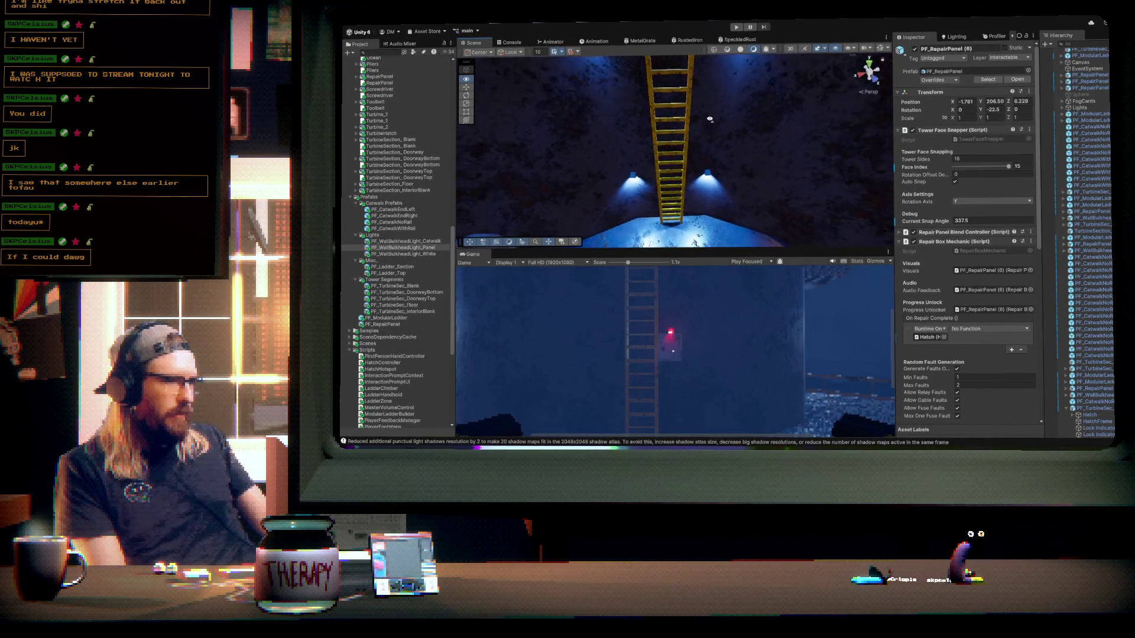
{"action": "left_click", "coordinate": [706, 172]}
{"action": "left_click", "coordinate": [633, 175], "text": "shift"}
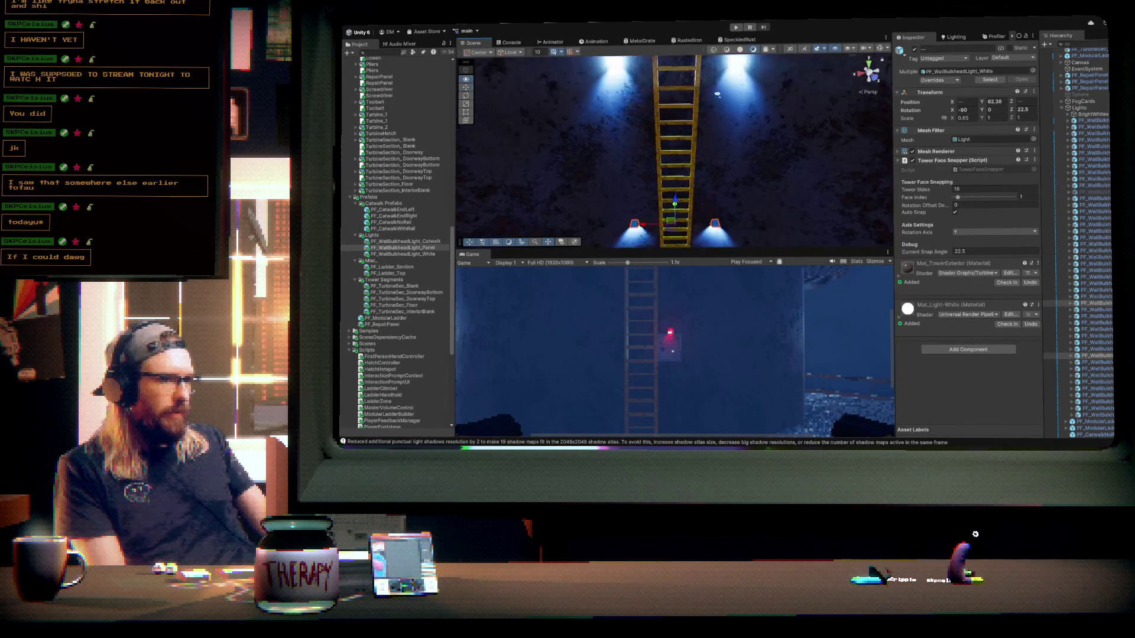
- Add the next white bulkhead lights along the lower ladder to the selection
{"action": "left_click_drag", "start_coordinate": [744, 120], "coordinate": [732, 231]}
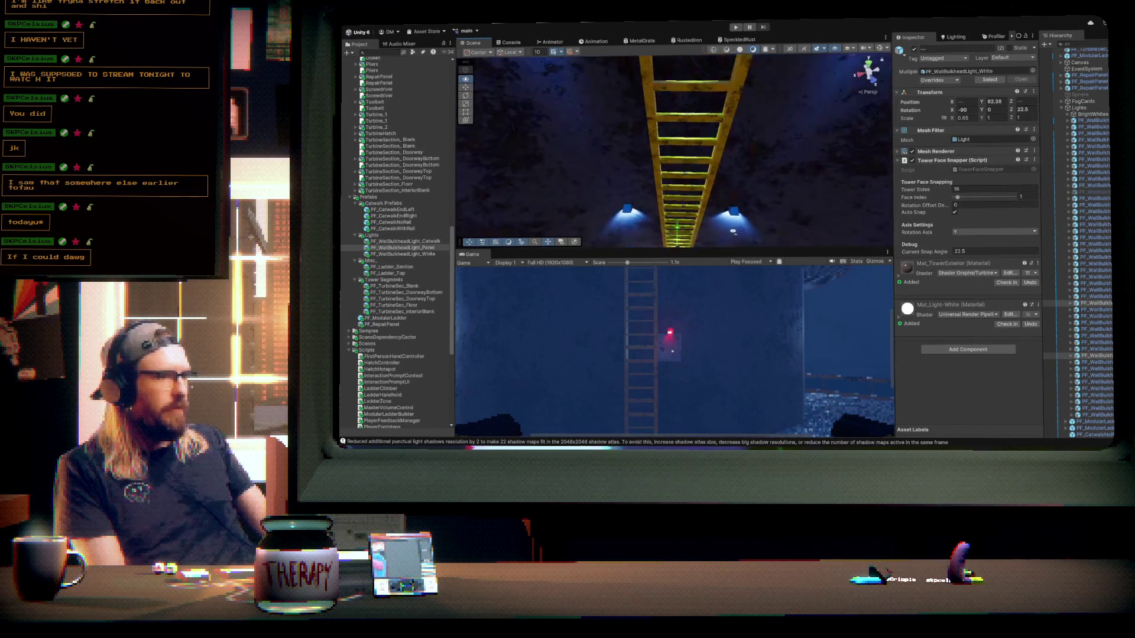
{"action": "left_click", "coordinate": [735, 208], "text": "shift"}
{"action": "left_click", "coordinate": [619, 211], "text": "shift"}
{"action": "left_click_drag", "start_coordinate": [621, 213], "coordinate": [734, 219]}
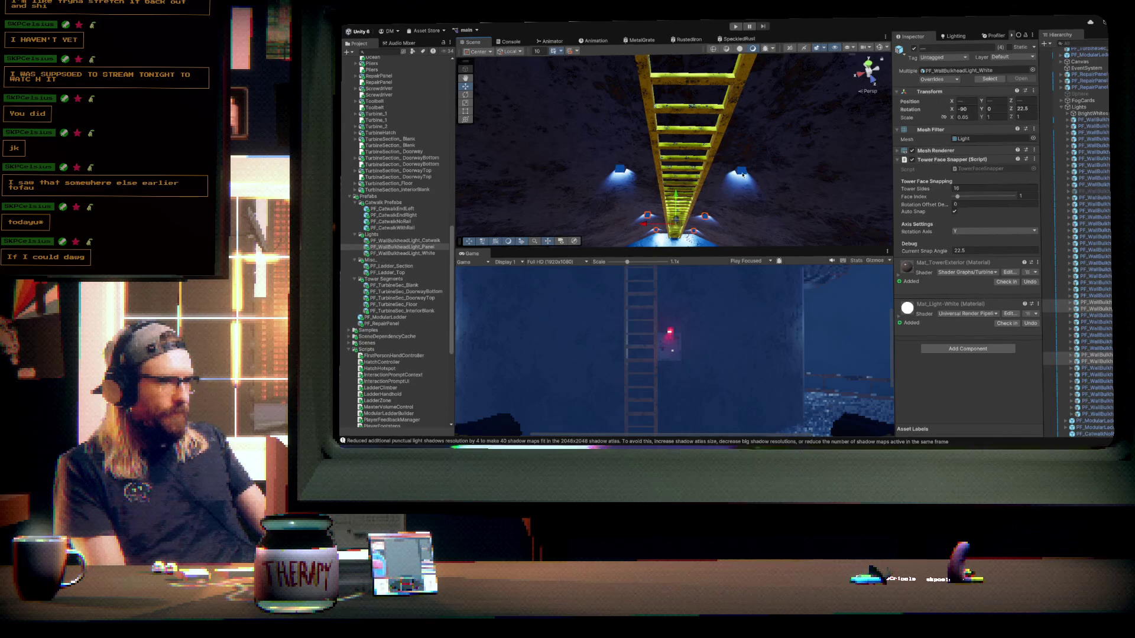
{"action": "left_click", "coordinate": [742, 174], "text": "shift"}
{"action": "left_click_drag", "start_coordinate": [742, 174], "coordinate": [709, 193]}
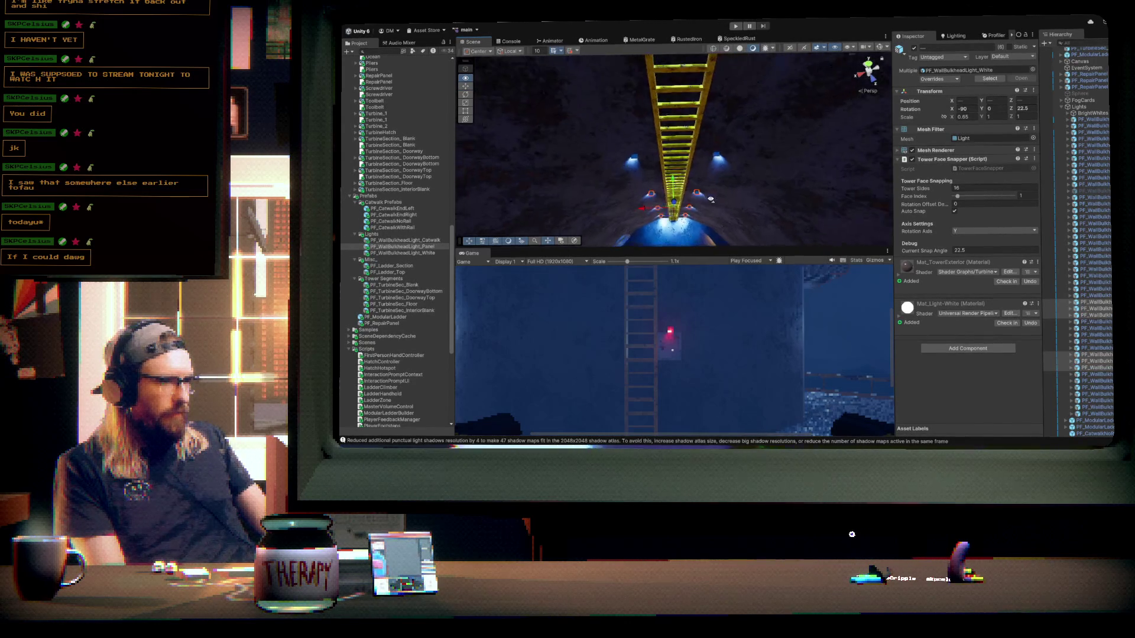
{"action": "left_click", "coordinate": [731, 180], "text": "shift"}
{"action": "mouse_move", "coordinate": [692, 205]}
{"action": "left_mouse_down"}
{"action": "mouse_move", "coordinate": [727, 198]}
{"action": "mouse_move", "coordinate": [728, 185]}
{"action": "left_mouse_up"}
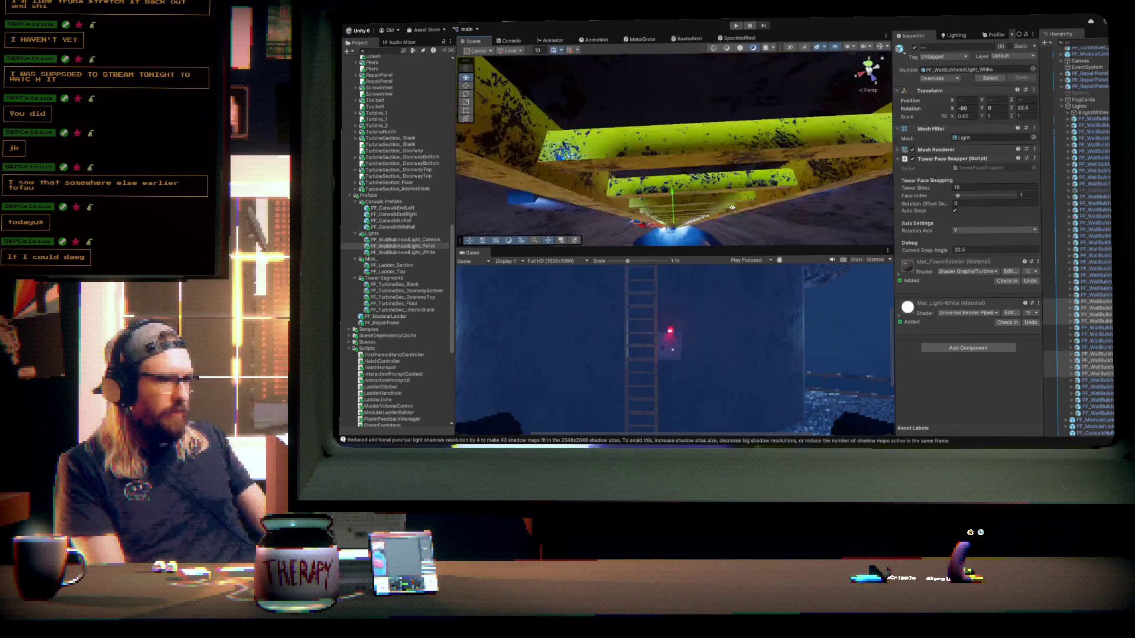
- Add the remaining left and right white bulkhead light pairs up the ladder to the selection
{"action": "left_click", "coordinate": [790, 151], "text": "shift"}
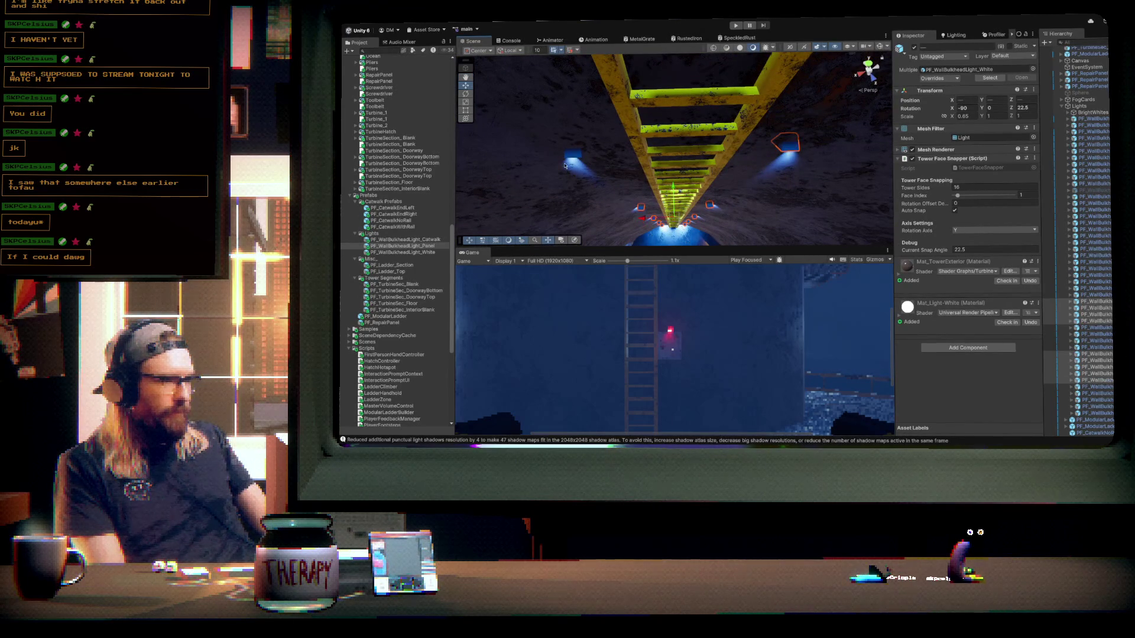
{"action": "left_click", "coordinate": [573, 156], "text": "shift"}
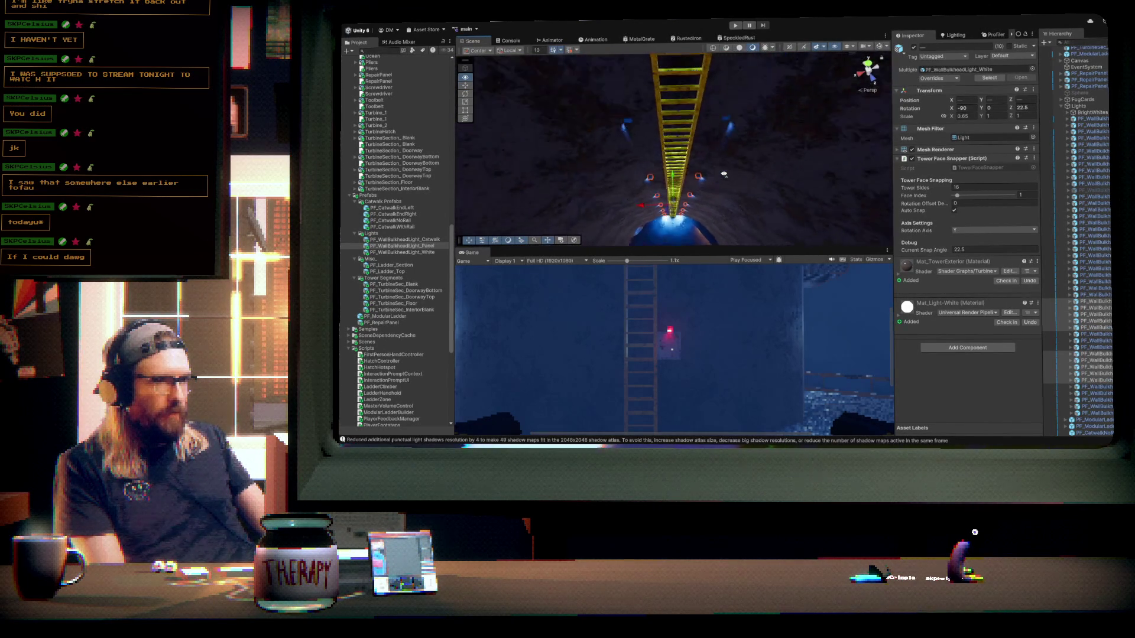
{"action": "scroll", "coordinate": [725, 176], "scroll_direction": "up", "scroll_amount": 2}
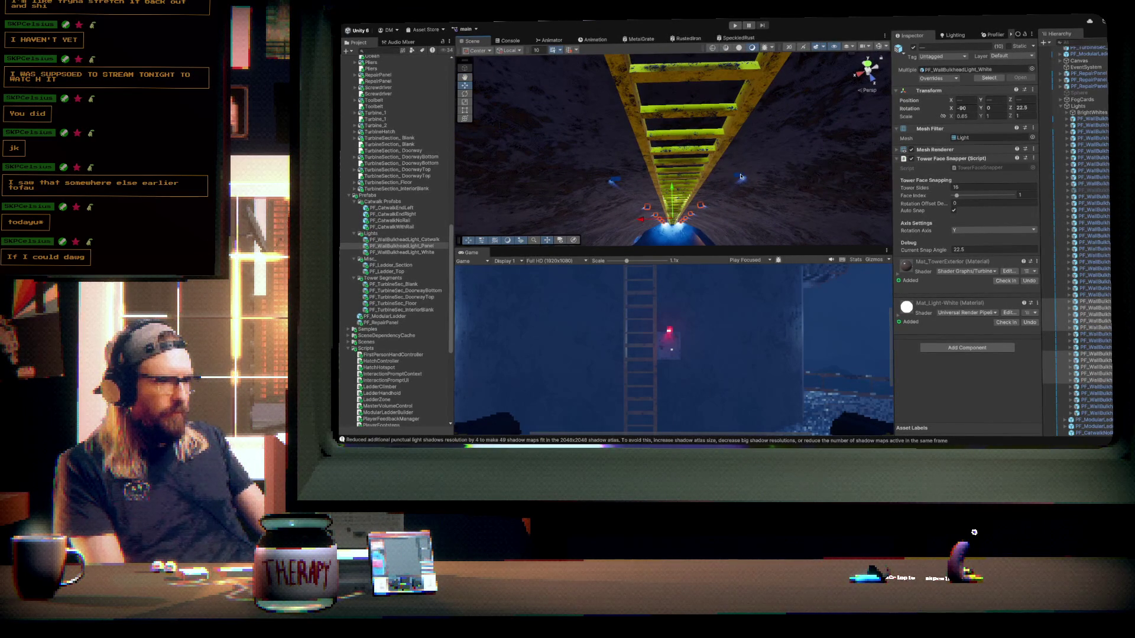
{"action": "left_click", "coordinate": [618, 184], "text": "shift"}
{"action": "scroll", "coordinate": [723, 195], "scroll_direction": "down", "scroll_amount": 2}
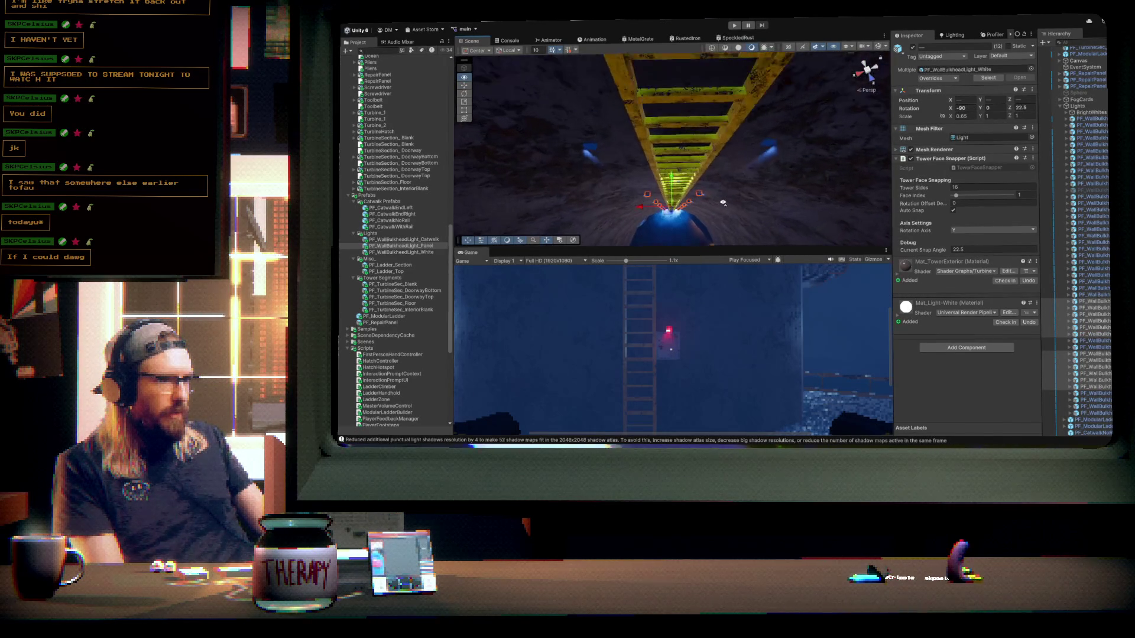
{"action": "left_click", "coordinate": [777, 145], "text": "shift"}
{"action": "left_click", "coordinate": [584, 150], "text": "shift"}
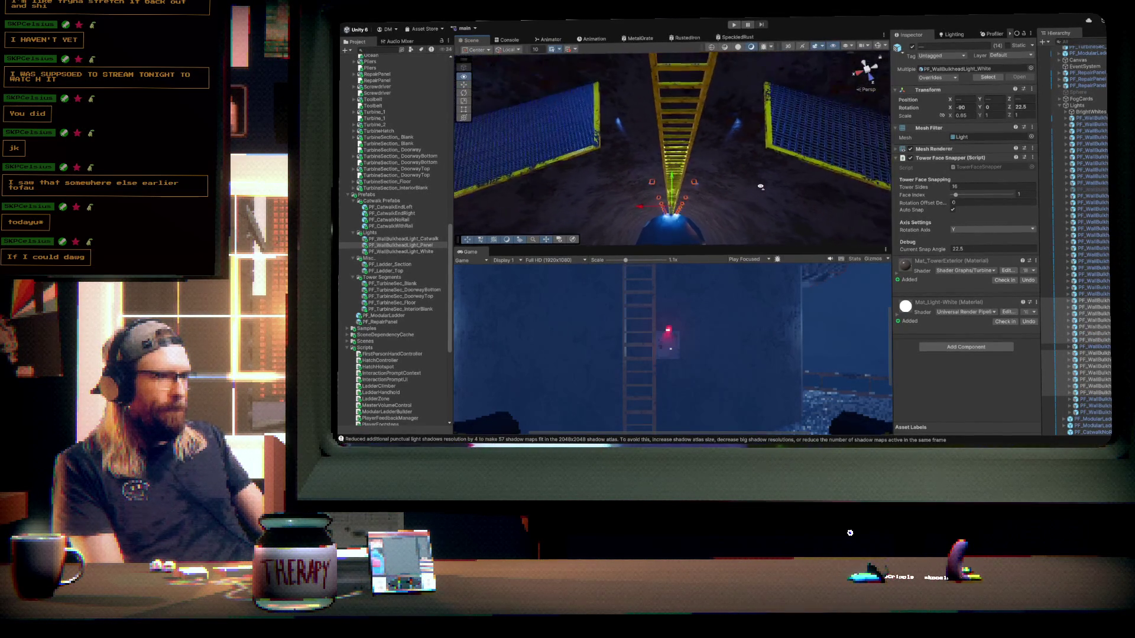
{"action": "left_click_drag", "start_coordinate": [761, 187], "coordinate": [768, 109]}
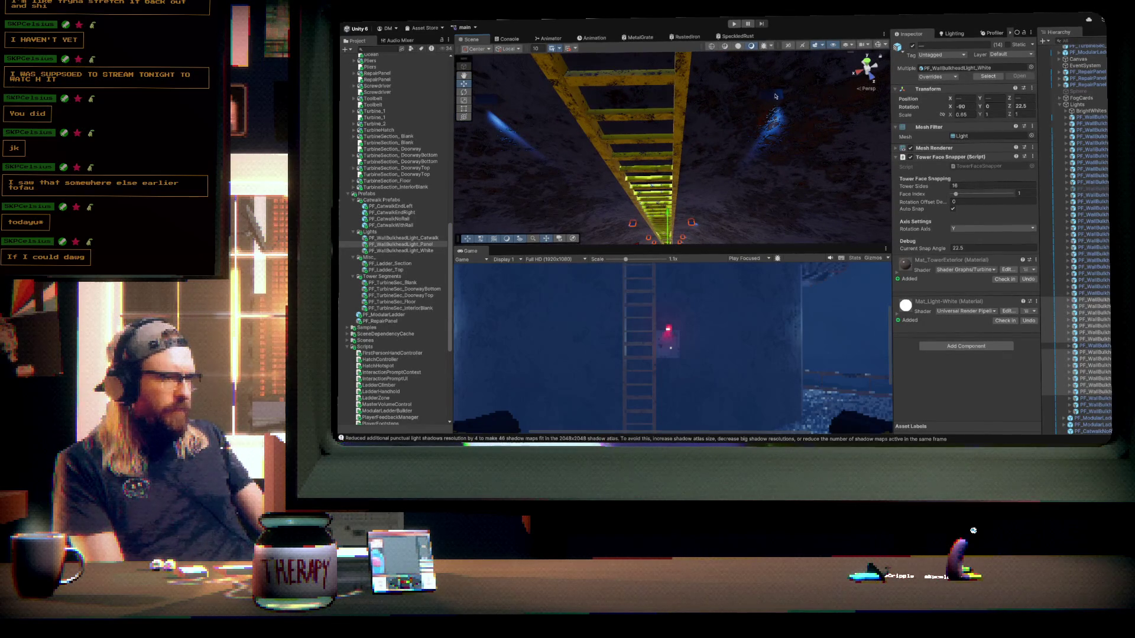
{"action": "mouse_move", "coordinate": [621, 142]}
{"action": "left_mouse_down"}
{"action": "mouse_move", "coordinate": [694, 149]}
{"action": "mouse_move", "coordinate": [683, 162]}
{"action": "mouse_move", "coordinate": [687, 89]}
{"action": "mouse_move", "coordinate": [704, 175]}
{"action": "left_mouse_up"}
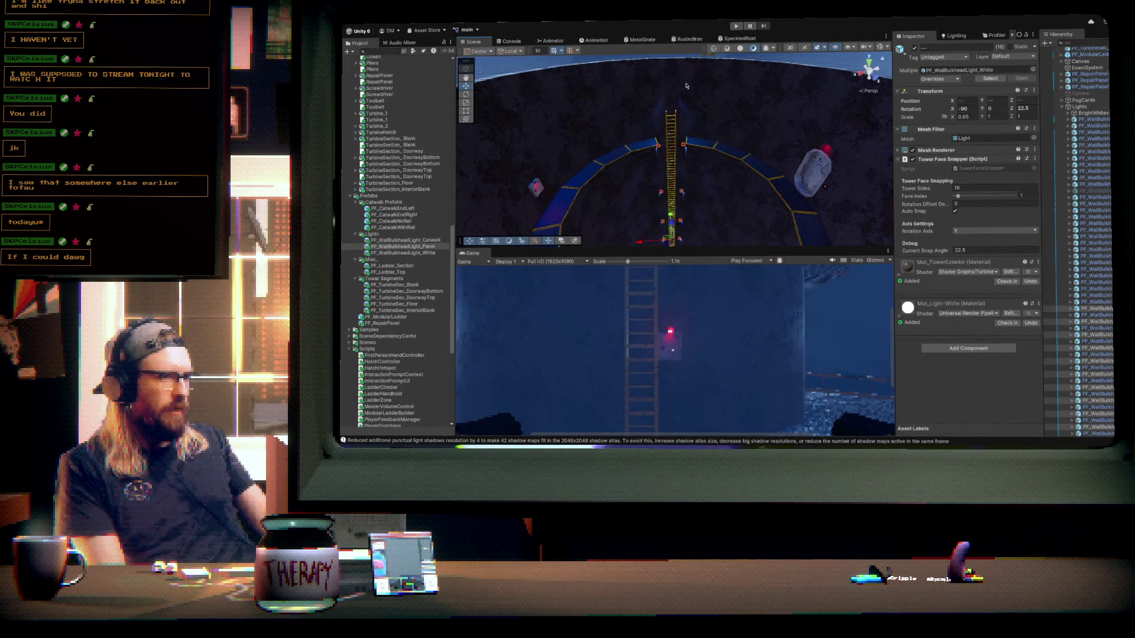
- Frame the four selected wall lights and inspect them around the catwalk ring and blue dome
{"action": "left_click_drag", "start_coordinate": [686, 222], "coordinate": [682, 235]}
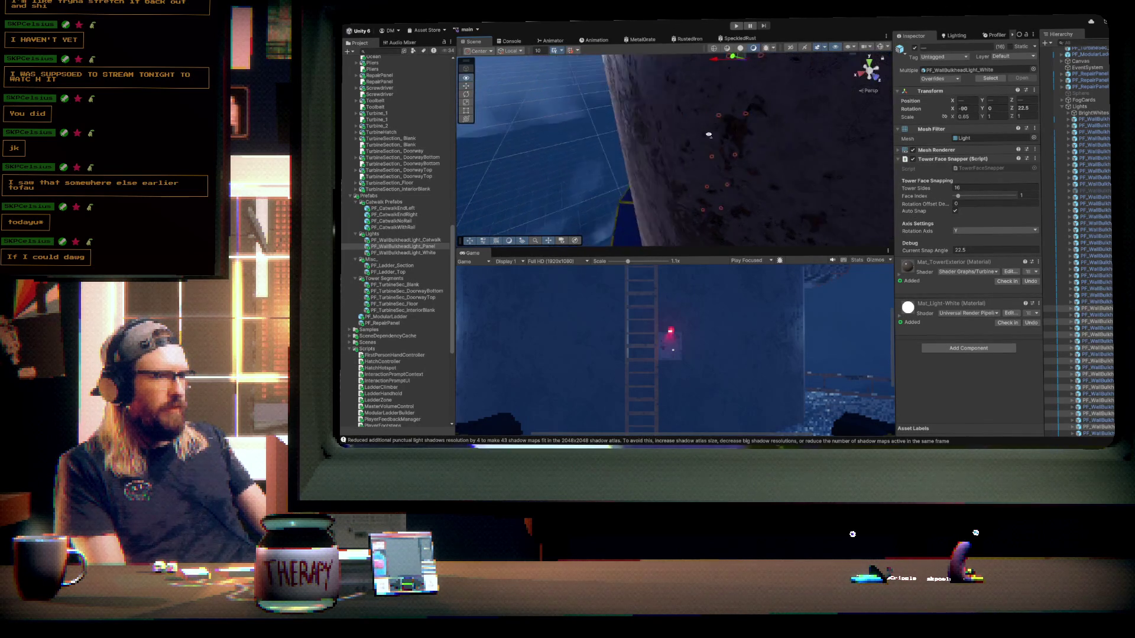
{"action": "key", "text": "f"}
{"action": "left_click_drag", "start_coordinate": [680, 178], "coordinate": [630, 180]}
{"action": "left_click_drag", "start_coordinate": [681, 112], "coordinate": [687, 62]}
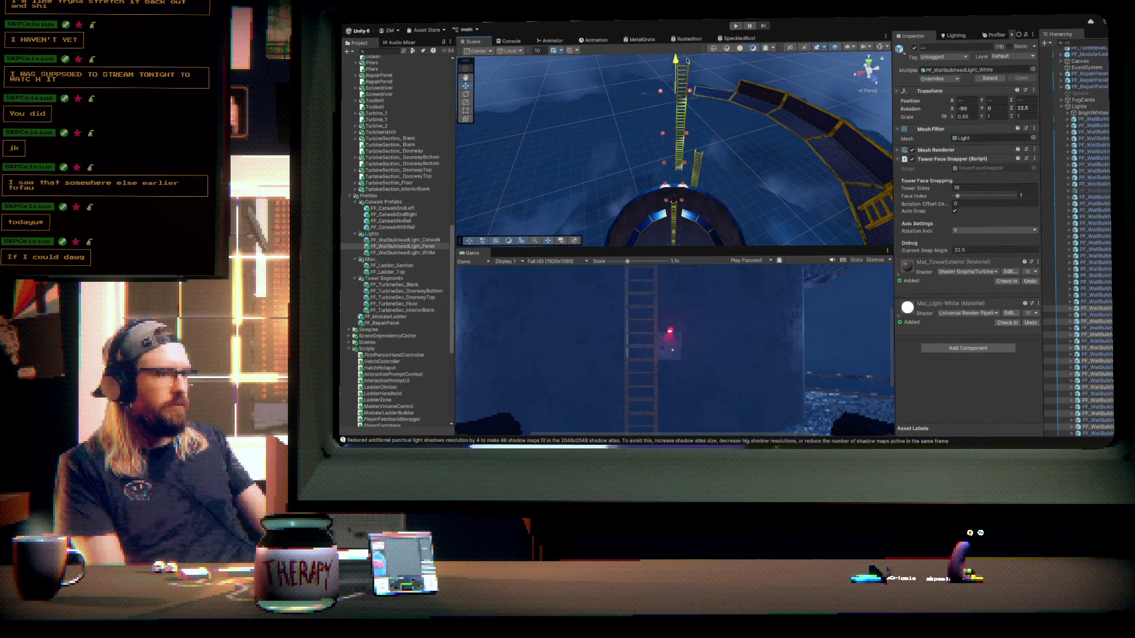
{"action": "mouse_move", "coordinate": [705, 194]}
{"action": "left_mouse_down"}
{"action": "mouse_move", "coordinate": [707, 144]}
{"action": "mouse_move", "coordinate": [692, 185]}
{"action": "left_mouse_up"}
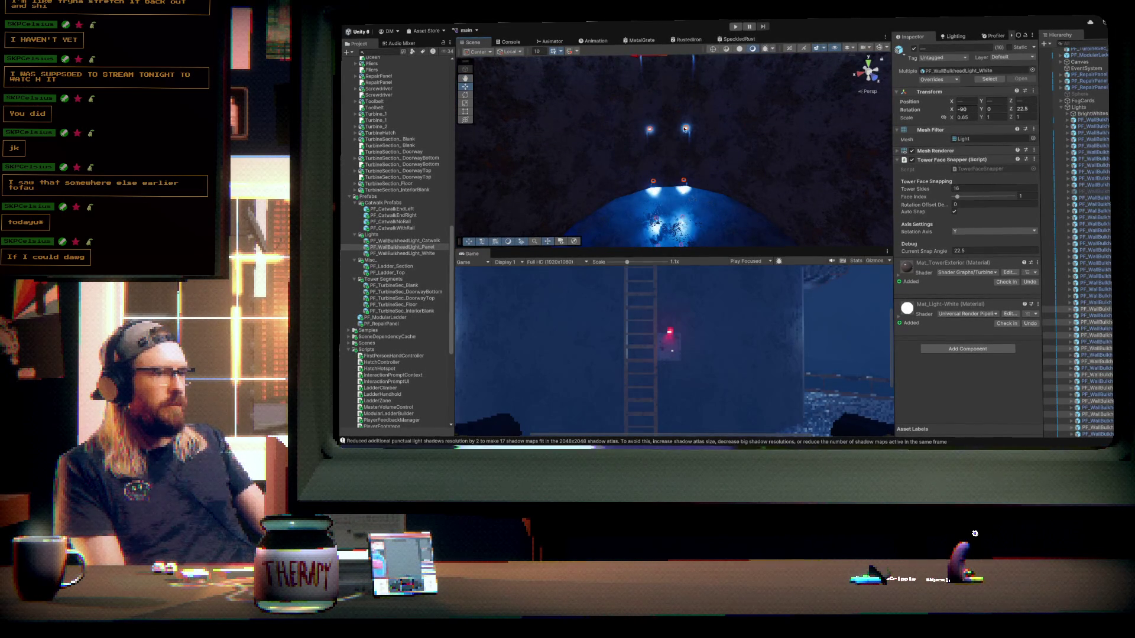
{"action": "scroll", "coordinate": [680, 138], "scroll_direction": "up", "scroll_amount": 5}
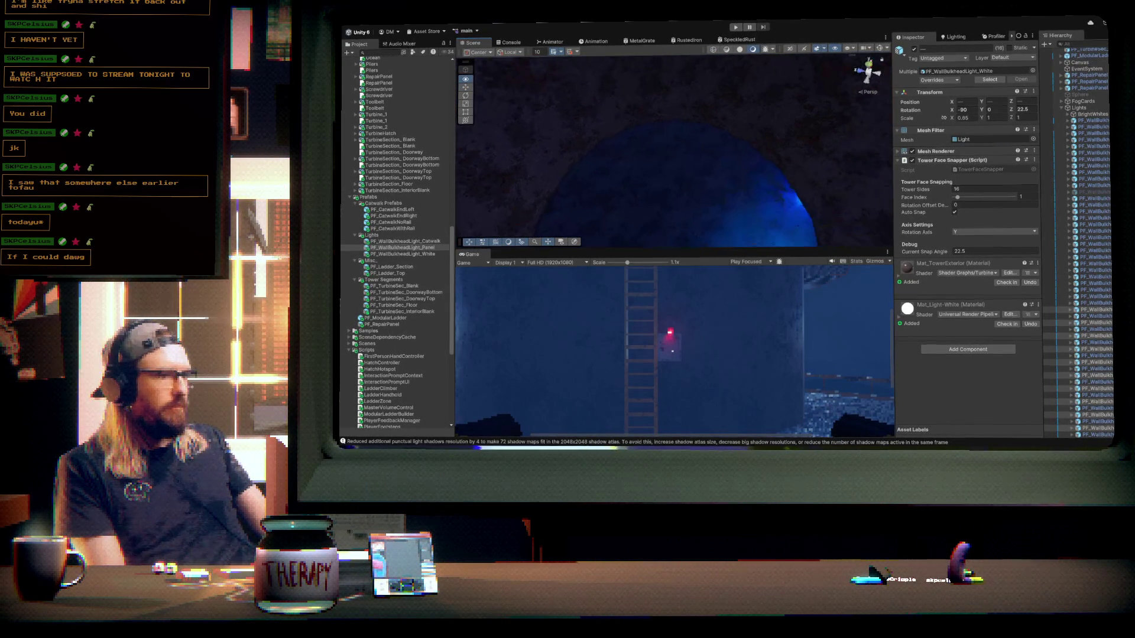
{"action": "key", "text": "f"}
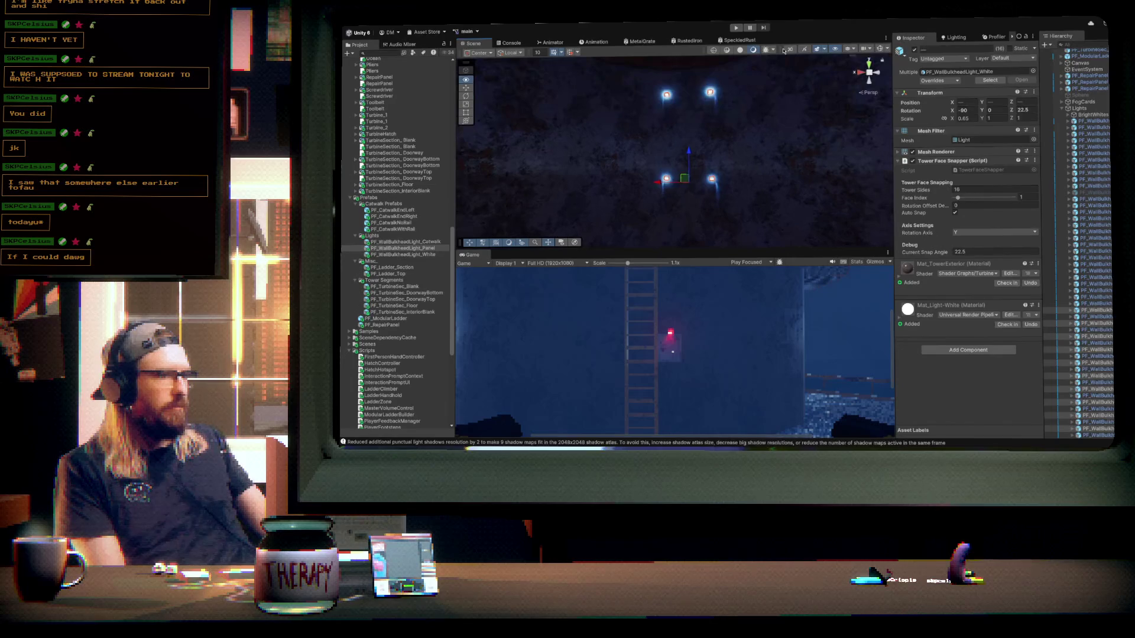
{"action": "left_click_drag", "start_coordinate": [713, 142], "coordinate": [701, 138]}
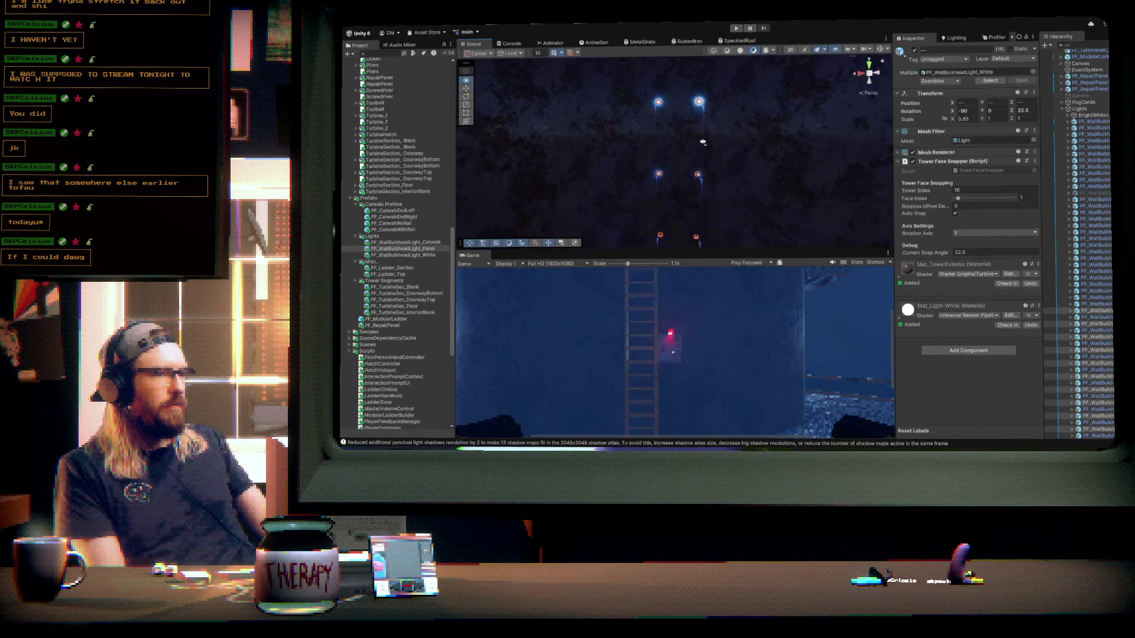
{"action": "left_click_drag", "start_coordinate": [706, 184], "coordinate": [707, 203]}
{"action": "left_click_drag", "start_coordinate": [707, 203], "coordinate": [703, 198]}
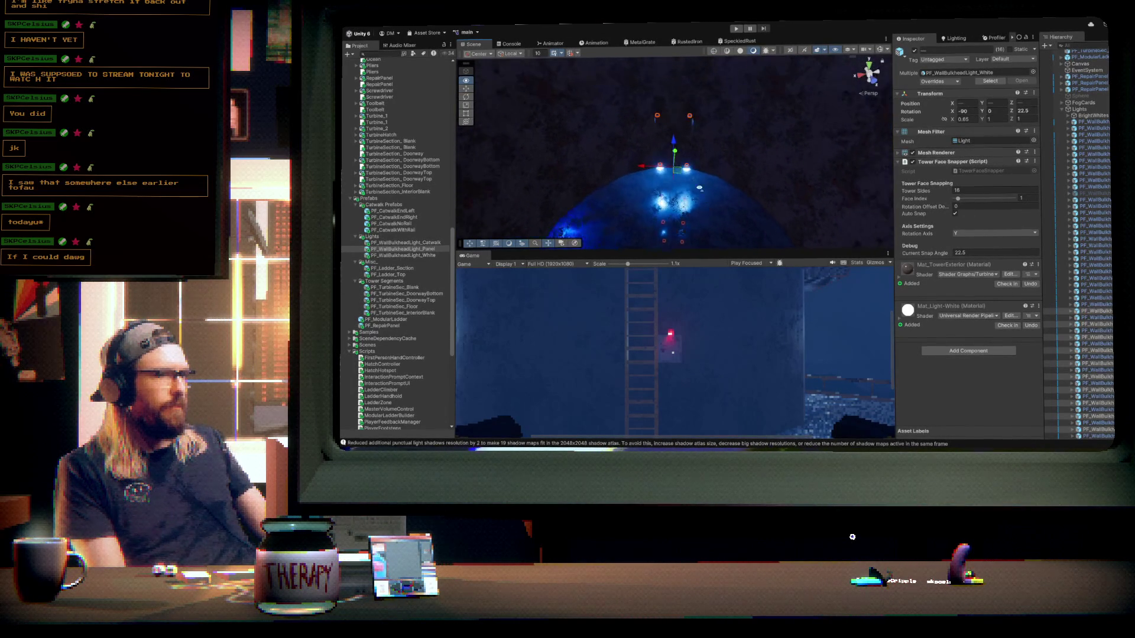
{"action": "mouse_move", "coordinate": [674, 142]}
{"action": "left_mouse_down"}
{"action": "mouse_move", "coordinate": [696, 163]}
{"action": "mouse_move", "coordinate": [706, 236]}
{"action": "mouse_move", "coordinate": [806, 226]}
{"action": "mouse_move", "coordinate": [648, 172]}
{"action": "mouse_move", "coordinate": [615, 24]}
{"action": "left_mouse_up"}
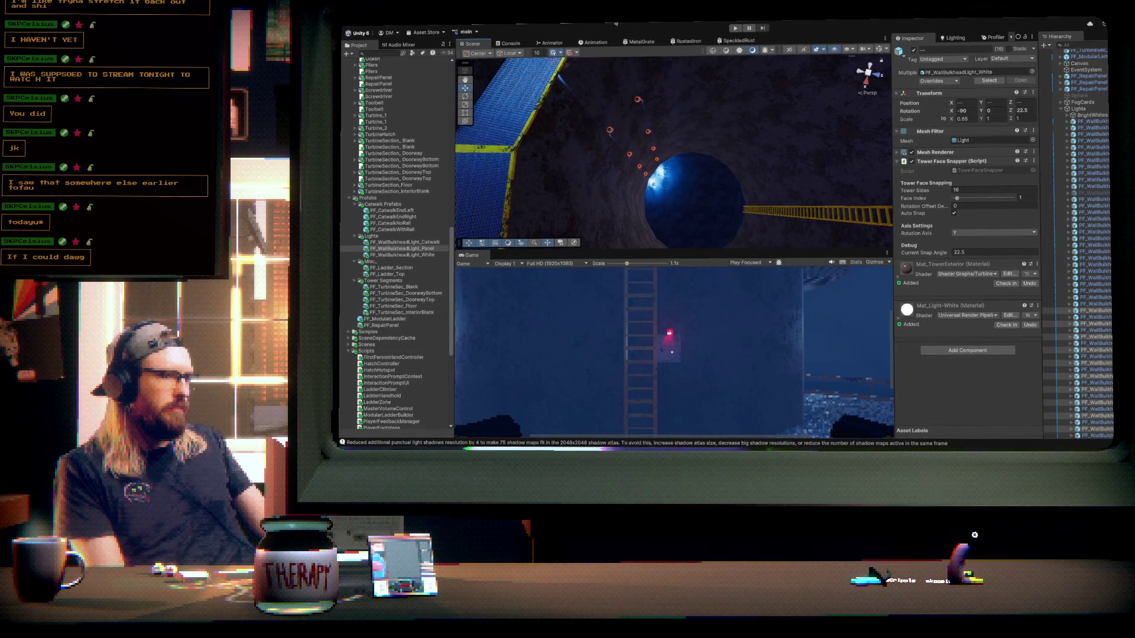
- Deselect the lights and drop a PF_WallBulkheadLight_White beside the yellow ladder on a 180° face
{"action": "left_click", "coordinate": [648, 138]}
{"action": "mouse_move", "coordinate": [753, 179]}
{"action": "left_mouse_down"}
{"action": "mouse_move", "coordinate": [927, 192]}
{"action": "mouse_move", "coordinate": [973, 177]}
{"action": "mouse_move", "coordinate": [987, 141]}
{"action": "mouse_move", "coordinate": [998, 168]}
{"action": "left_mouse_up"}
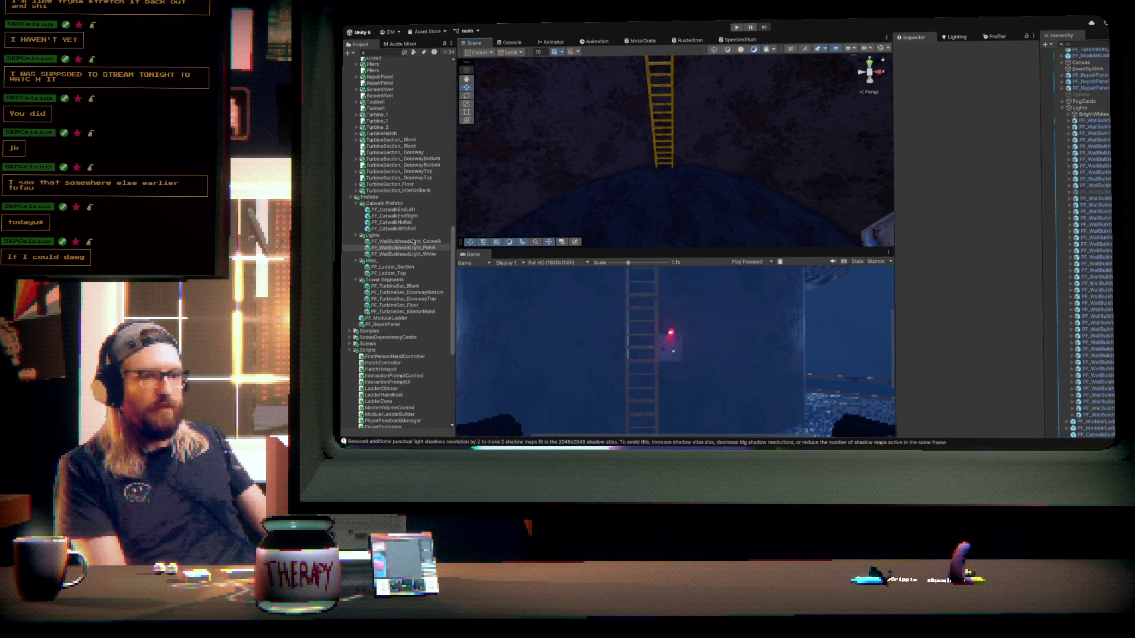
{"action": "mouse_move", "coordinate": [403, 254]}
{"action": "left_mouse_down"}
{"action": "mouse_move", "coordinate": [647, 190]}
{"action": "mouse_move", "coordinate": [639, 110]}
{"action": "left_mouse_up"}
{"action": "mouse_move", "coordinate": [705, 131]}
{"action": "left_mouse_down"}
{"action": "mouse_move", "coordinate": [702, 142]}
{"action": "mouse_move", "coordinate": [698, 87]}
{"action": "left_mouse_up"}
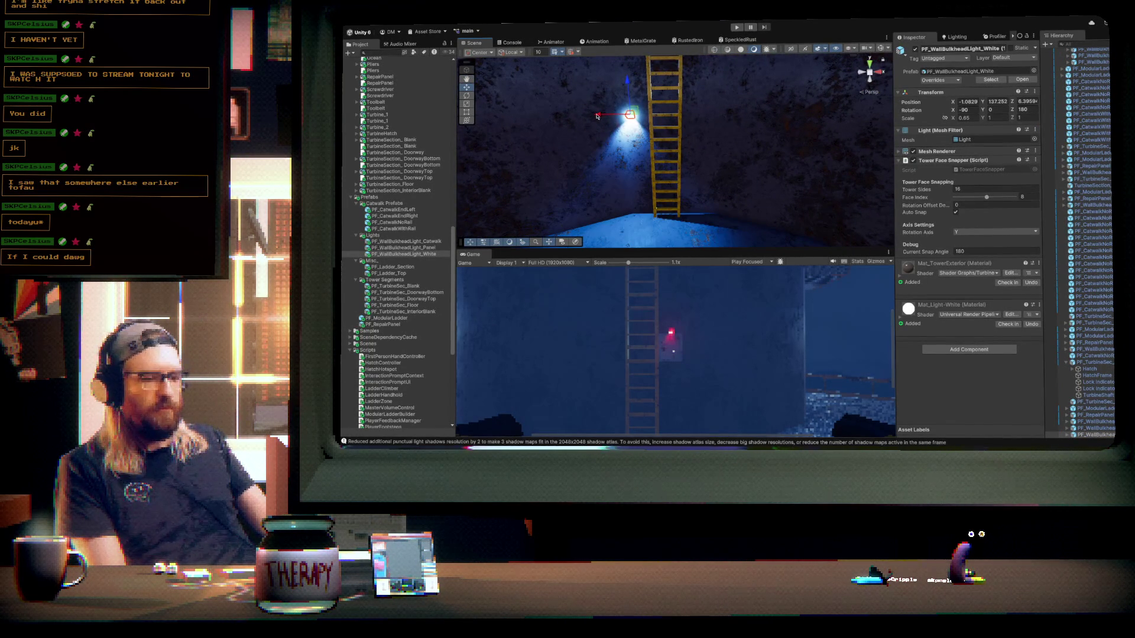
- Duplicate the white light onto the ladder's other side and select the pair
{"action": "key", "text": "ctrl+d"}
{"action": "mouse_move", "coordinate": [700, 147]}
{"action": "left_mouse_down"}
{"action": "mouse_move", "coordinate": [767, 371]}
{"action": "mouse_move", "coordinate": [739, 228]}
{"action": "left_mouse_up"}
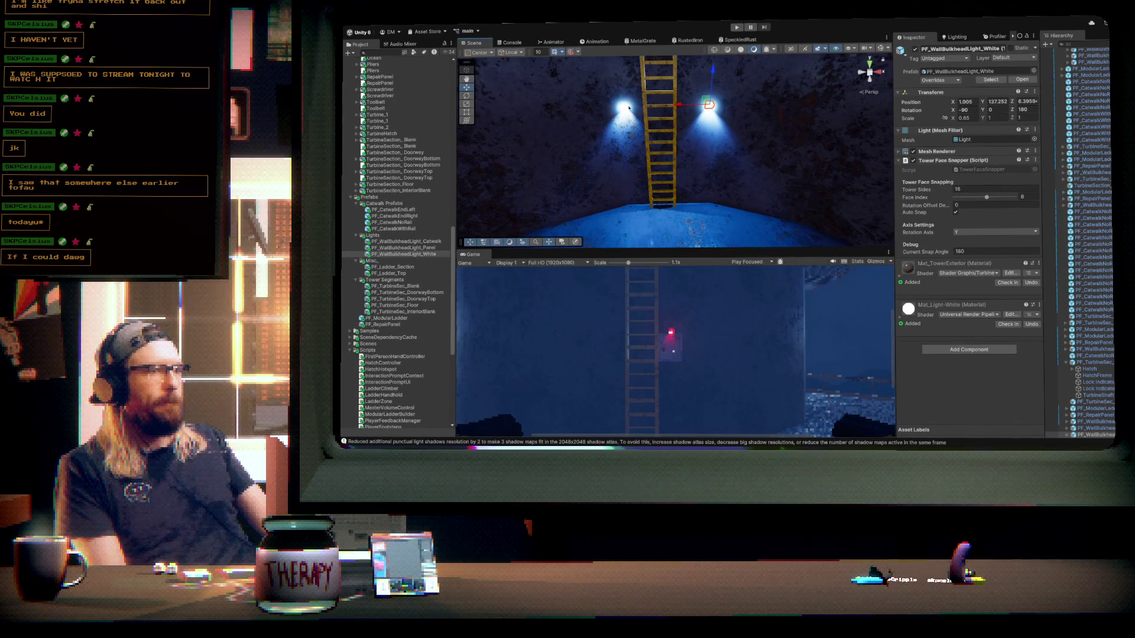
{"action": "left_click_drag", "start_coordinate": [682, 105], "coordinate": [587, 105]}
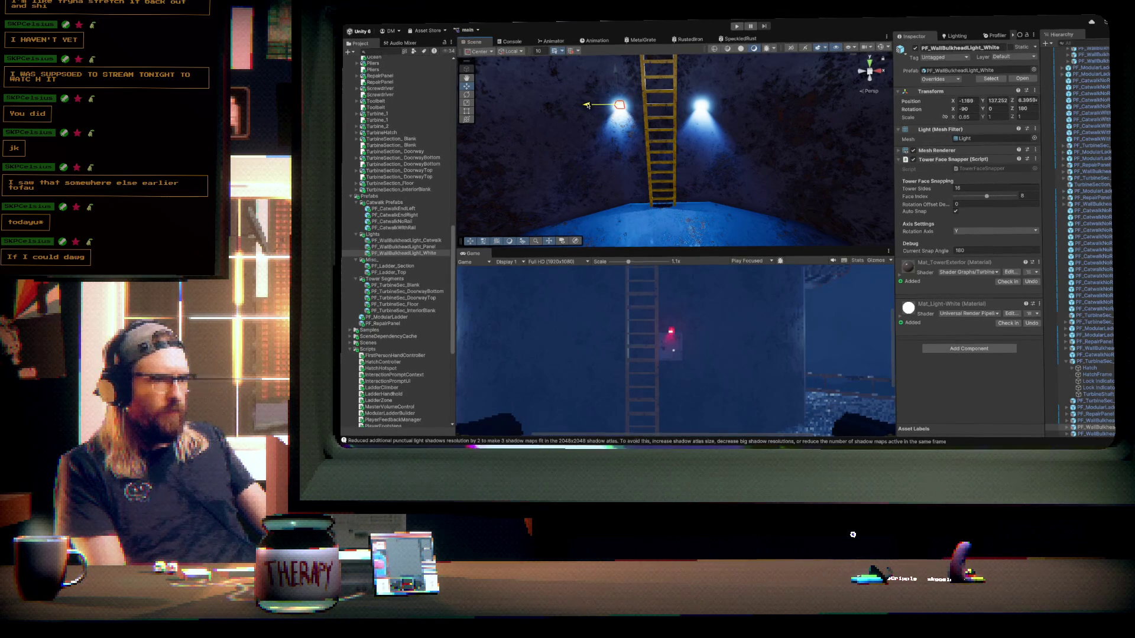
{"action": "left_click", "coordinate": [701, 105]}
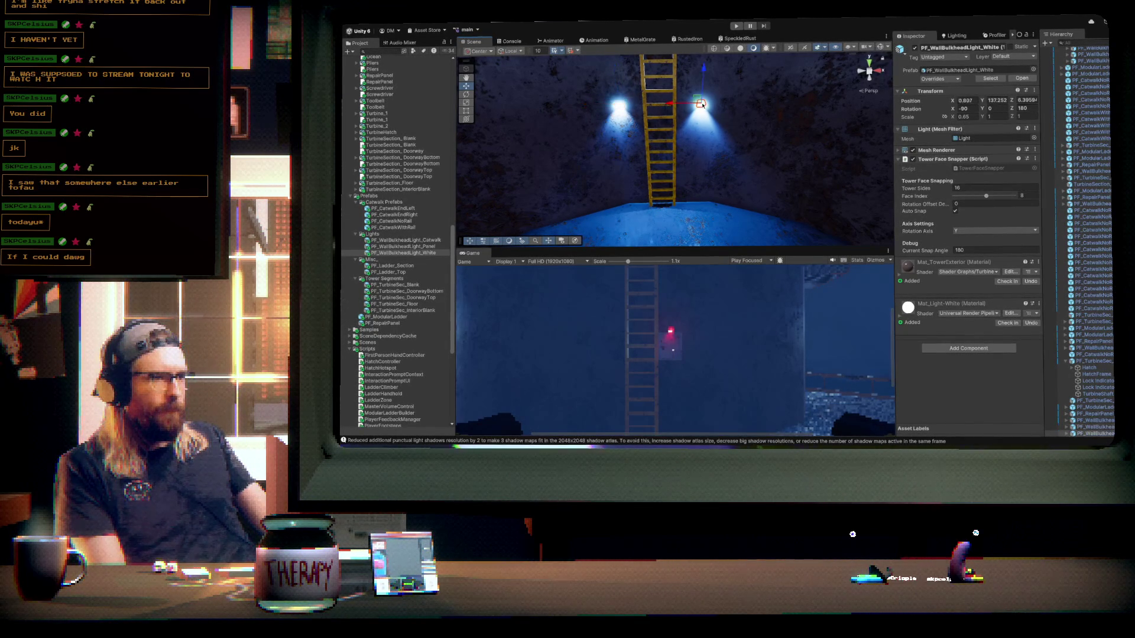
{"action": "left_click_drag", "start_coordinate": [675, 104], "coordinate": [667, 108]}
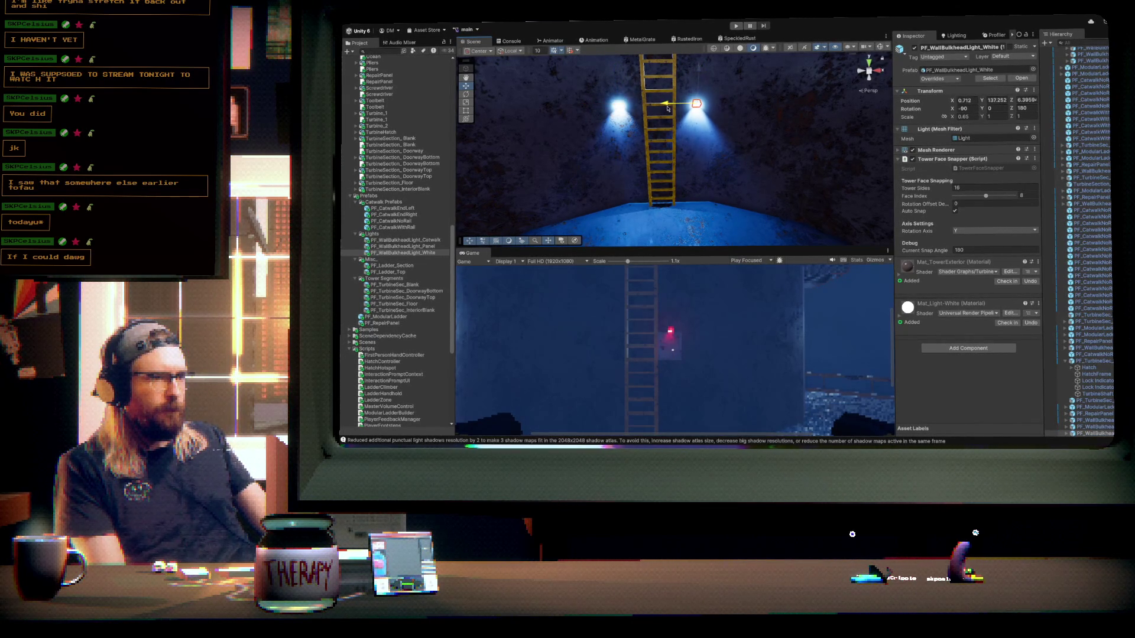
{"action": "left_click", "coordinate": [620, 105], "text": "shift"}
{"action": "key", "text": "f"}
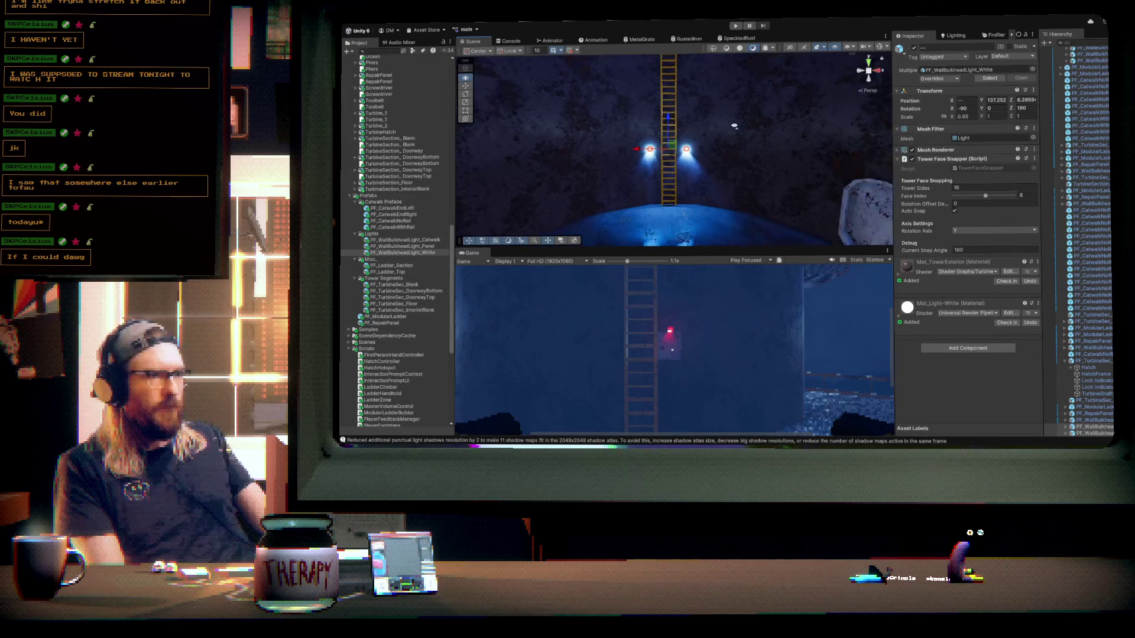
- Duplicate the light pair repeatedly, raising each copy further up the ladder
{"action": "key", "text": "ctrl+d"}
{"action": "mouse_move", "coordinate": [668, 116]}
{"action": "left_mouse_down"}
{"action": "mouse_move", "coordinate": [668, 57]}
{"action": "mouse_move", "coordinate": [686, 195]}
{"action": "mouse_move", "coordinate": [677, 145]}
{"action": "mouse_move", "coordinate": [736, 166]}
{"action": "mouse_move", "coordinate": [726, 106]}
{"action": "left_mouse_up"}
{"action": "key", "text": "ctrl+d"}
{"action": "left_click_drag", "start_coordinate": [671, 148], "coordinate": [674, 121]}
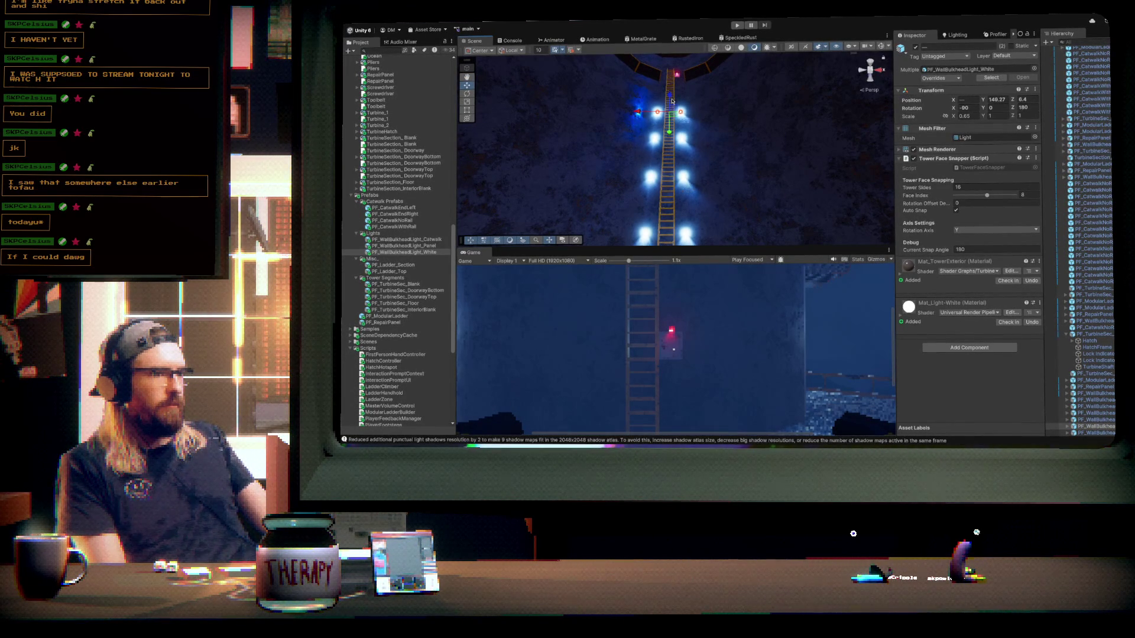
{"action": "key", "text": "ctrl+d"}
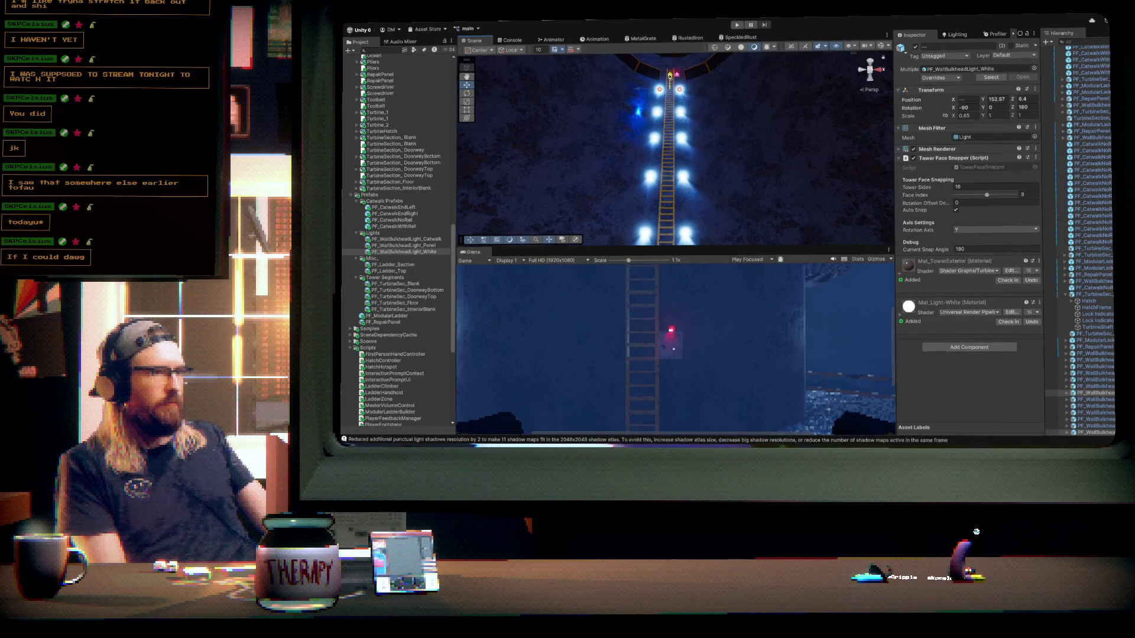
{"action": "mouse_move", "coordinate": [717, 106]}
{"action": "left_mouse_down"}
{"action": "mouse_move", "coordinate": [726, 197]}
{"action": "mouse_move", "coordinate": [713, 200]}
{"action": "mouse_move", "coordinate": [716, 220]}
{"action": "mouse_move", "coordinate": [676, 209]}
{"action": "mouse_move", "coordinate": [709, 178]}
{"action": "left_mouse_up"}
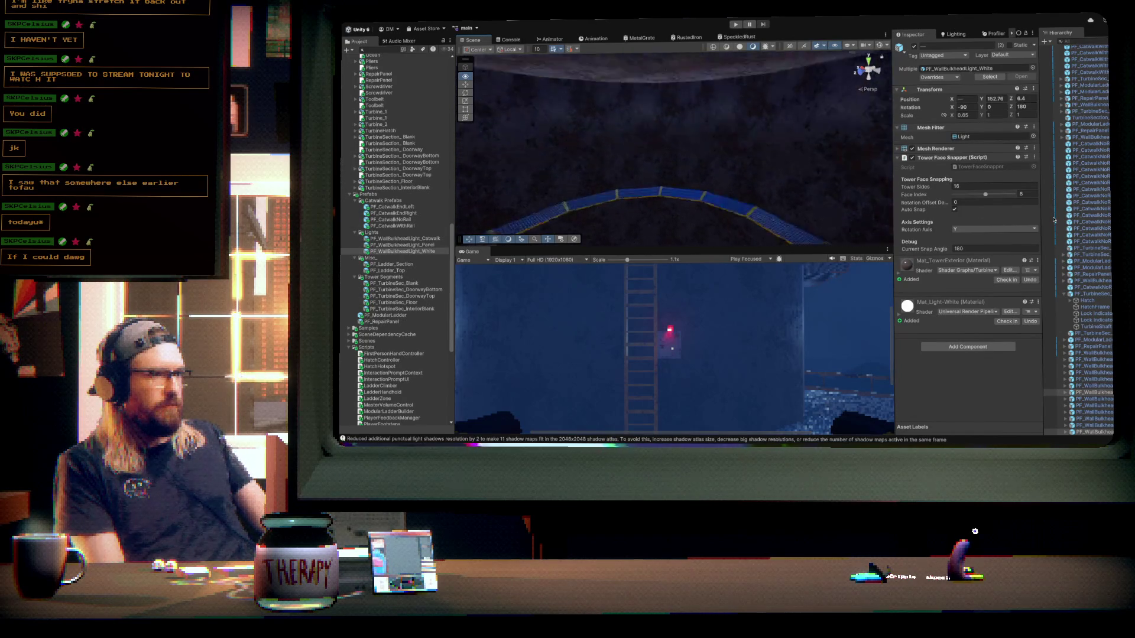
- Move to the second ladder and drop another white bulkhead light beside it
{"action": "key", "text": "f"}
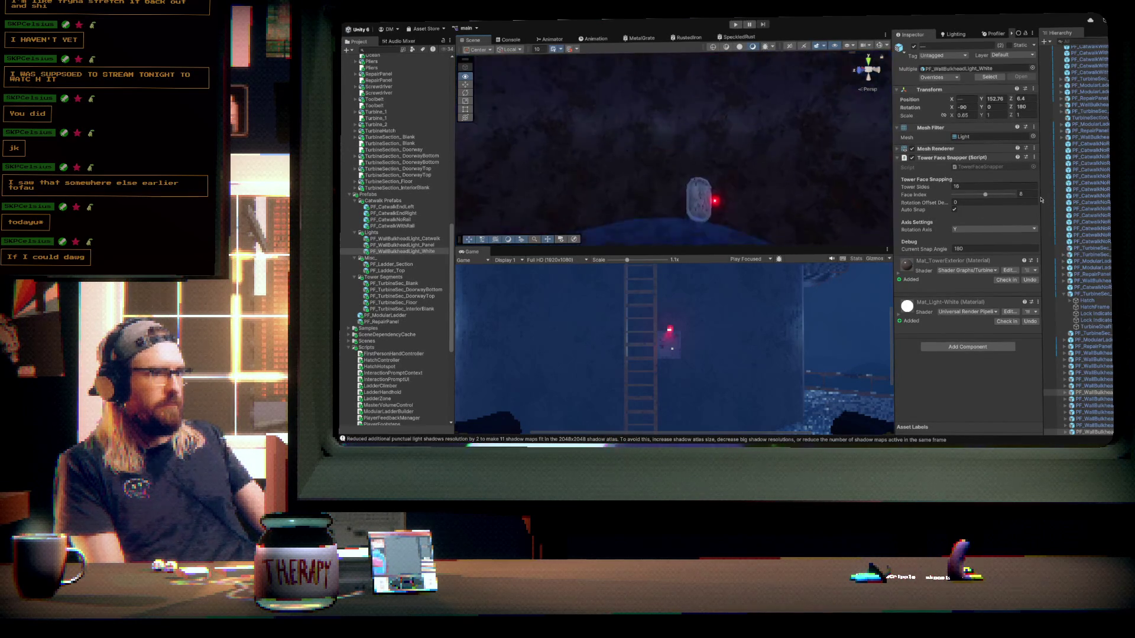
{"action": "mouse_move", "coordinate": [762, 177]}
{"action": "left_mouse_down"}
{"action": "mouse_move", "coordinate": [633, 223]}
{"action": "mouse_move", "coordinate": [661, 217]}
{"action": "left_mouse_up"}
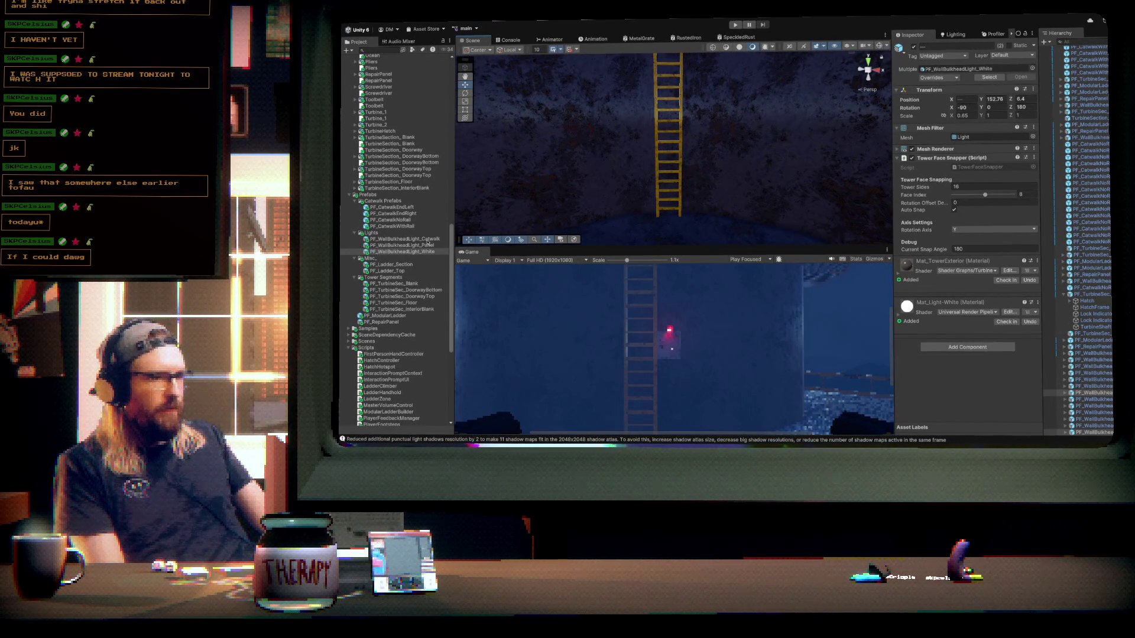
{"action": "mouse_move", "coordinate": [408, 252]}
{"action": "left_mouse_down"}
{"action": "mouse_move", "coordinate": [671, 156]}
{"action": "mouse_move", "coordinate": [698, 159]}
{"action": "left_mouse_up"}
- Snap the new light to the neighbouring tower face and add a matching light on the ladder's left
{"action": "key", "text": "f"}
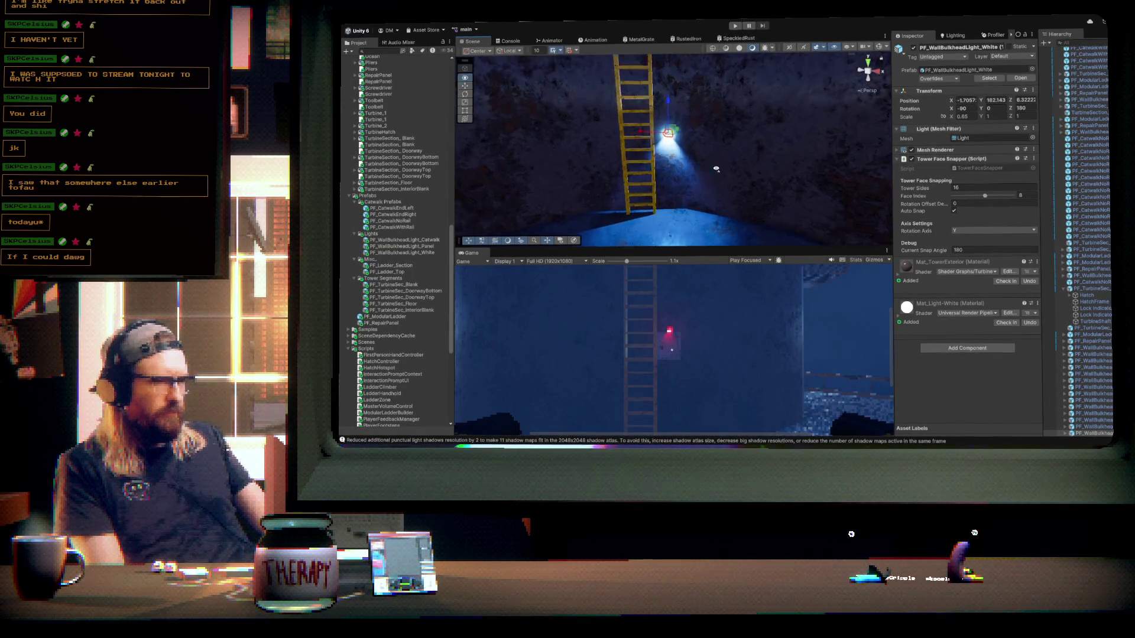
{"action": "left_click_drag", "start_coordinate": [976, 201], "coordinate": [980, 197]}
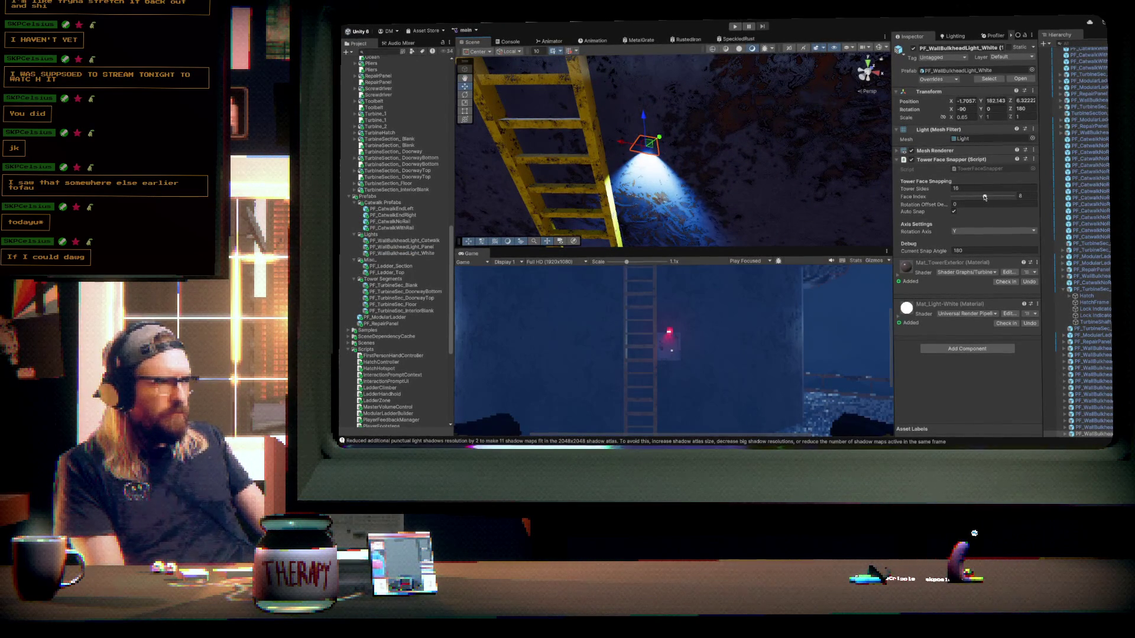
{"action": "mouse_move", "coordinate": [626, 177]}
{"action": "left_mouse_down"}
{"action": "mouse_move", "coordinate": [715, 172]}
{"action": "mouse_move", "coordinate": [780, 151]}
{"action": "left_mouse_up"}
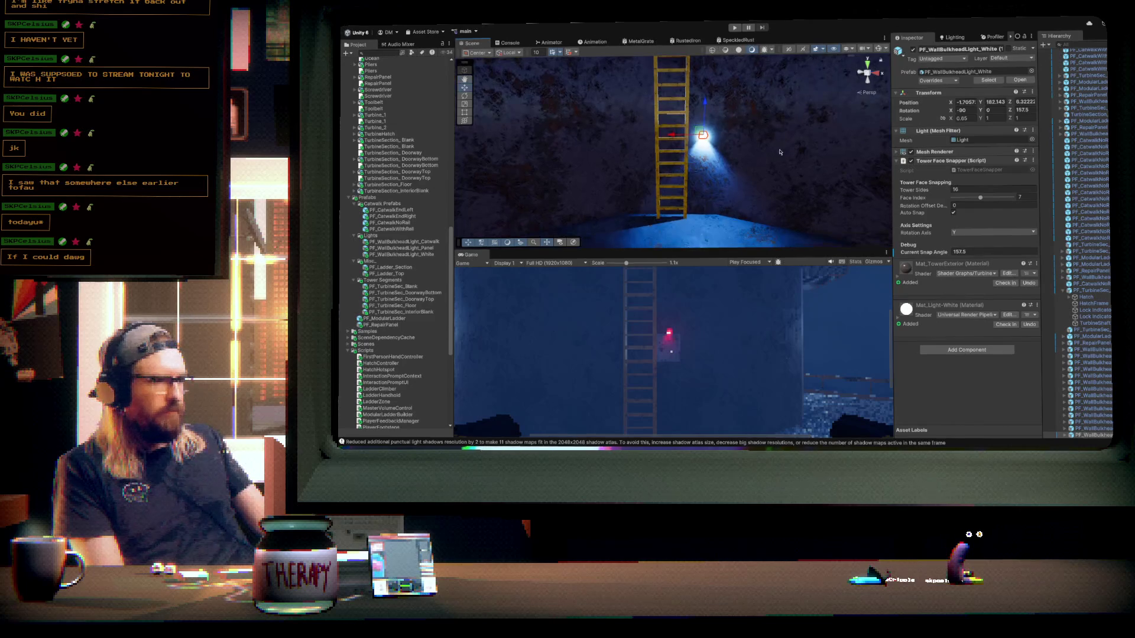
{"action": "left_click_drag", "start_coordinate": [673, 136], "coordinate": [606, 135]}
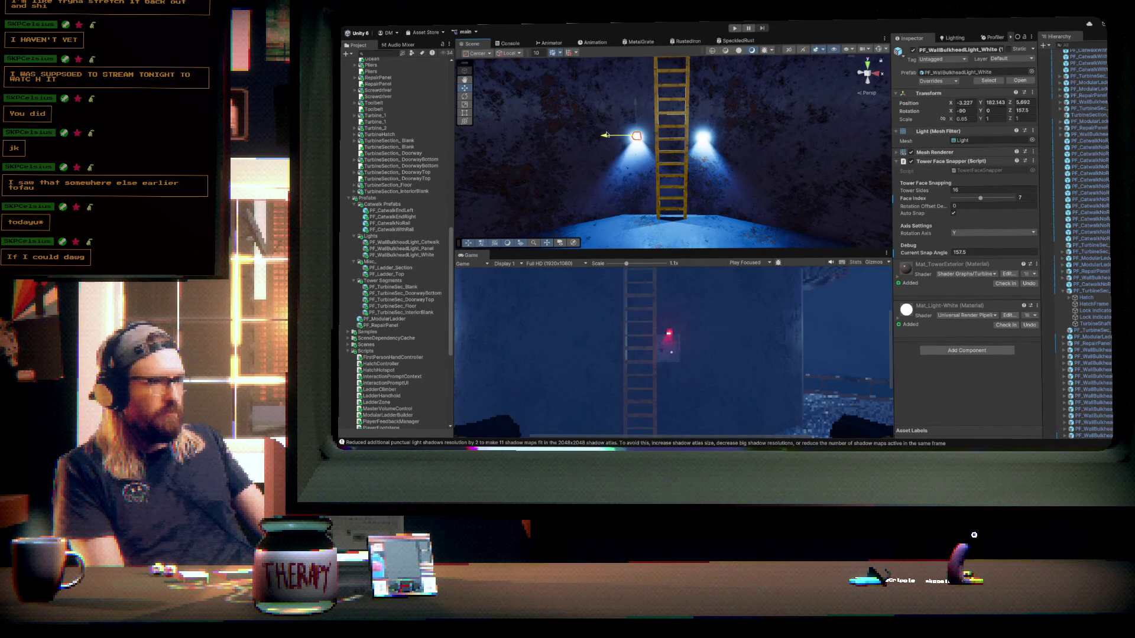
{"action": "left_click", "coordinate": [704, 135]}
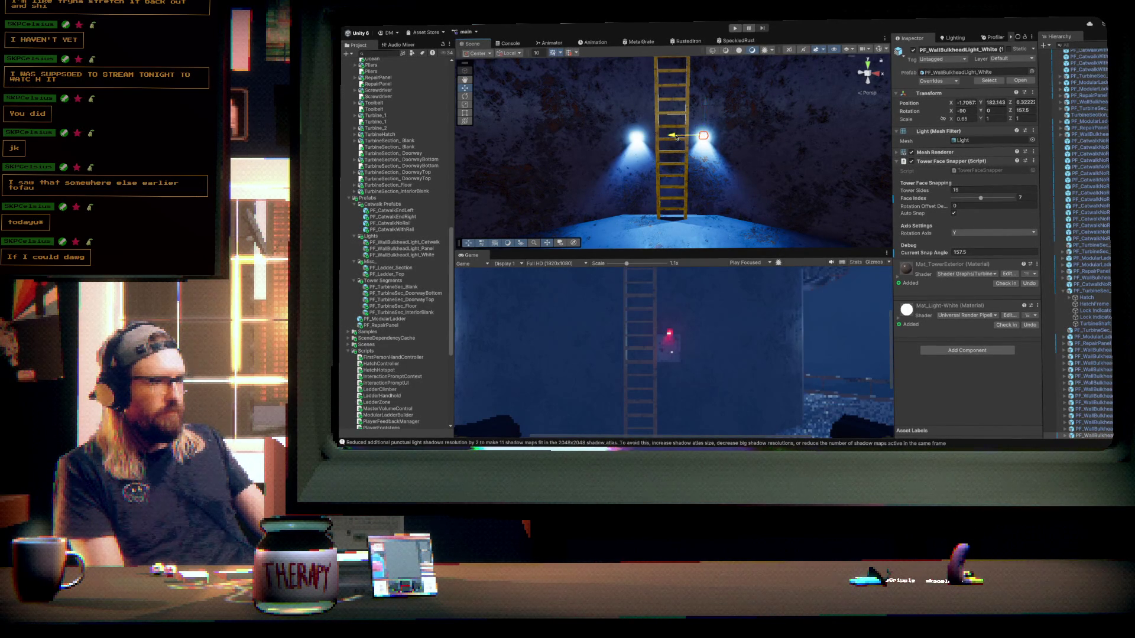
{"action": "left_click_drag", "start_coordinate": [677, 137], "coordinate": [678, 138]}
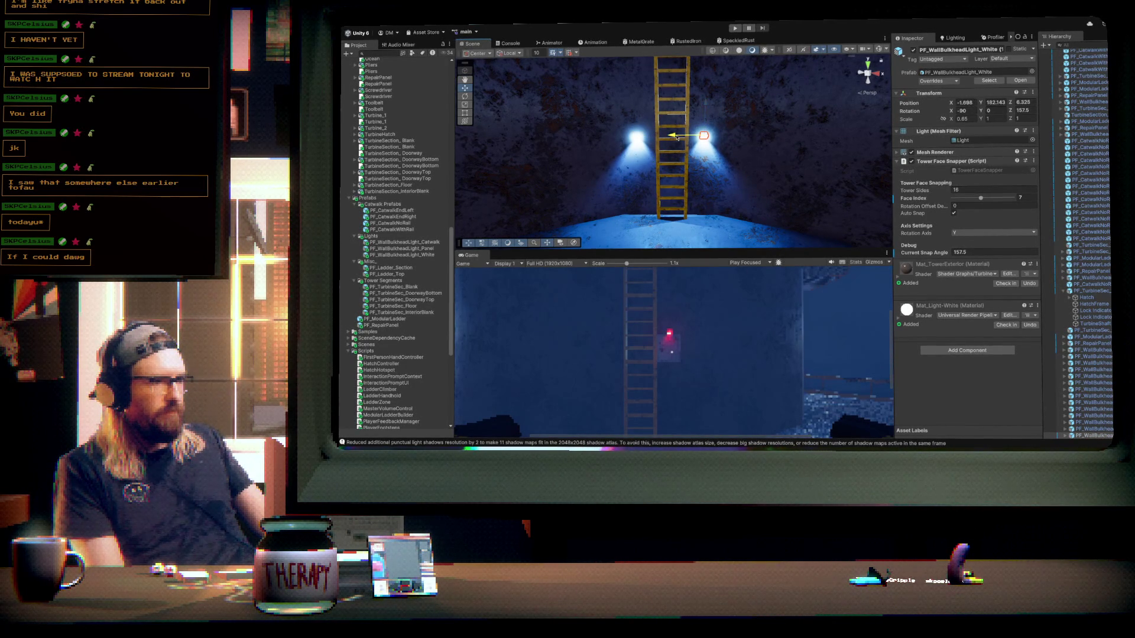
{"action": "left_click", "coordinate": [637, 138], "text": "shift"}
{"action": "key", "text": "f"}
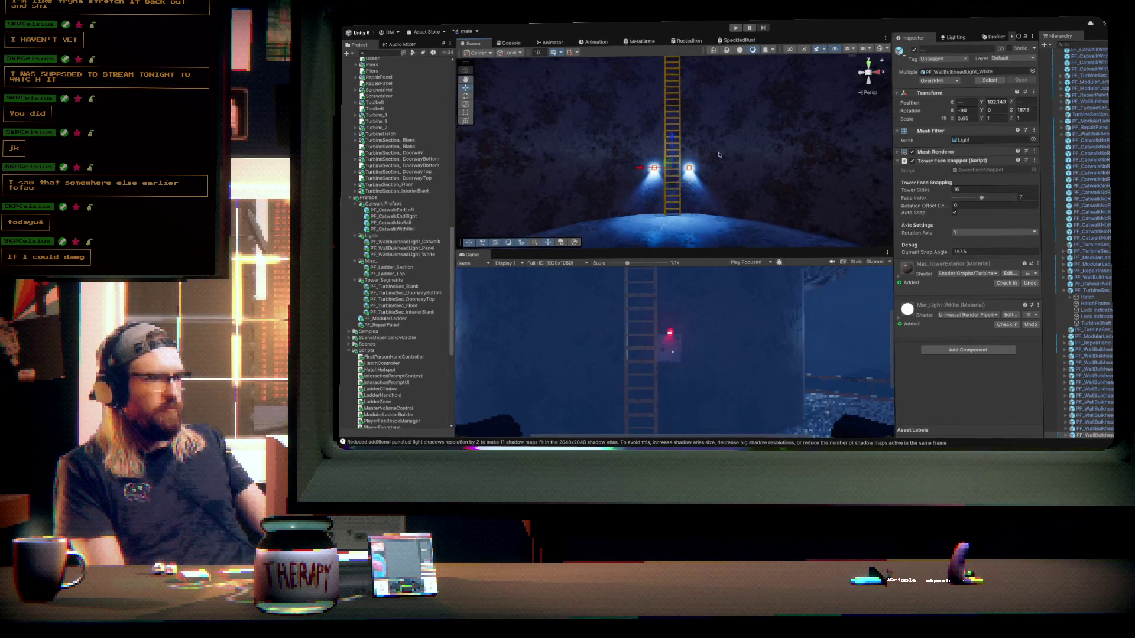
- Raise the light pair up the wall and duplicate it twice further up the ladder
{"action": "mouse_move", "coordinate": [671, 134]}
{"action": "left_mouse_down"}
{"action": "mouse_move", "coordinate": [672, 91]}
{"action": "mouse_move", "coordinate": [703, 97]}
{"action": "mouse_move", "coordinate": [675, 146]}
{"action": "mouse_move", "coordinate": [673, 114]}
{"action": "mouse_move", "coordinate": [718, 135]}
{"action": "mouse_move", "coordinate": [717, 155]}
{"action": "mouse_move", "coordinate": [668, 88]}
{"action": "left_mouse_up"}
{"action": "key", "text": "f"}
{"action": "key", "text": "ctrl+d"}
{"action": "key", "text": "f"}
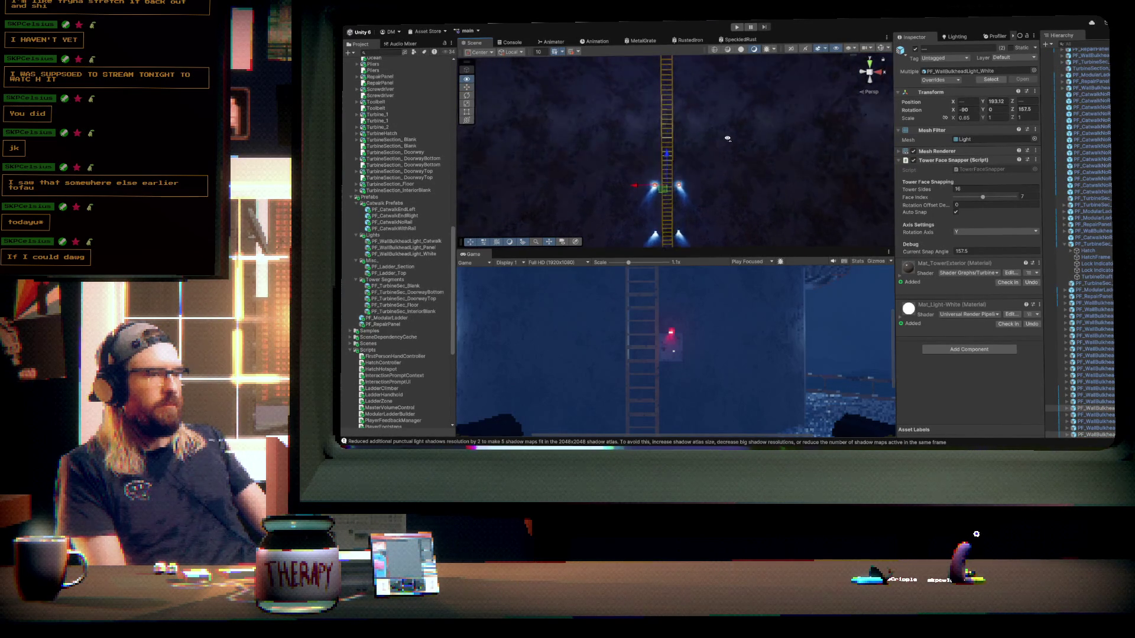
{"action": "key", "text": "ctrl+d"}
{"action": "left_click_drag", "start_coordinate": [669, 172], "coordinate": [669, 130]}
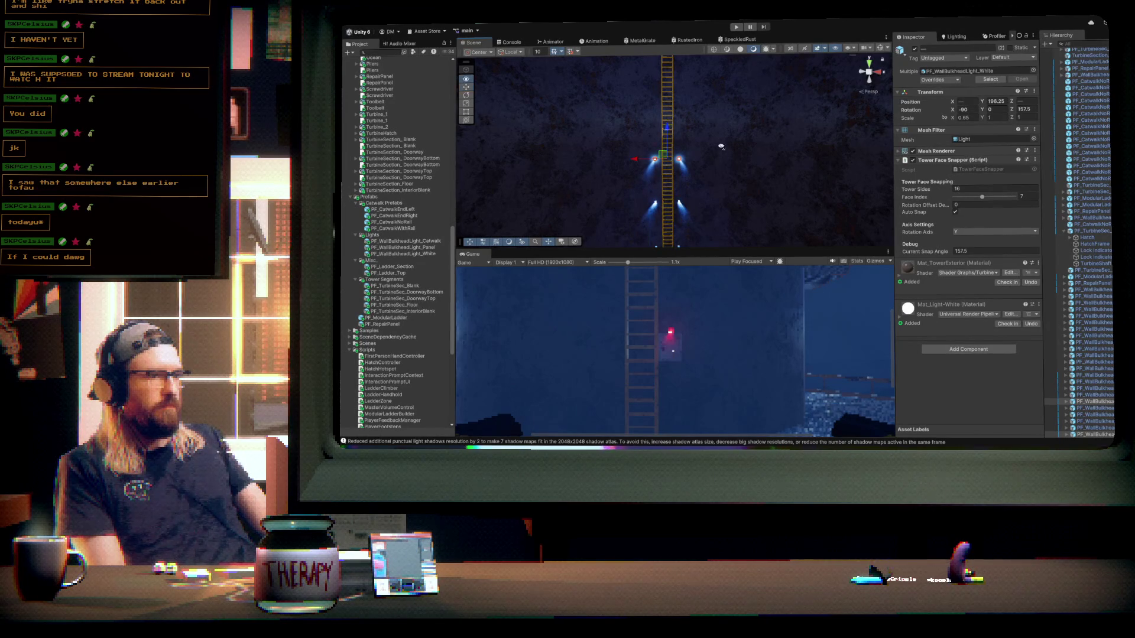
- Raise the selected lights until they sit level with the catwalk ring, near Y 213.88
{"action": "left_click_drag", "start_coordinate": [717, 157], "coordinate": [717, 161]}
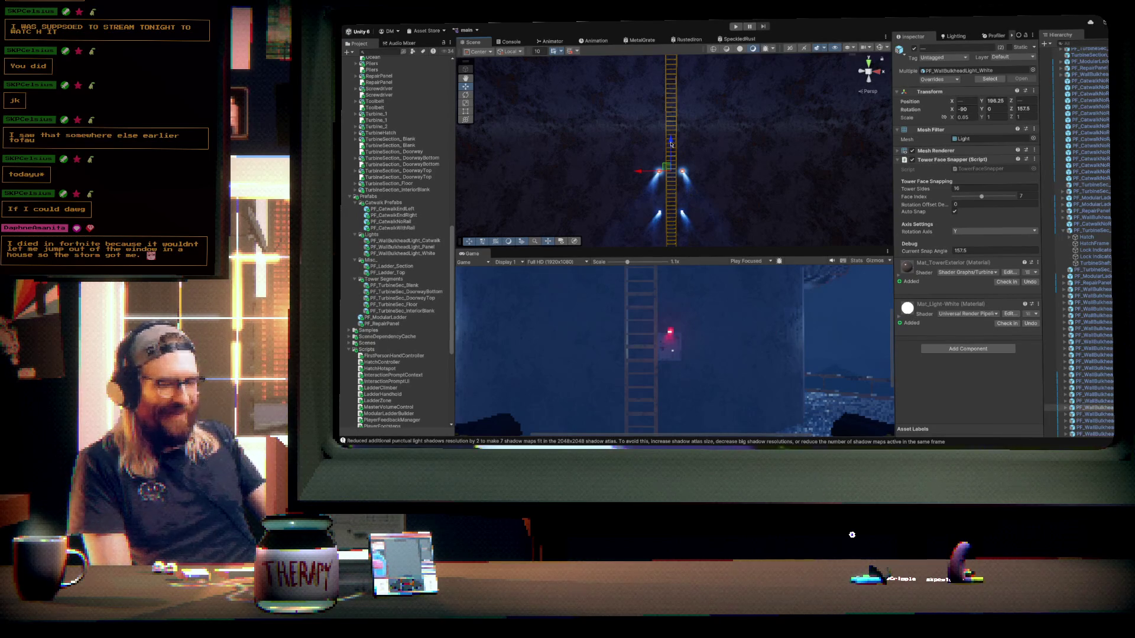
{"action": "left_click_drag", "start_coordinate": [671, 140], "coordinate": [671, 100]}
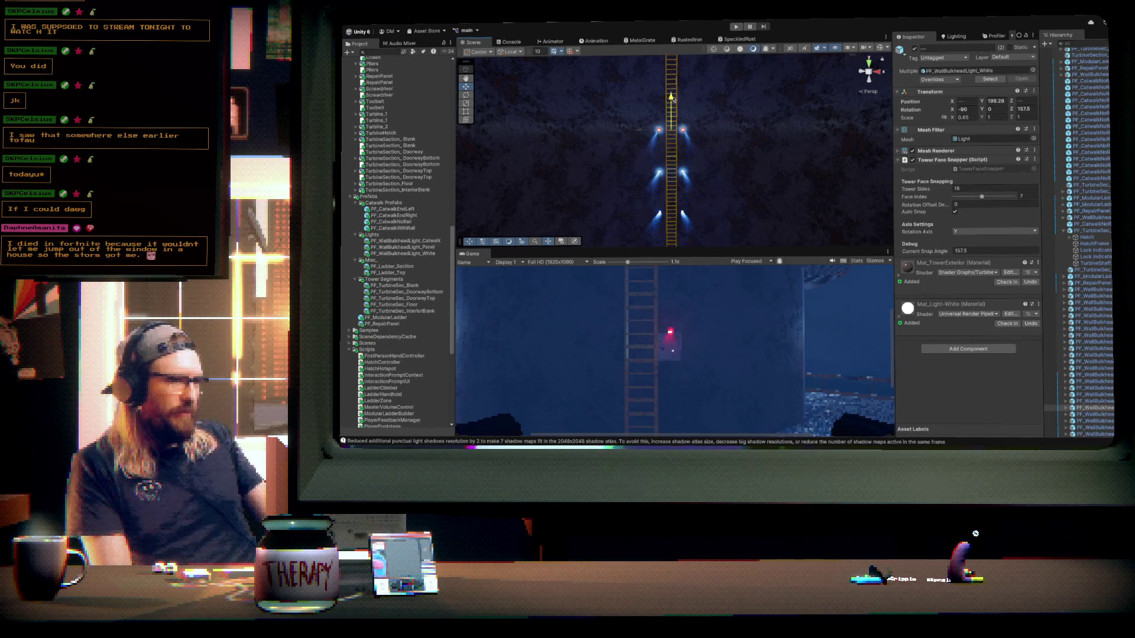
{"action": "key", "text": "f"}
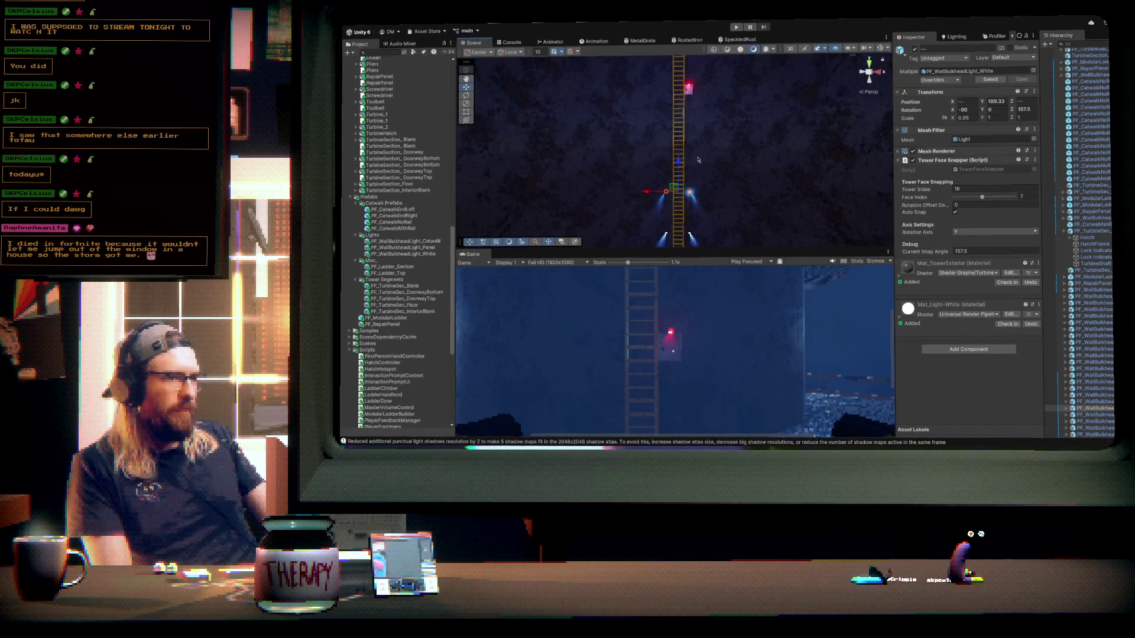
{"action": "left_click_drag", "start_coordinate": [679, 161], "coordinate": [681, 123]}
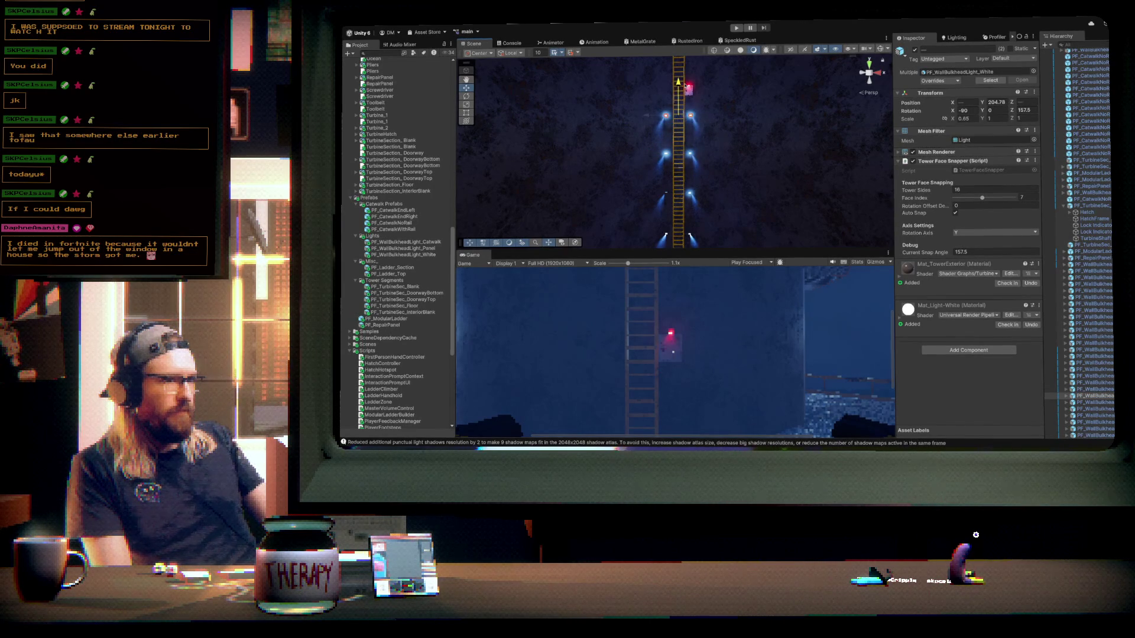
{"action": "key", "text": "f"}
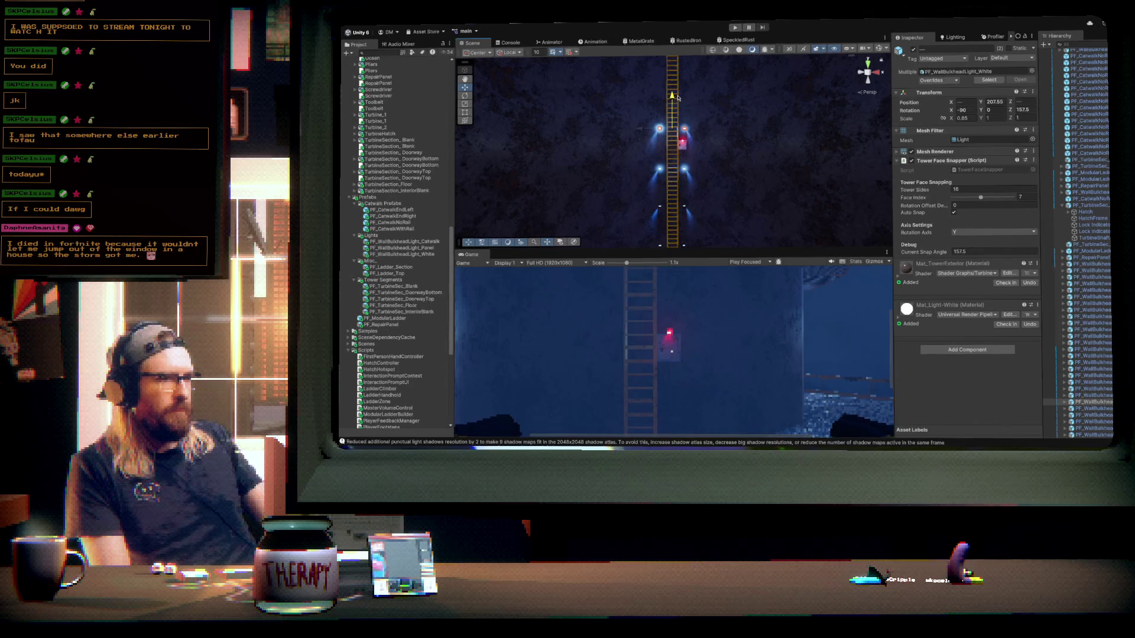
{"action": "left_click_drag", "start_coordinate": [677, 95], "coordinate": [676, 91]}
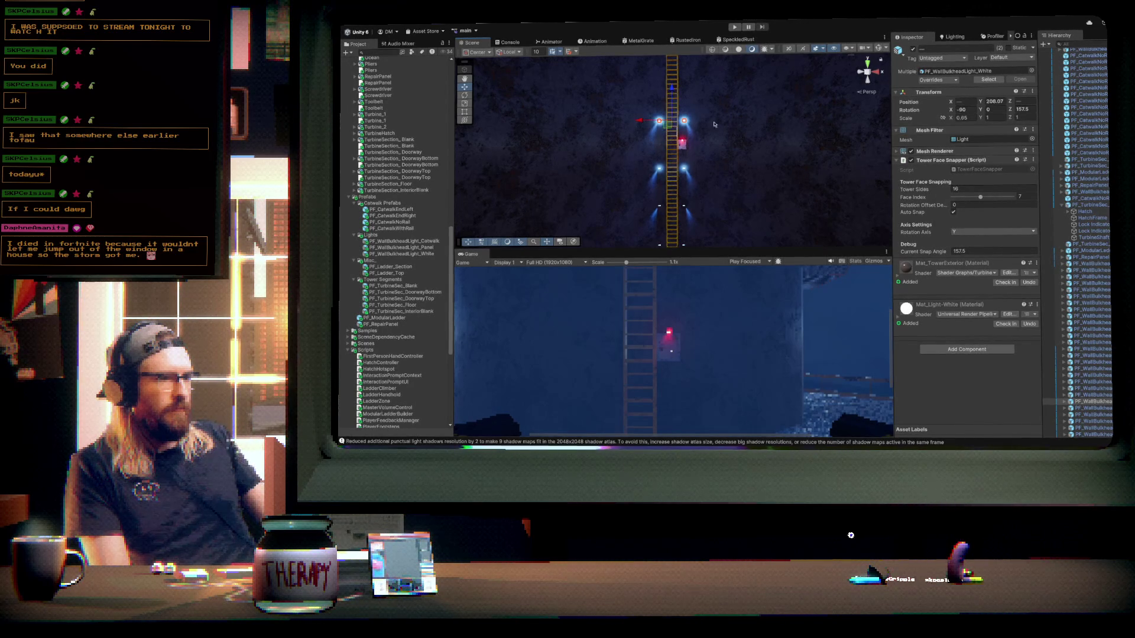
{"action": "key", "text": "f"}
{"action": "left_click_drag", "start_coordinate": [671, 129], "coordinate": [672, 63]}
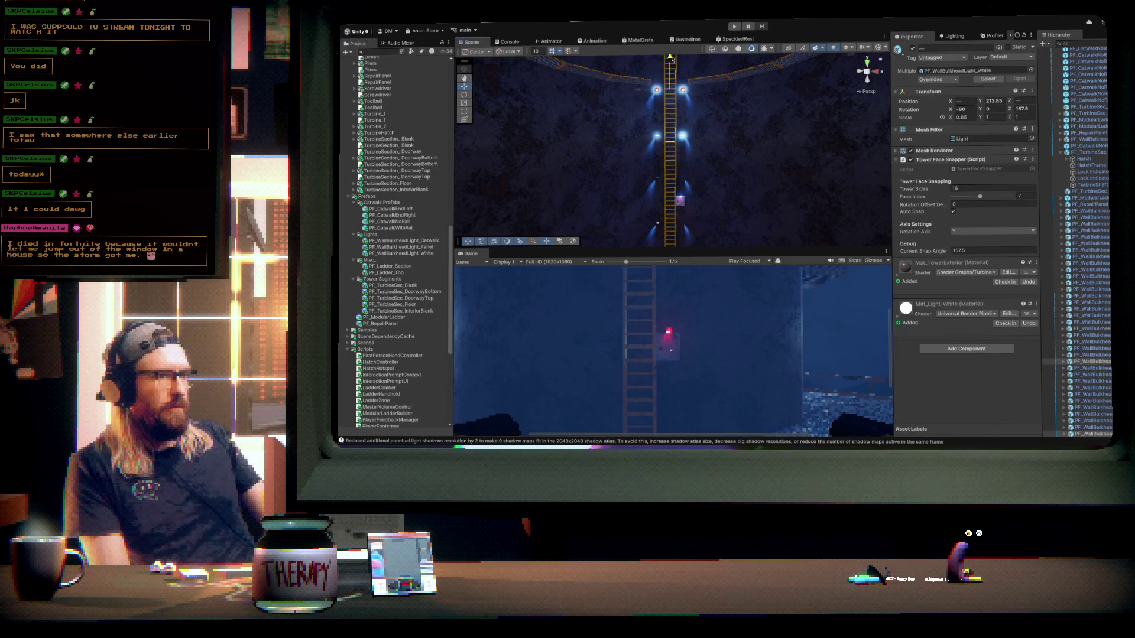
{"action": "key", "text": "f"}
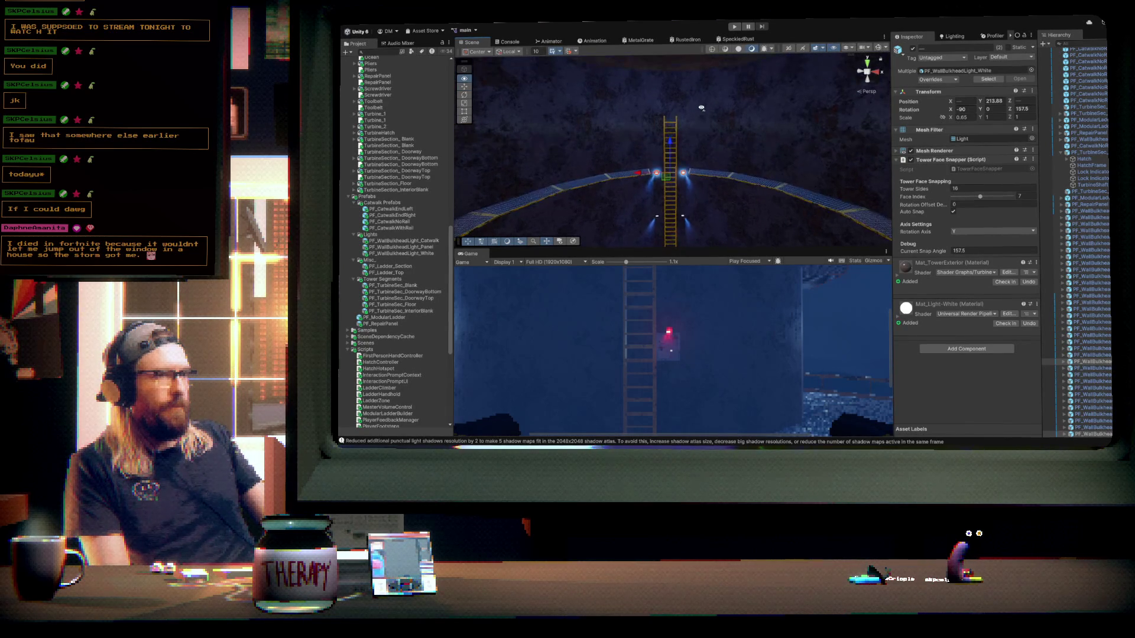
{"action": "left_click", "coordinate": [684, 172]}
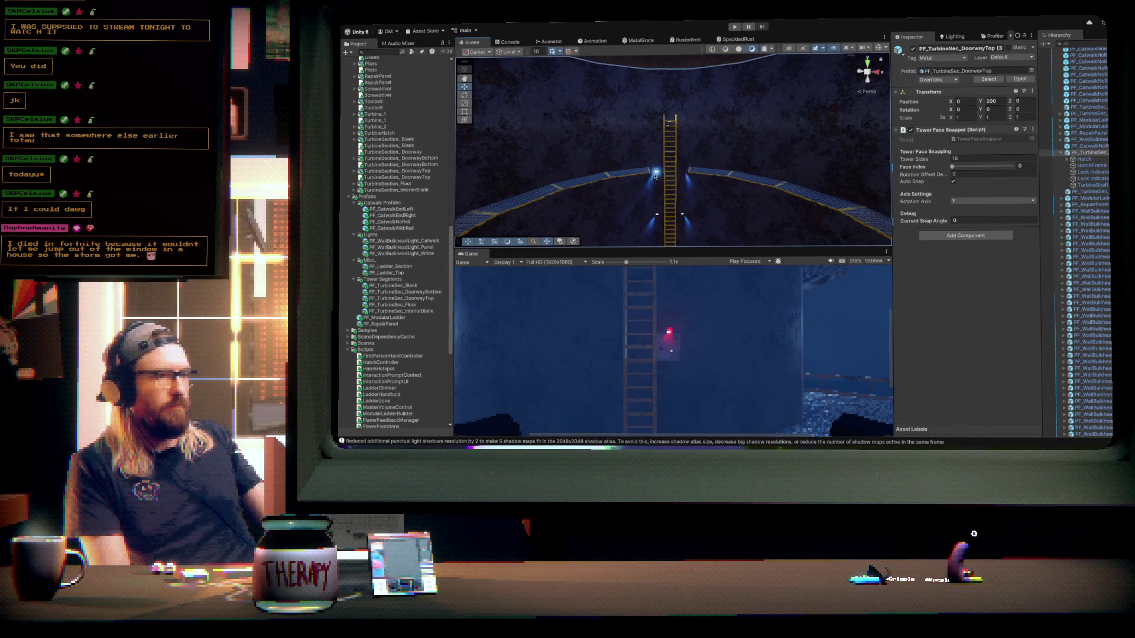
- Drag the left white bulkhead light up to the ladder top beside the catwalk
{"action": "left_click", "coordinate": [656, 171]}
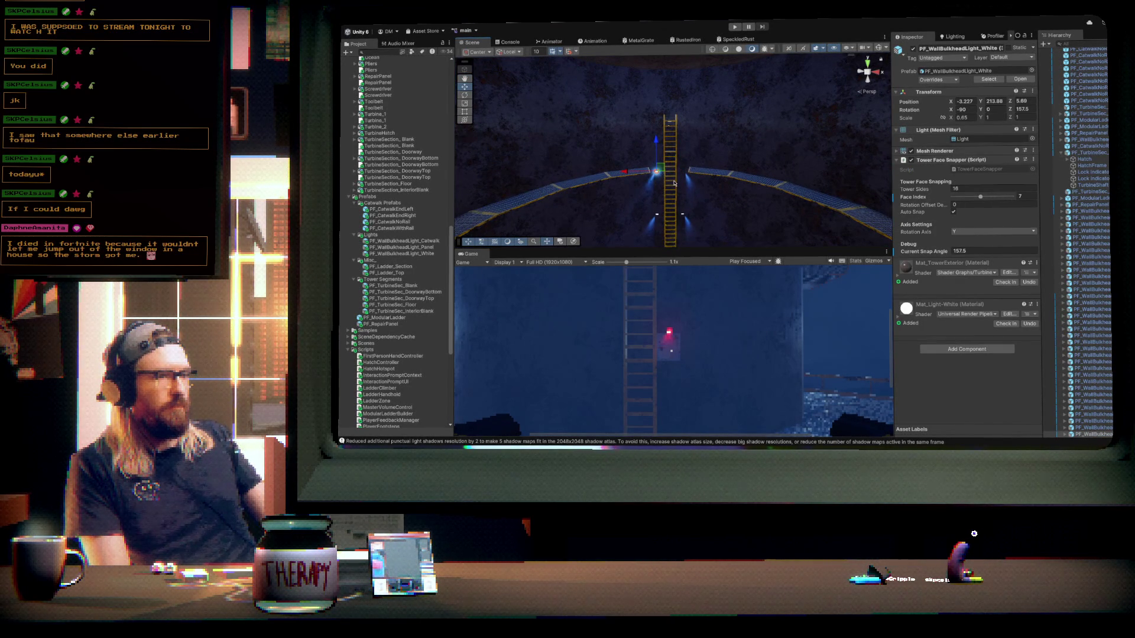
{"action": "mouse_move", "coordinate": [655, 171]}
{"action": "left_mouse_down"}
{"action": "mouse_move", "coordinate": [678, 97]}
{"action": "mouse_move", "coordinate": [714, 151]}
{"action": "mouse_move", "coordinate": [715, 270]}
{"action": "mouse_move", "coordinate": [763, 128]}
{"action": "left_mouse_up"}
{"action": "left_click", "coordinate": [708, 109]}
{"action": "scroll", "coordinate": [709, 170], "scroll_direction": "down", "scroll_amount": 3}
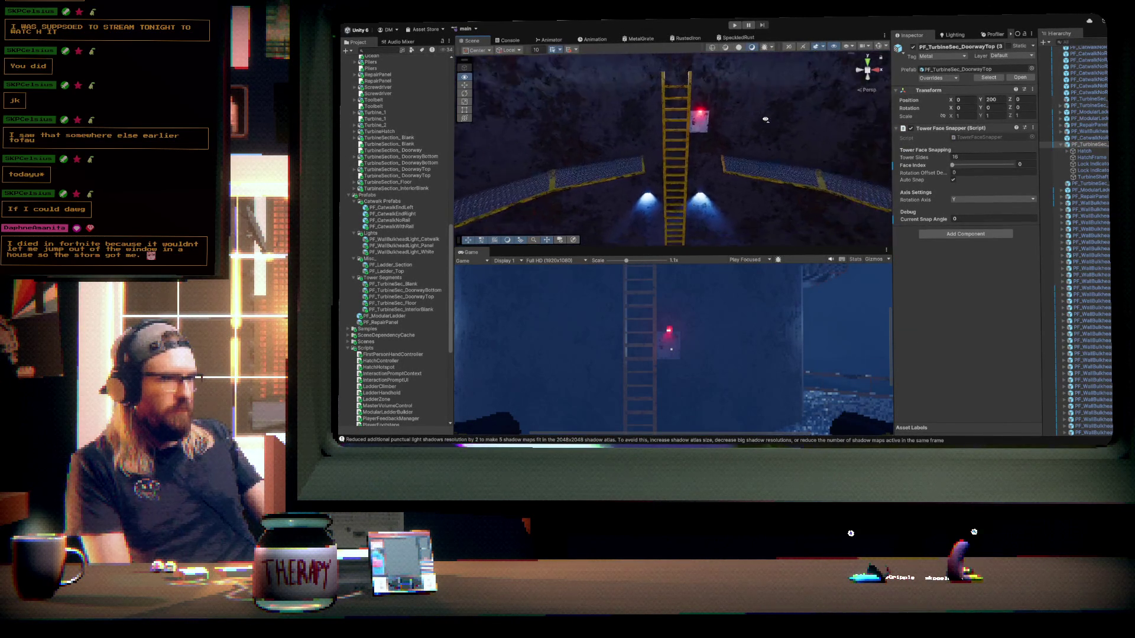
{"action": "left_click", "coordinate": [725, 199]}
{"action": "left_click", "coordinate": [697, 195]}
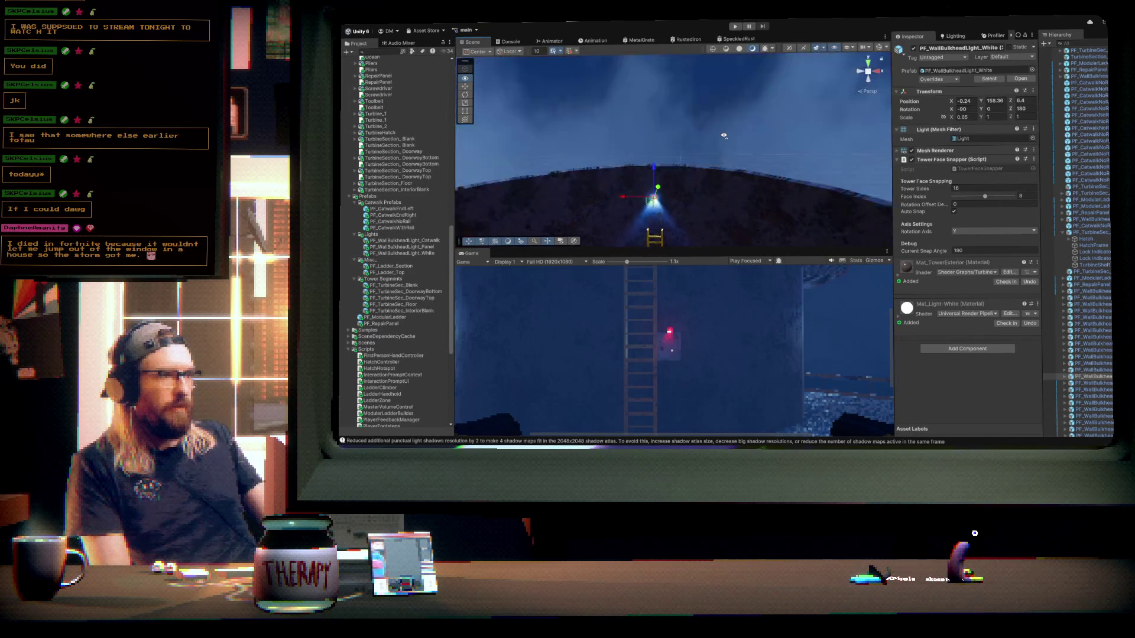
{"action": "mouse_move", "coordinate": [725, 136]}
{"action": "left_mouse_down"}
{"action": "mouse_move", "coordinate": [677, 175]}
{"action": "mouse_move", "coordinate": [898, 222]}
{"action": "mouse_move", "coordinate": [767, 195]}
{"action": "mouse_move", "coordinate": [670, 192]}
{"action": "mouse_move", "coordinate": [644, 173]}
{"action": "mouse_move", "coordinate": [653, 203]}
{"action": "mouse_move", "coordinate": [632, 194]}
{"action": "mouse_move", "coordinate": [681, 170]}
{"action": "mouse_move", "coordinate": [706, 185]}
{"action": "mouse_move", "coordinate": [743, 177]}
{"action": "mouse_move", "coordinate": [754, 143]}
{"action": "left_mouse_up"}
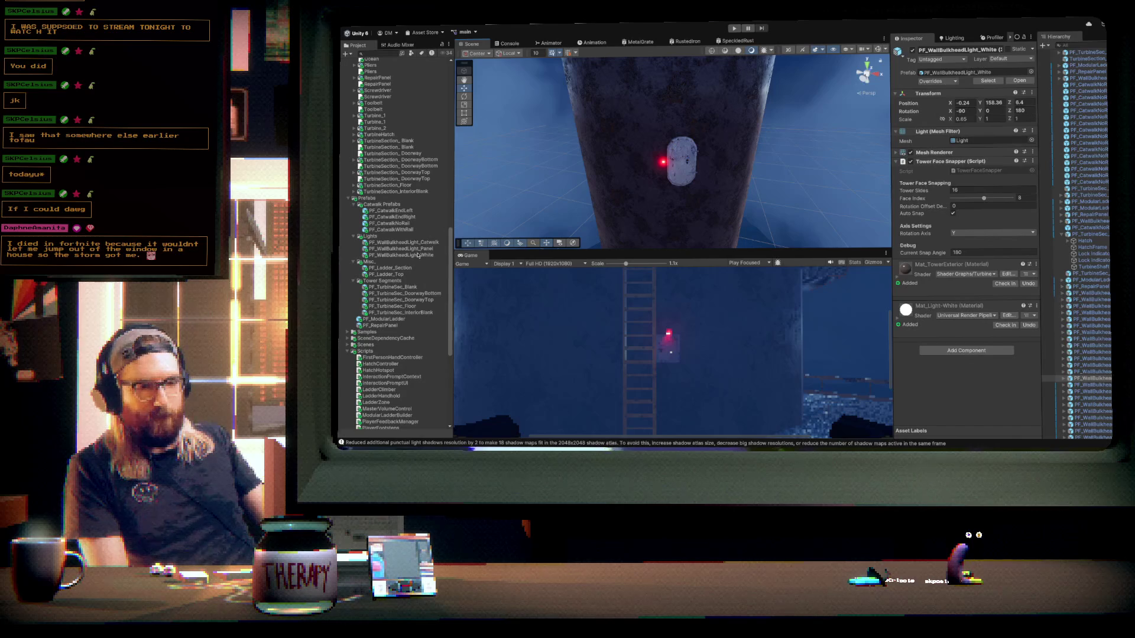
- Place a PF_ModularLadder in the scene and frame it
{"action": "left_click", "coordinate": [384, 319]}
{"action": "mouse_move", "coordinate": [648, 183]}
{"action": "left_mouse_down"}
{"action": "mouse_move", "coordinate": [684, 114]}
{"action": "mouse_move", "coordinate": [685, 140]}
{"action": "mouse_move", "coordinate": [735, 141]}
{"action": "mouse_move", "coordinate": [717, 121]}
{"action": "mouse_move", "coordinate": [682, 144]}
{"action": "left_mouse_up"}
{"action": "key", "text": "f"}
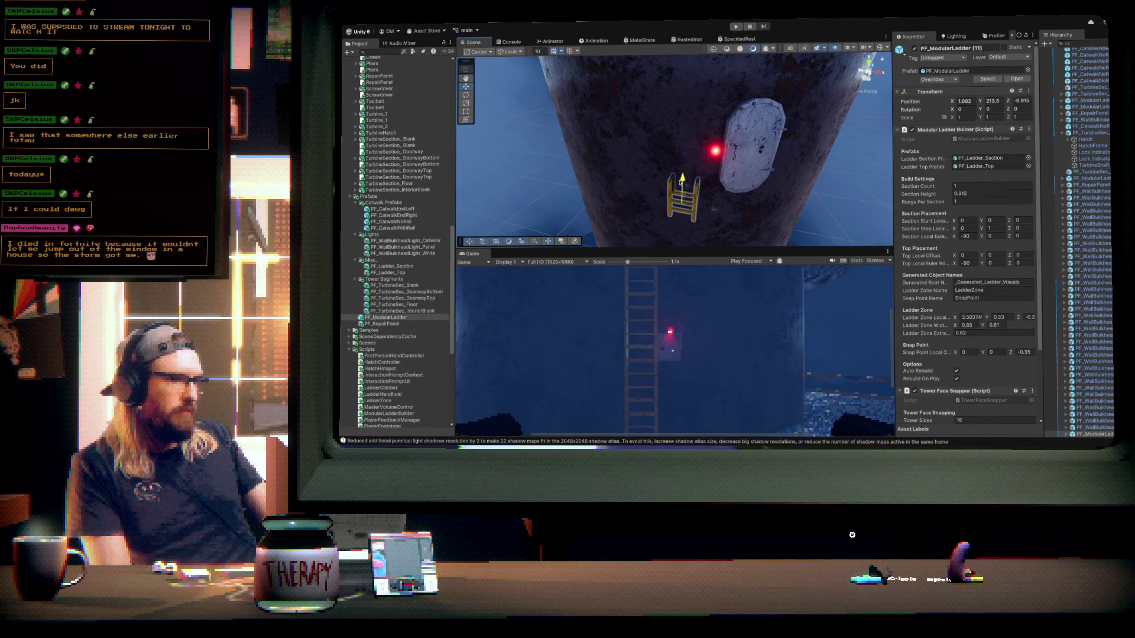
{"action": "mouse_move", "coordinate": [724, 164]}
{"action": "left_mouse_down"}
{"action": "mouse_move", "coordinate": [648, 231]}
{"action": "mouse_move", "coordinate": [615, 203]}
{"action": "mouse_move", "coordinate": [778, 133]}
{"action": "mouse_move", "coordinate": [749, 108]}
{"action": "left_mouse_up"}
{"action": "scroll", "coordinate": [750, 109], "scroll_direction": "down", "scroll_amount": 10}
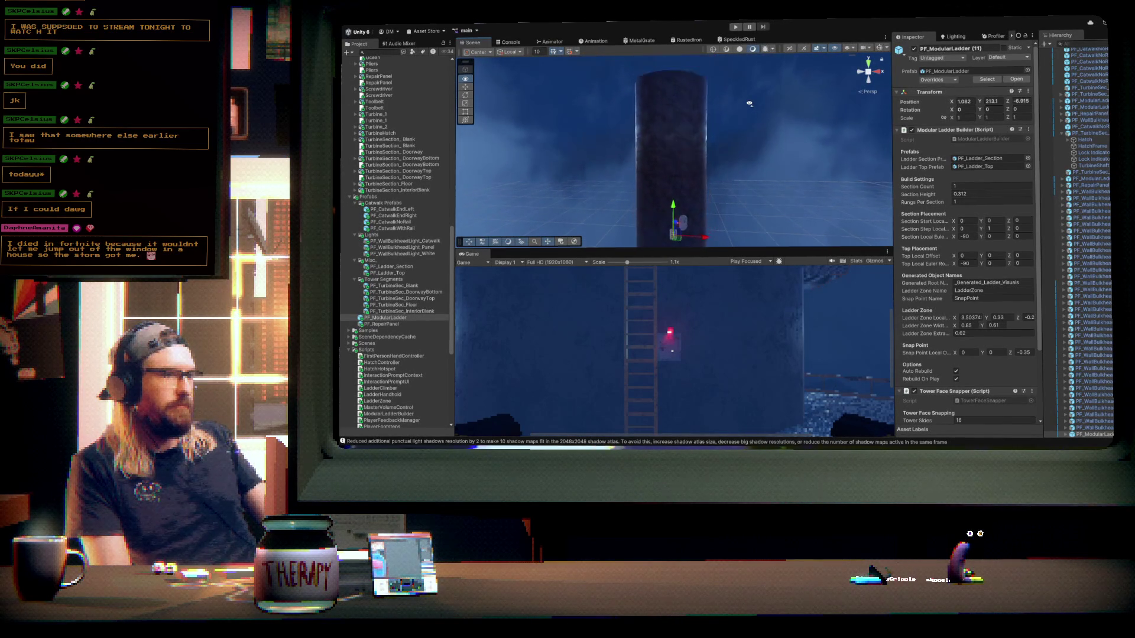
{"action": "scroll", "coordinate": [751, 115], "scroll_direction": "down", "scroll_amount": 5}
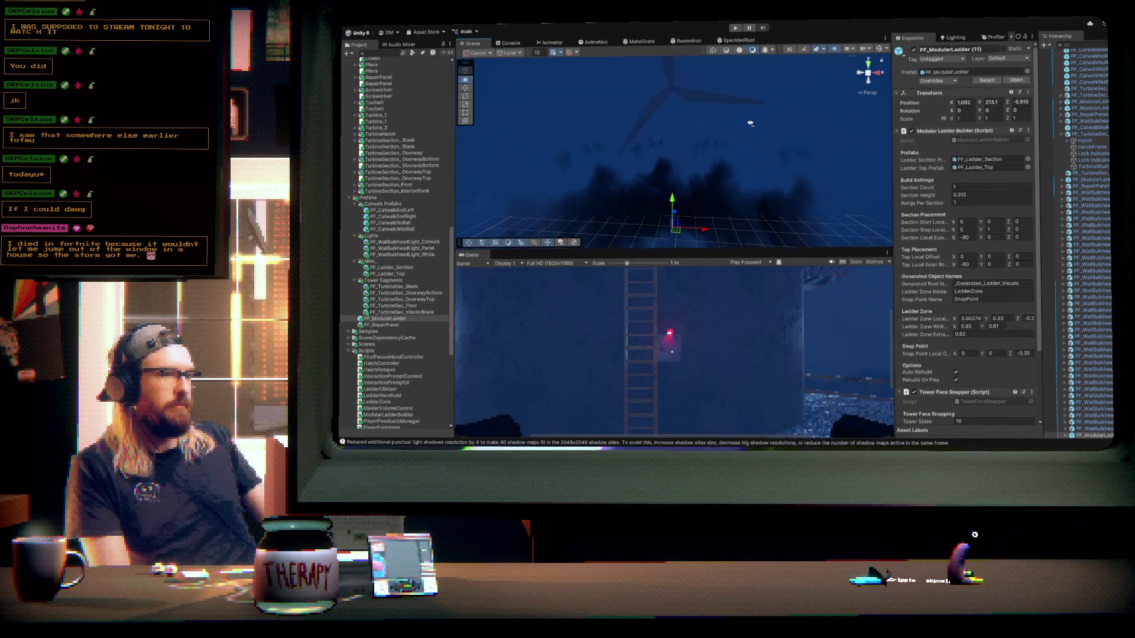
- Drag the ladder's Section Count upward to extend it past the tower top
{"action": "left_click_drag", "start_coordinate": [920, 189], "coordinate": [931, 188]}
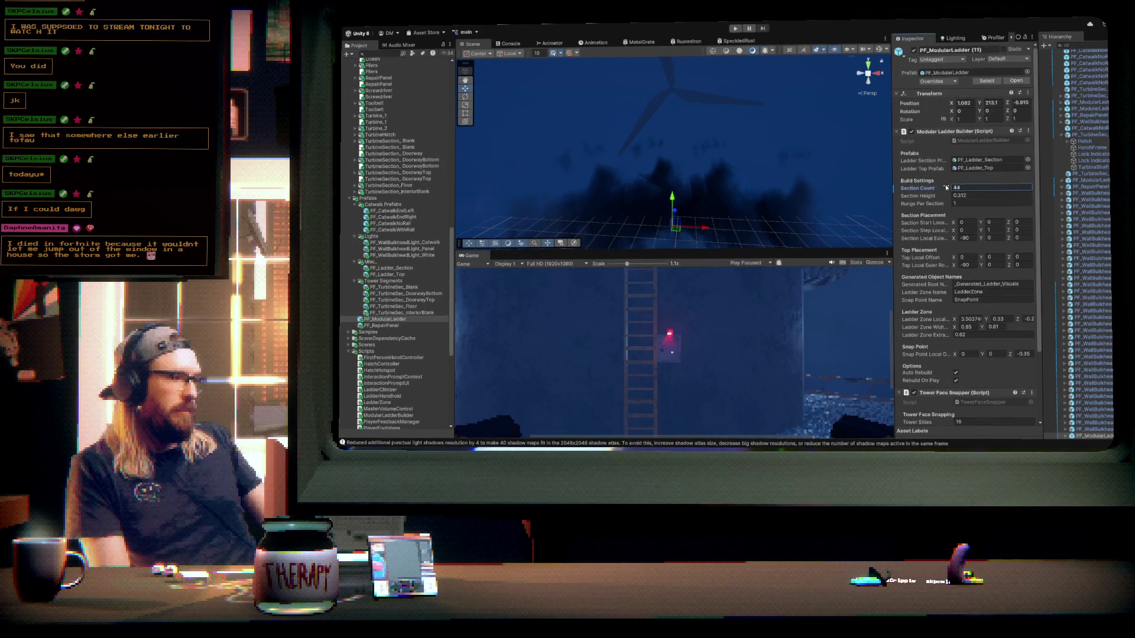
{"action": "type", "text": "0"}
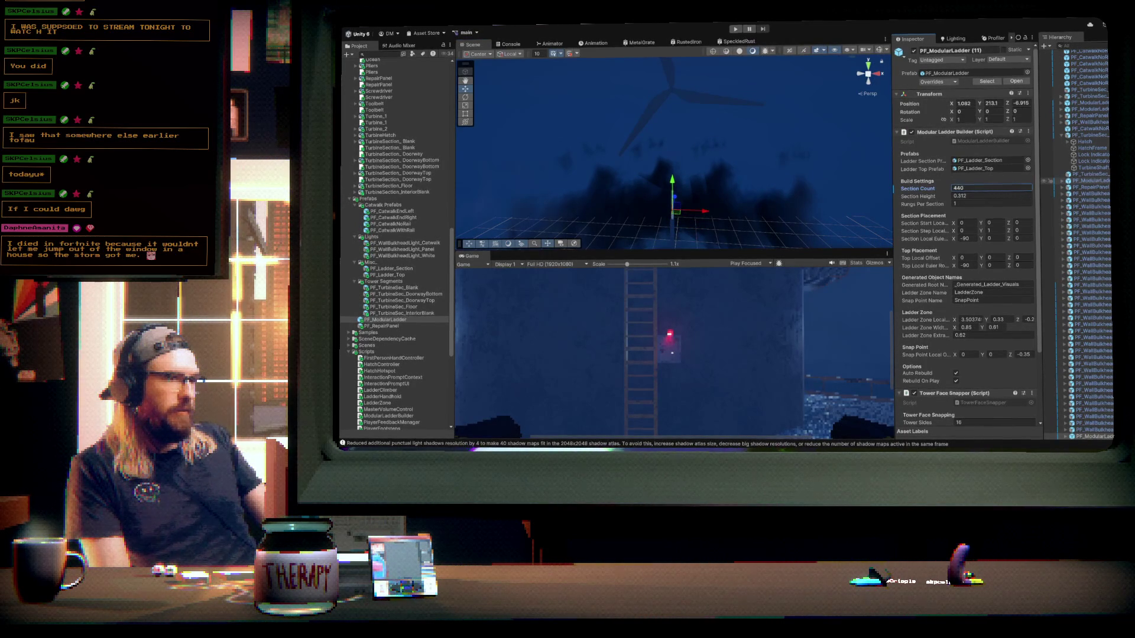
{"action": "mouse_move", "coordinate": [792, 180]}
{"action": "left_mouse_down"}
{"action": "mouse_move", "coordinate": [739, 195]}
{"action": "mouse_move", "coordinate": [688, 193]}
{"action": "mouse_move", "coordinate": [666, 177]}
{"action": "mouse_move", "coordinate": [696, 178]}
{"action": "left_mouse_up"}
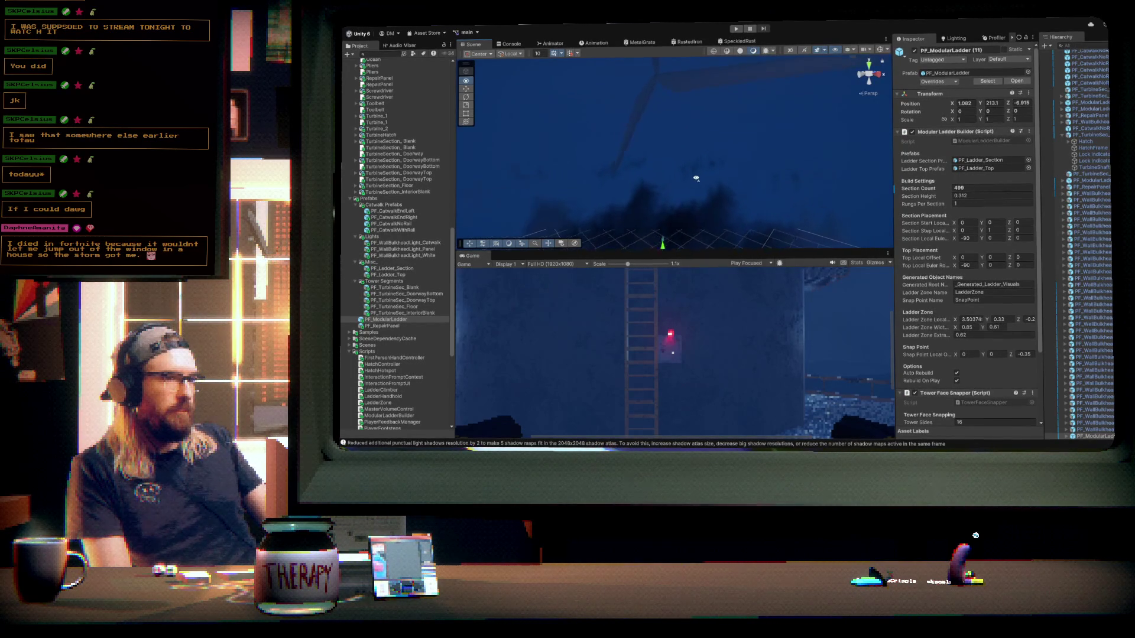
{"action": "left_click_drag", "start_coordinate": [926, 190], "coordinate": [930, 190]}
{"action": "left_click_drag", "start_coordinate": [1004, 185], "coordinate": [1077, 176]}
{"action": "left_click_drag", "start_coordinate": [373, 165], "coordinate": [403, 163]}
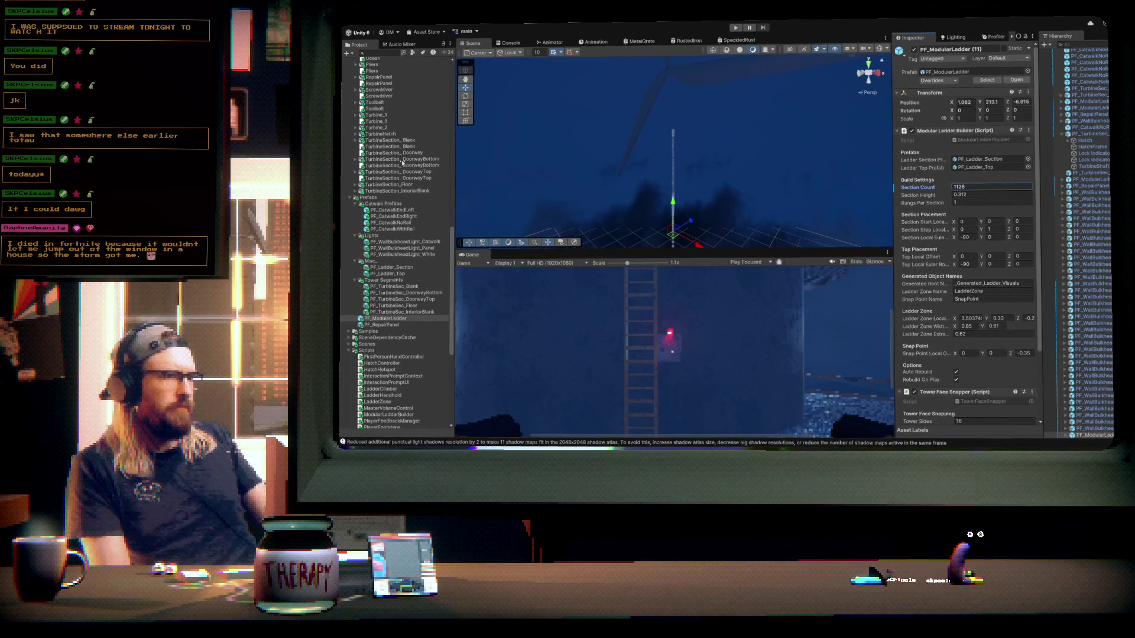
{"action": "mouse_move", "coordinate": [637, 153]}
{"action": "left_mouse_down"}
{"action": "mouse_move", "coordinate": [699, 152]}
{"action": "mouse_move", "coordinate": [678, 91]}
{"action": "left_mouse_up"}
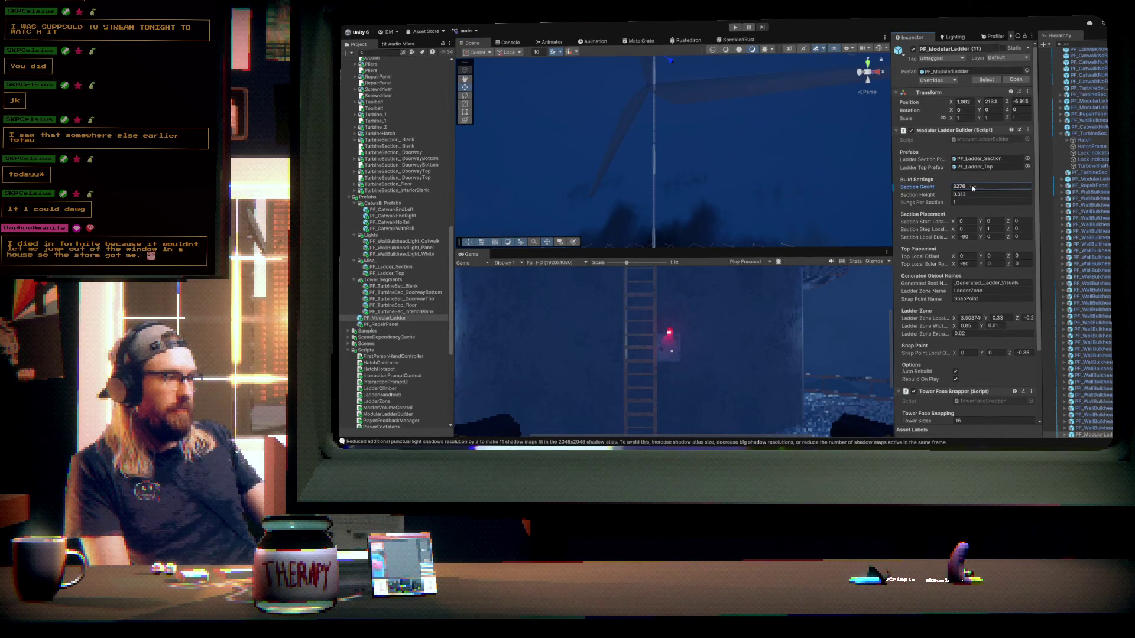
- Enter 1250 as the Modular Ladder Builder's Section Count
{"action": "type", "text": "1000"}
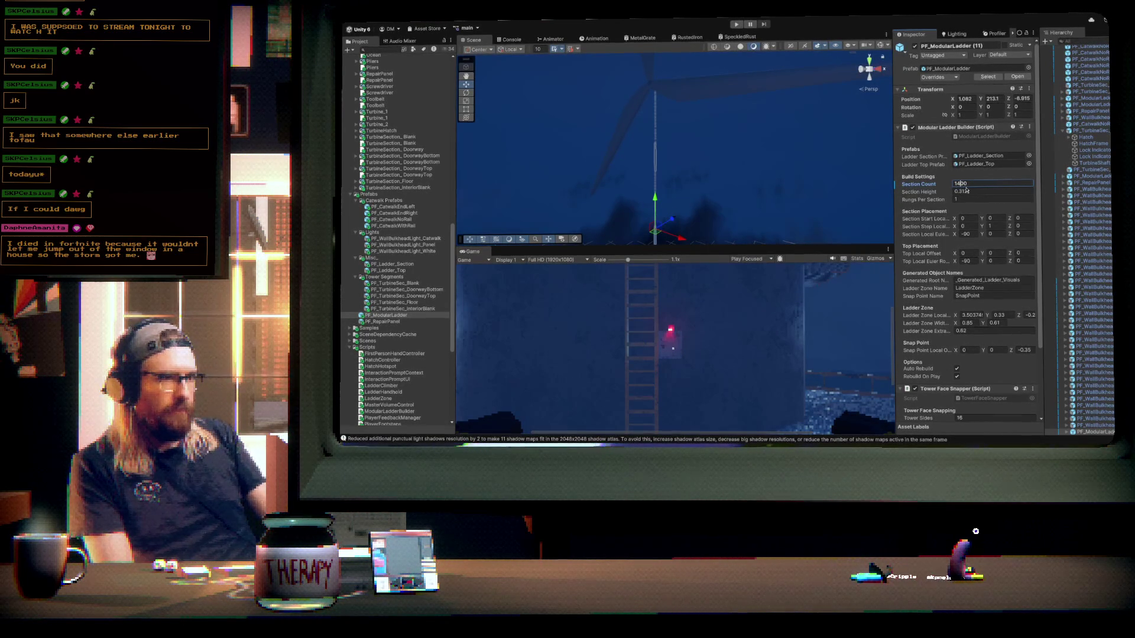
{"action": "type", "text": "3"}
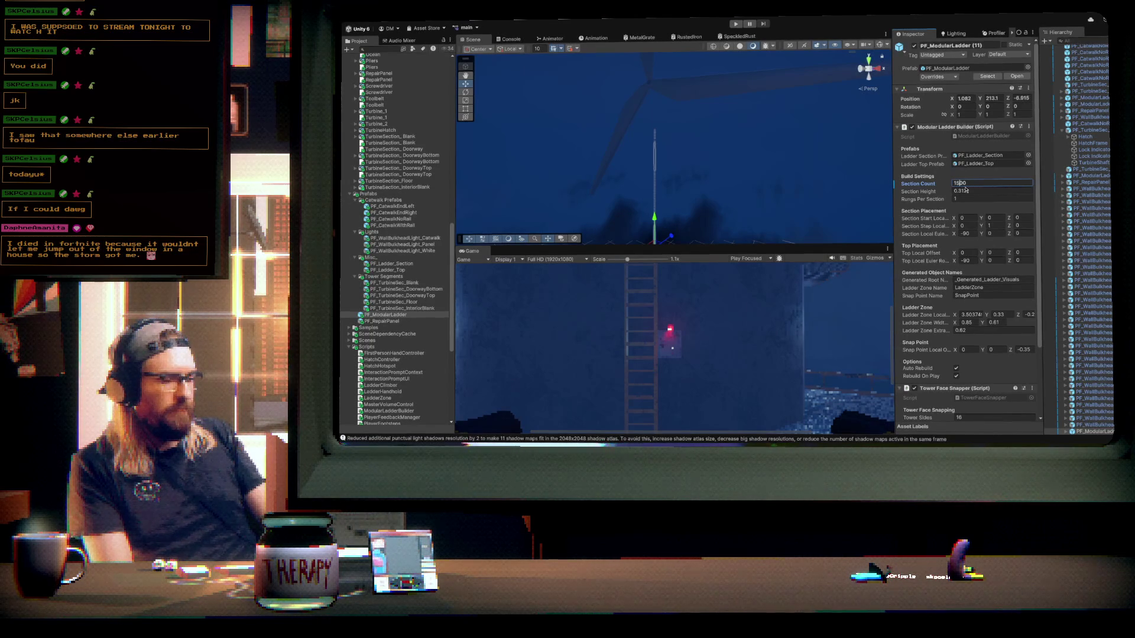
{"action": "left_click", "coordinate": [965, 190]}
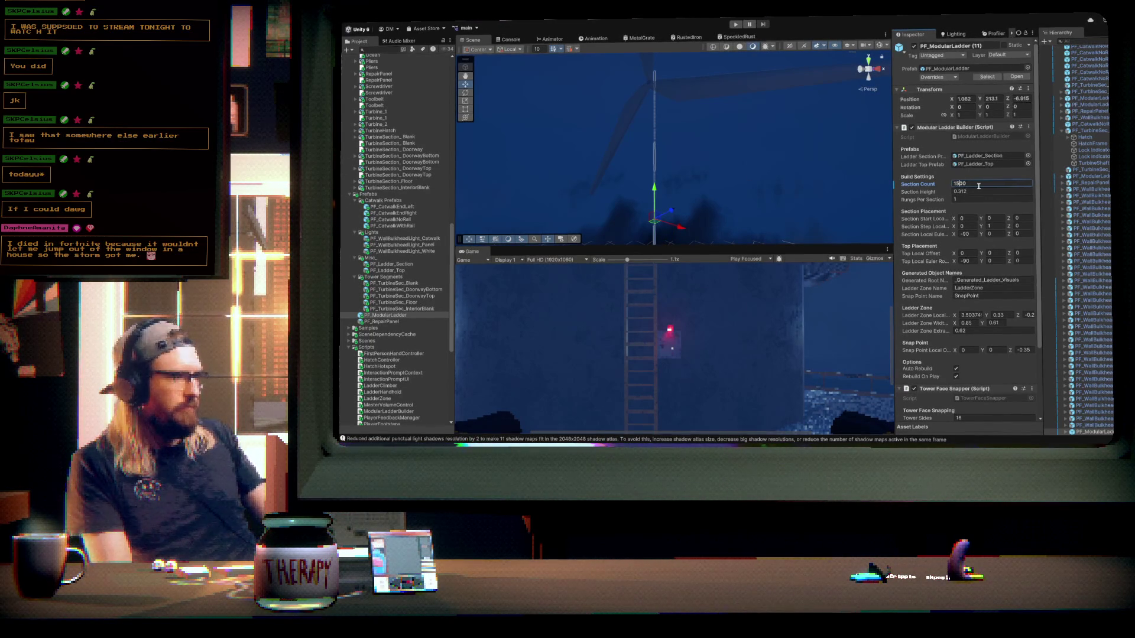
{"action": "key", "text": "BackSpace"}
{"action": "type", "text": "2"}
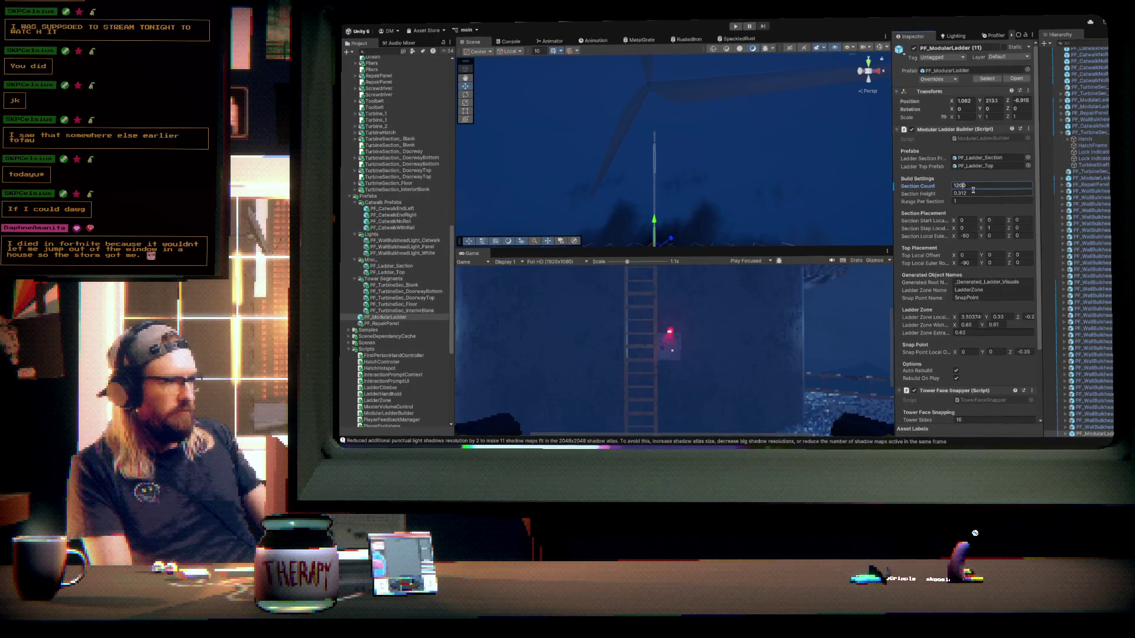
{"action": "key", "text": "BackSpace"}
{"action": "key", "text": "BackSpace"}
{"action": "type", "text": "50"}
{"action": "mouse_move", "coordinate": [704, 158]}
{"action": "left_mouse_down"}
{"action": "mouse_move", "coordinate": [760, 164]}
{"action": "mouse_move", "coordinate": [735, 144]}
{"action": "mouse_move", "coordinate": [678, 133]}
{"action": "mouse_move", "coordinate": [653, 152]}
{"action": "mouse_move", "coordinate": [650, 101]}
{"action": "mouse_move", "coordinate": [706, 107]}
{"action": "mouse_move", "coordinate": [707, 121]}
{"action": "mouse_move", "coordinate": [636, 158]}
{"action": "mouse_move", "coordinate": [622, 212]}
{"action": "left_mouse_up"}
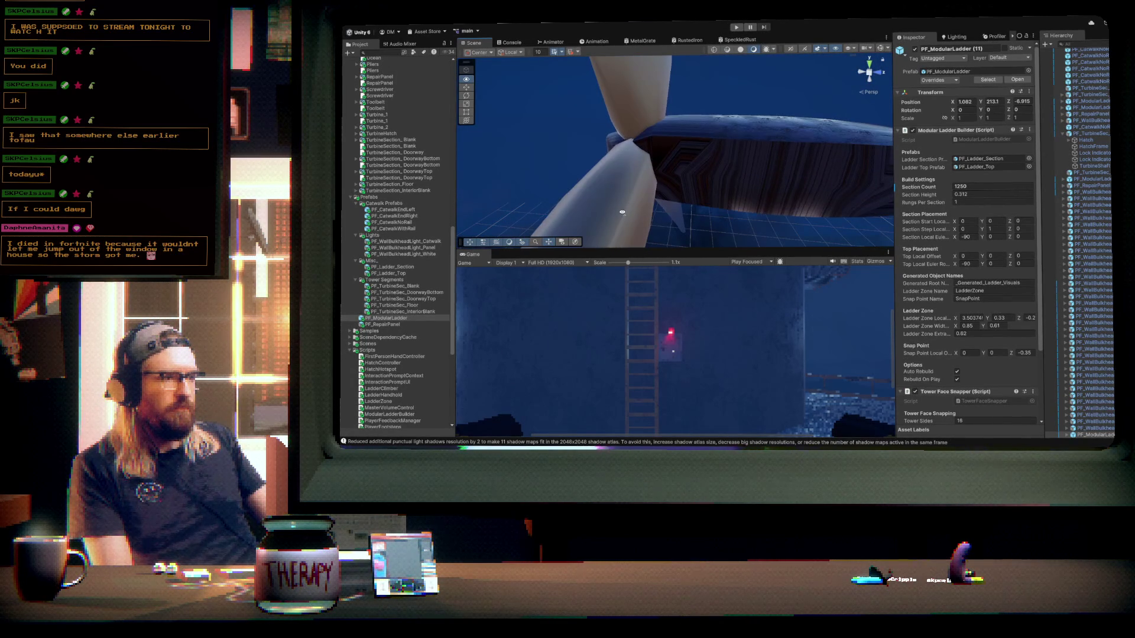
{"action": "left_click", "coordinate": [634, 109]}
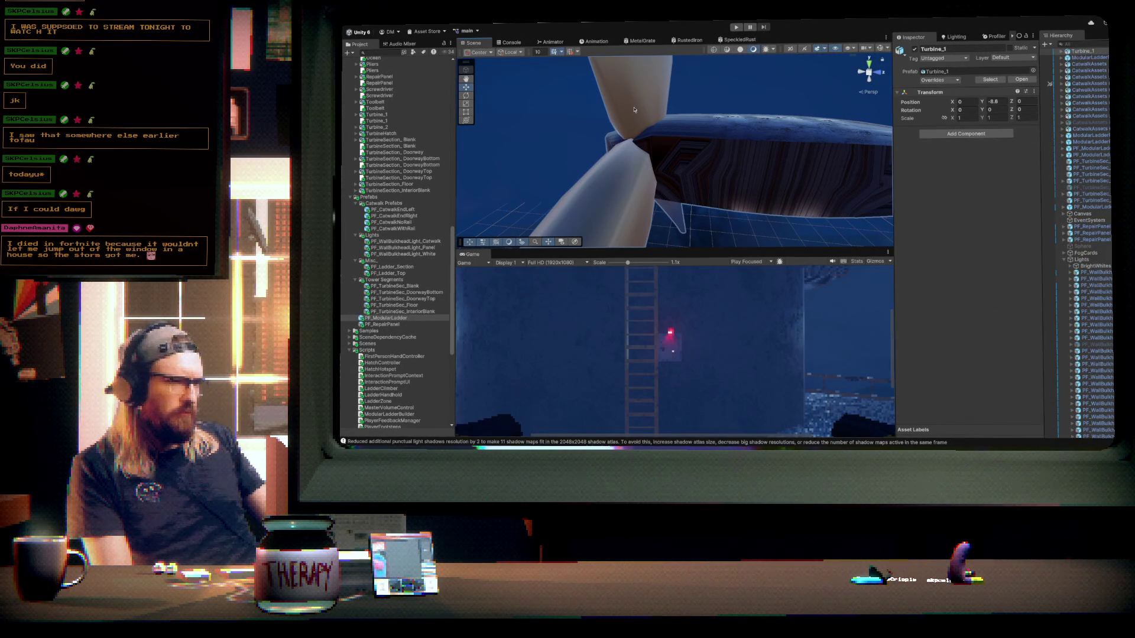
{"action": "left_click", "coordinate": [634, 109]}
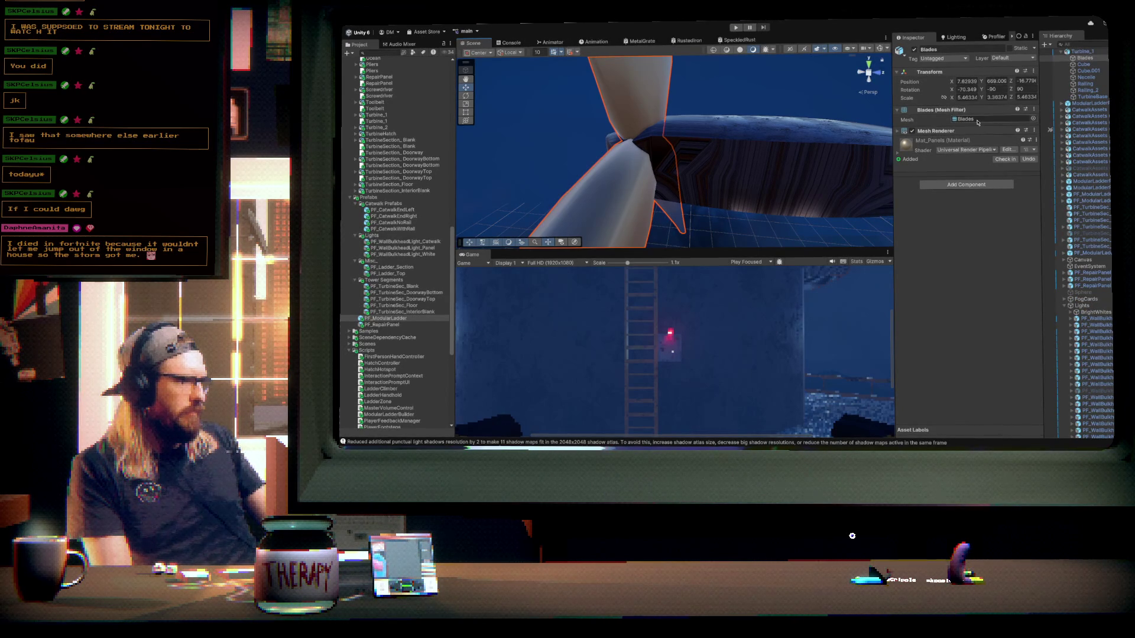
{"action": "mouse_move", "coordinate": [600, 115]}
{"action": "left_mouse_down"}
{"action": "mouse_move", "coordinate": [705, 150]}
{"action": "mouse_move", "coordinate": [680, 233]}
{"action": "left_mouse_up"}
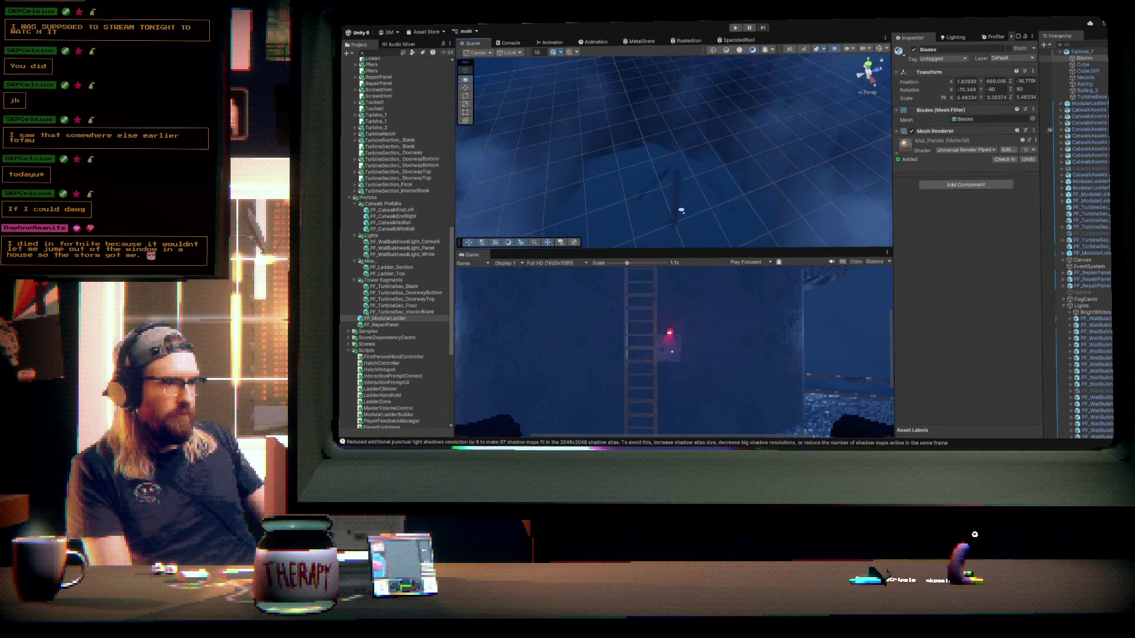
{"action": "mouse_move", "coordinate": [682, 171]}
{"action": "left_mouse_down"}
{"action": "mouse_move", "coordinate": [680, 95]}
{"action": "mouse_move", "coordinate": [807, 129]}
{"action": "left_mouse_up"}
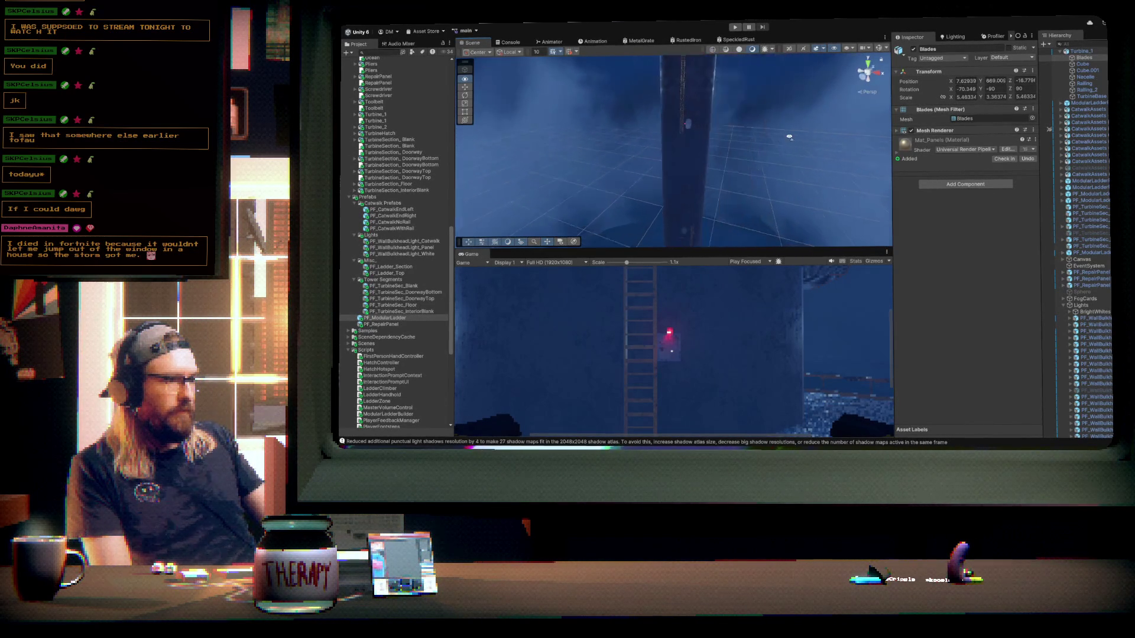
{"action": "mouse_move", "coordinate": [741, 127]}
{"action": "left_mouse_down"}
{"action": "mouse_move", "coordinate": [695, 129]}
{"action": "mouse_move", "coordinate": [806, 127]}
{"action": "mouse_move", "coordinate": [735, 105]}
{"action": "mouse_move", "coordinate": [731, 156]}
{"action": "left_mouse_up"}
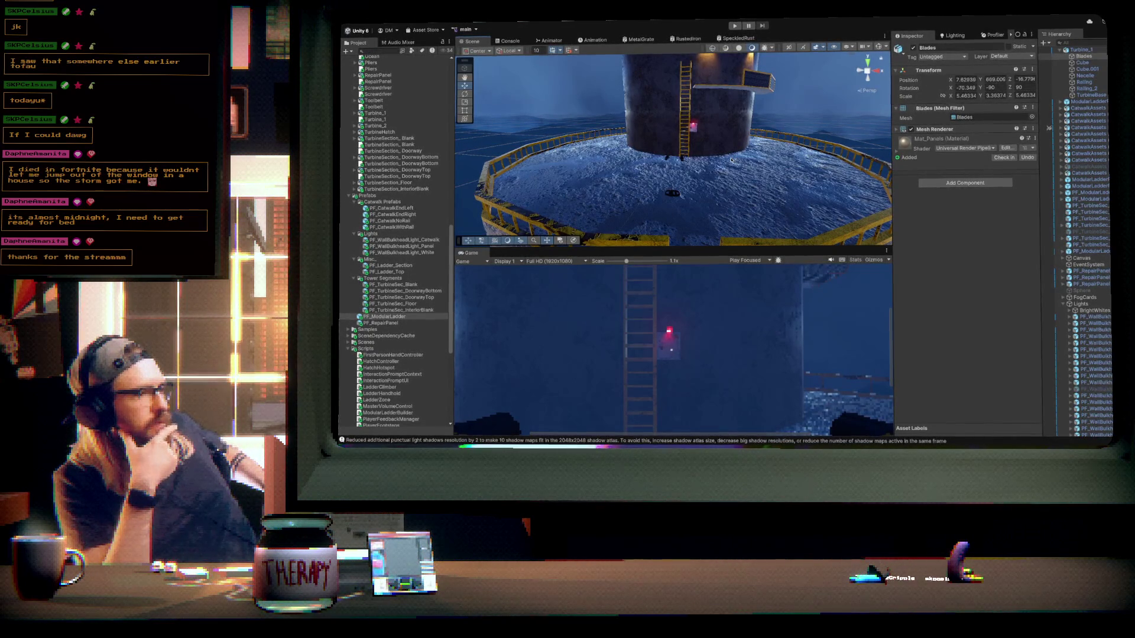
{"action": "mouse_move", "coordinate": [742, 201]}
{"action": "left_mouse_down"}
{"action": "mouse_move", "coordinate": [754, 173]}
{"action": "mouse_move", "coordinate": [730, 197]}
{"action": "mouse_move", "coordinate": [570, 222]}
{"action": "mouse_move", "coordinate": [591, 200]}
{"action": "left_mouse_up"}
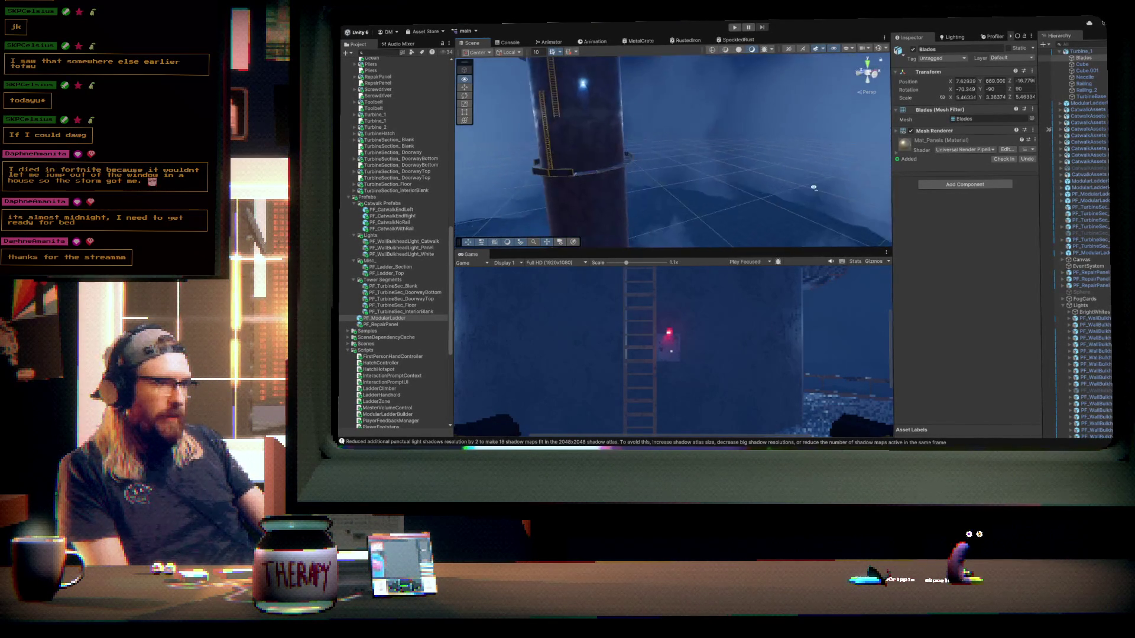
{"action": "left_click_drag", "start_coordinate": [862, 191], "coordinate": [828, 192]}
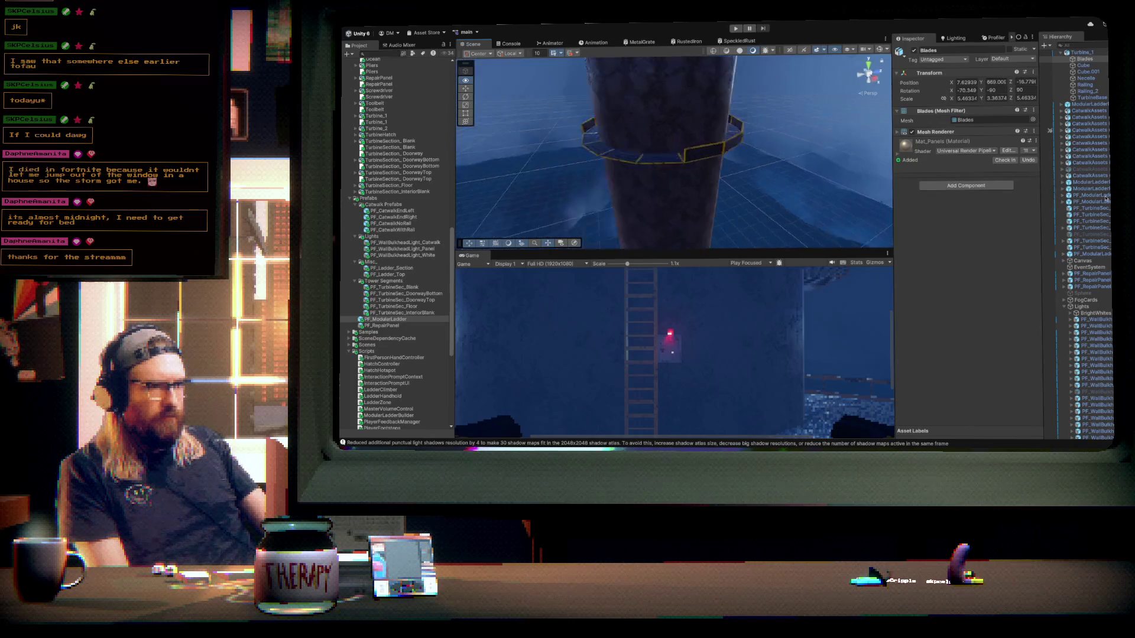
{"action": "scroll", "coordinate": [396, 236], "scroll_direction": "up", "scroll_amount": 3}
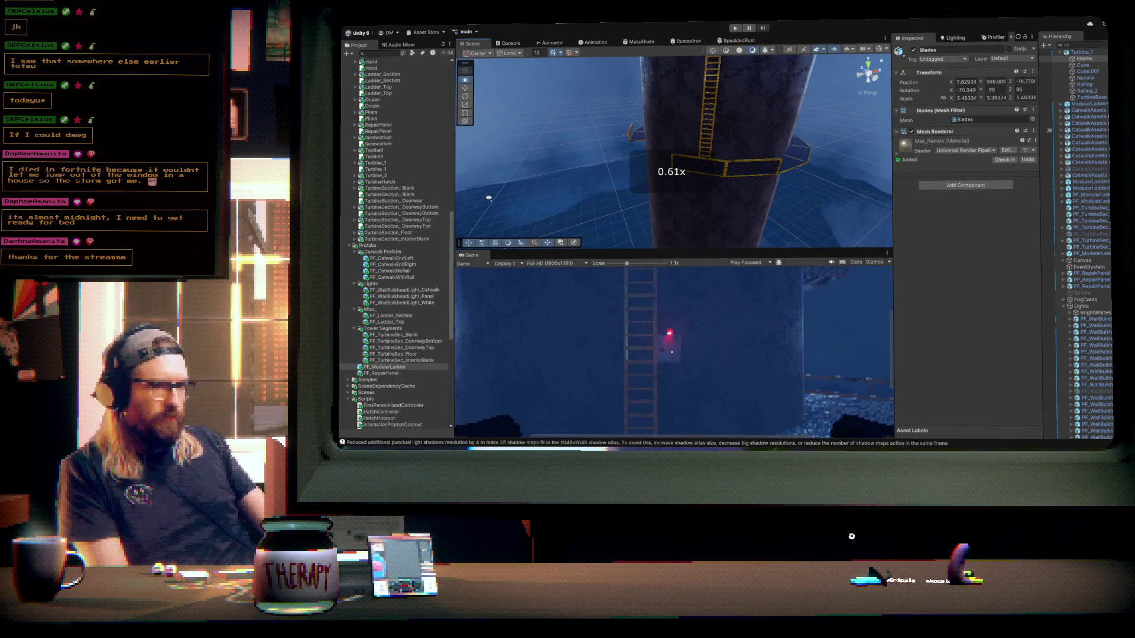
{"action": "mouse_move", "coordinate": [582, 203]}
{"action": "left_mouse_down"}
{"action": "mouse_move", "coordinate": [697, 210]}
{"action": "mouse_move", "coordinate": [731, 181]}
{"action": "mouse_move", "coordinate": [800, 163]}
{"action": "left_mouse_up"}
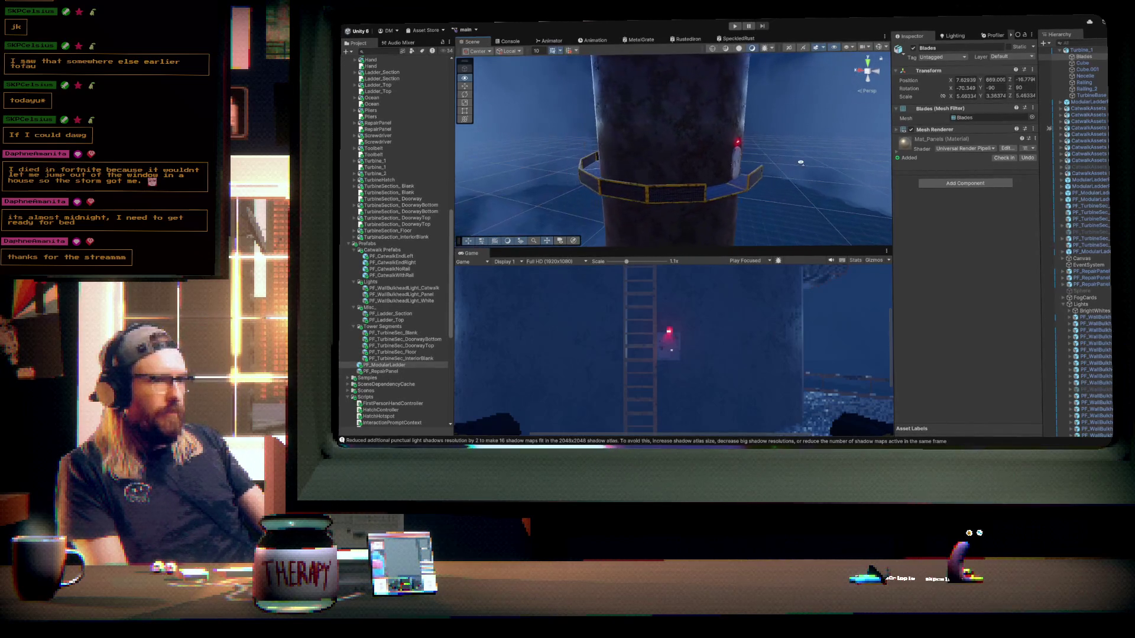
{"action": "left_click", "coordinate": [409, 288]}
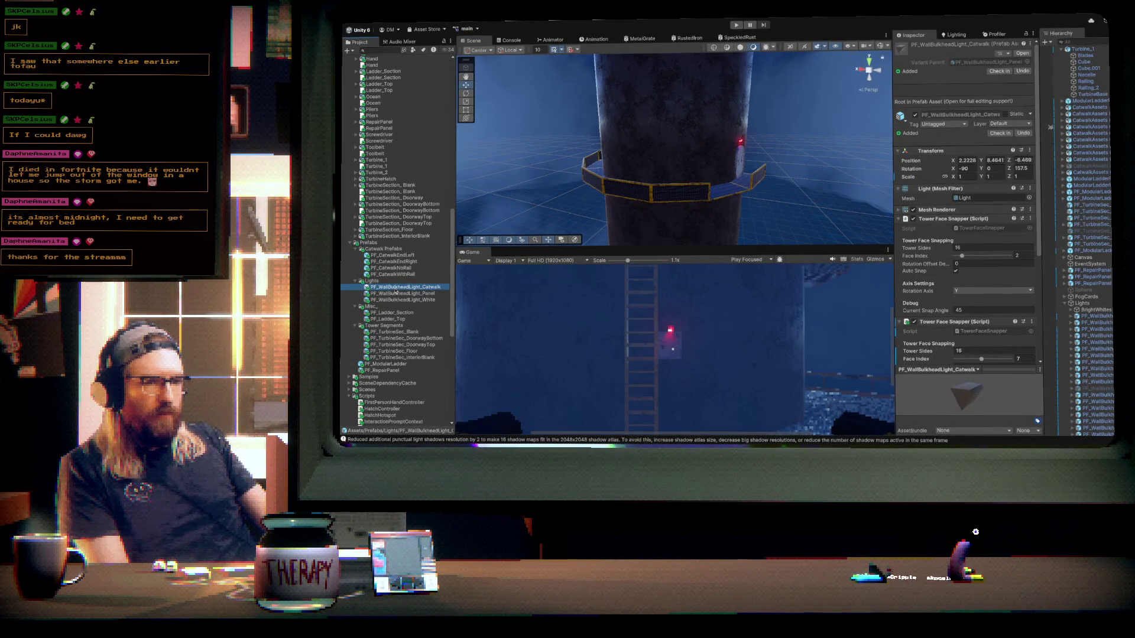
- Drop an amber catwalk bulkhead light onto the tower wall, trying tower faces 15 and 8
{"action": "mouse_move", "coordinate": [399, 289]}
{"action": "left_mouse_down"}
{"action": "mouse_move", "coordinate": [679, 142]}
{"action": "mouse_move", "coordinate": [705, 167]}
{"action": "mouse_move", "coordinate": [709, 201]}
{"action": "left_mouse_up"}
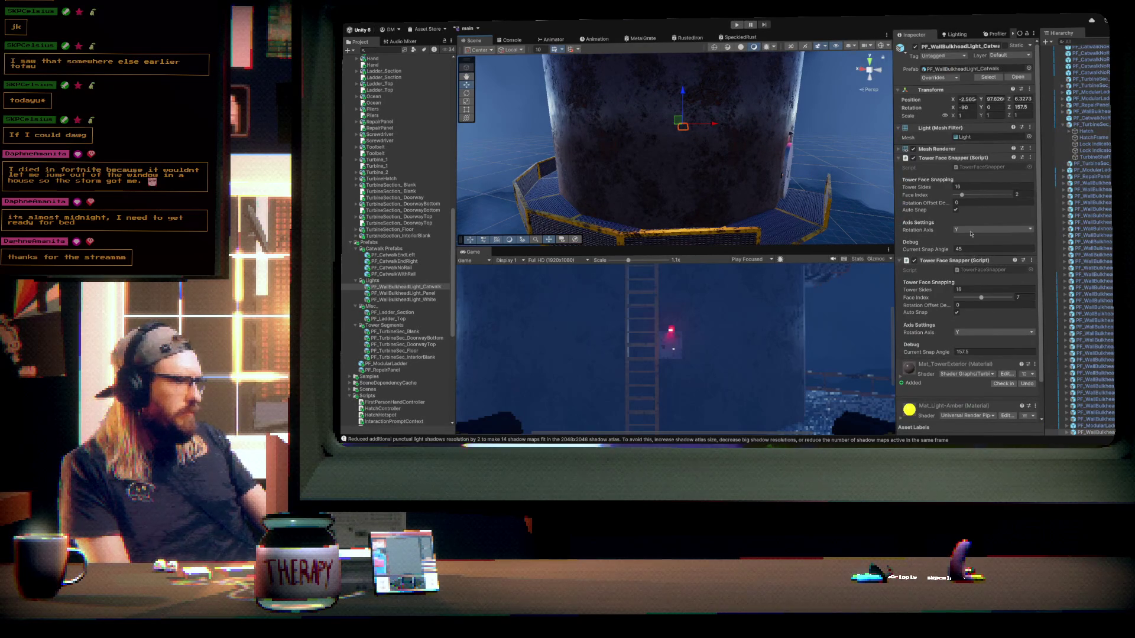
{"action": "left_click_drag", "start_coordinate": [967, 198], "coordinate": [1008, 196]}
{"action": "left_click_drag", "start_coordinate": [738, 177], "coordinate": [690, 172]}
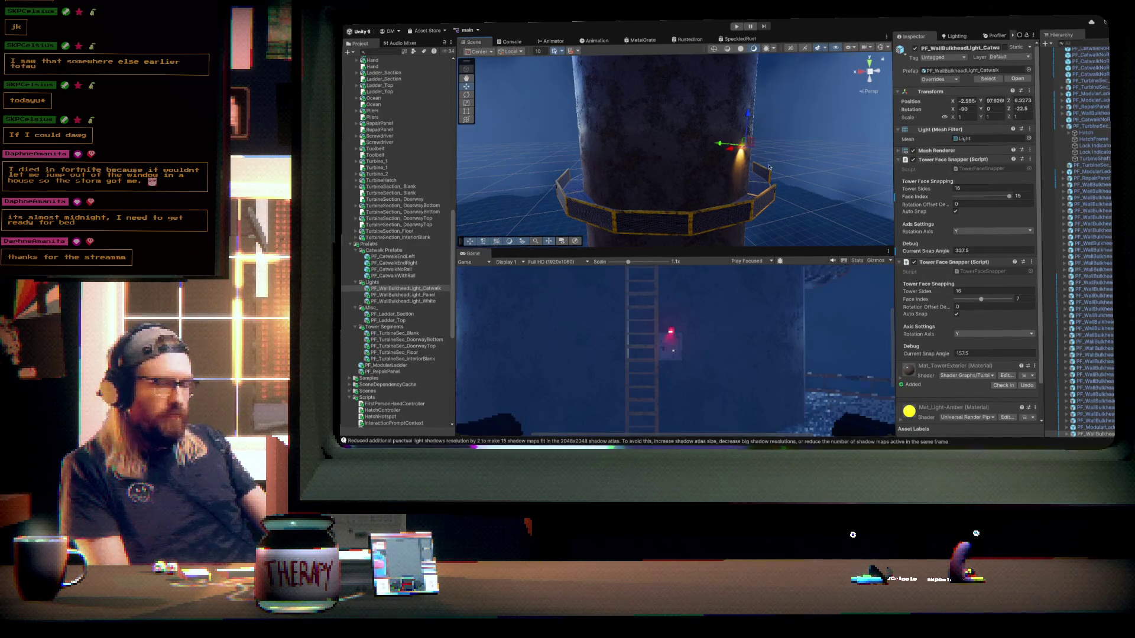
{"action": "mouse_move", "coordinate": [752, 157]}
{"action": "left_mouse_down"}
{"action": "mouse_move", "coordinate": [654, 152]}
{"action": "mouse_move", "coordinate": [671, 155]}
{"action": "left_mouse_up"}
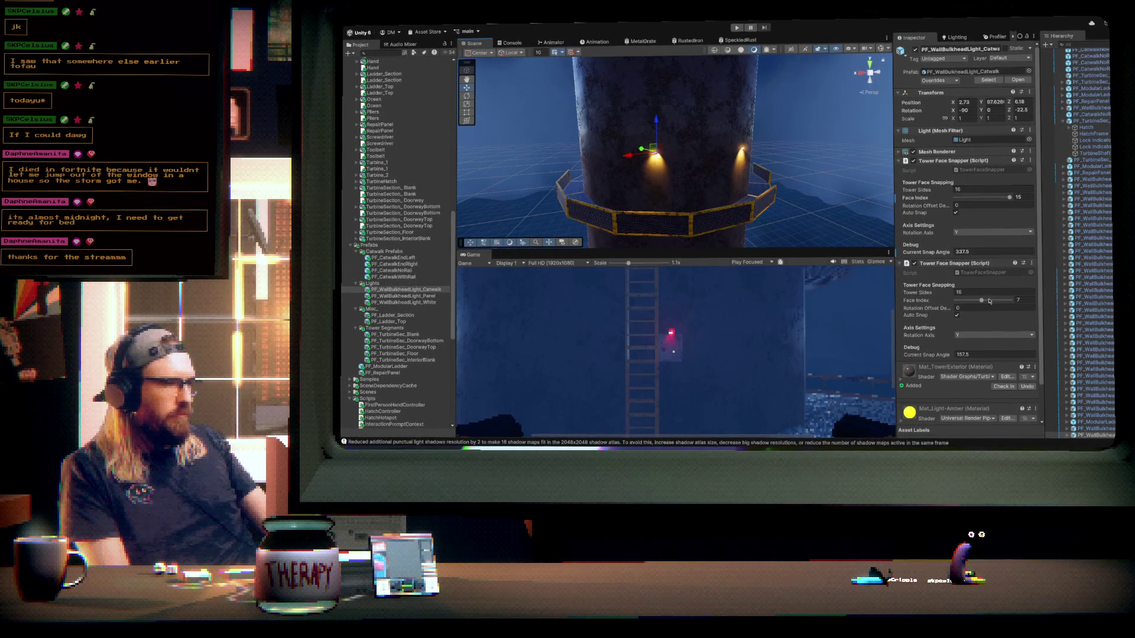
{"action": "left_click_drag", "start_coordinate": [982, 301], "coordinate": [961, 300]}
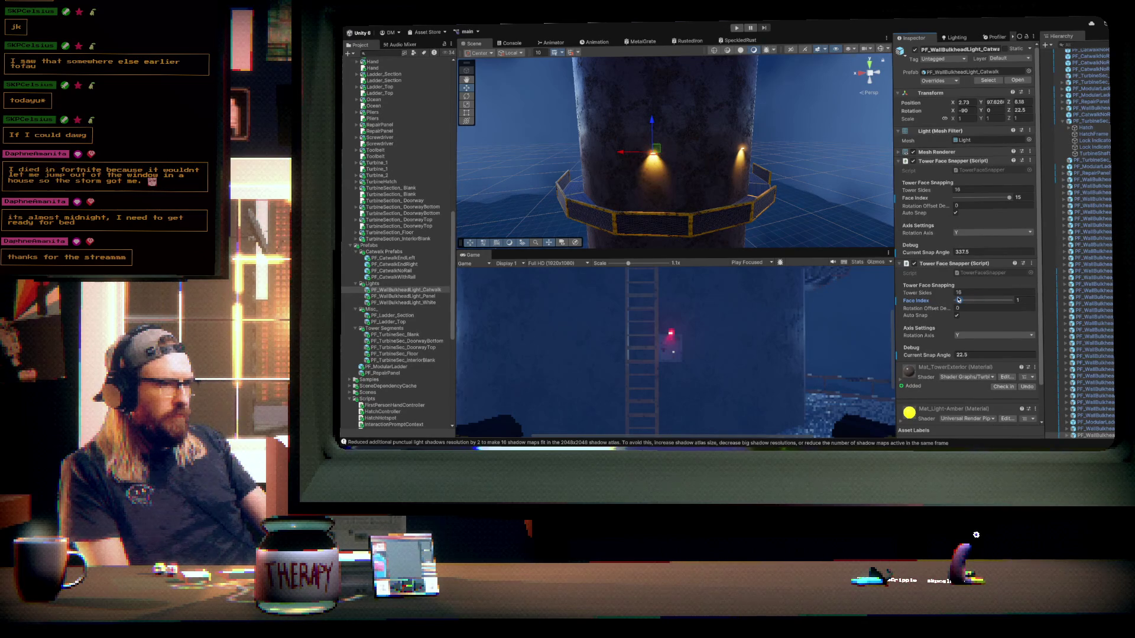
- Nudge that light along the wall, then add a second catwalk light snapped to face 11
{"action": "mouse_move", "coordinate": [731, 158]}
{"action": "left_mouse_down"}
{"action": "mouse_move", "coordinate": [731, 236]}
{"action": "mouse_move", "coordinate": [691, 219]}
{"action": "mouse_move", "coordinate": [555, 203]}
{"action": "left_mouse_up"}
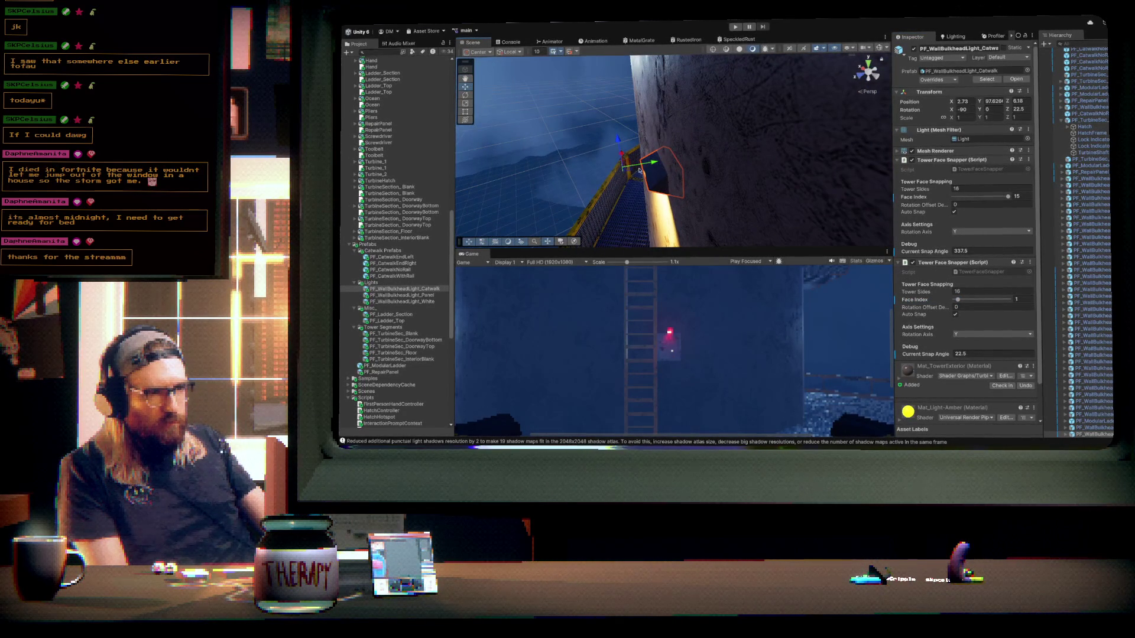
{"action": "mouse_move", "coordinate": [652, 166]}
{"action": "left_mouse_down"}
{"action": "mouse_move", "coordinate": [638, 166]}
{"action": "mouse_move", "coordinate": [797, 164]}
{"action": "left_mouse_up"}
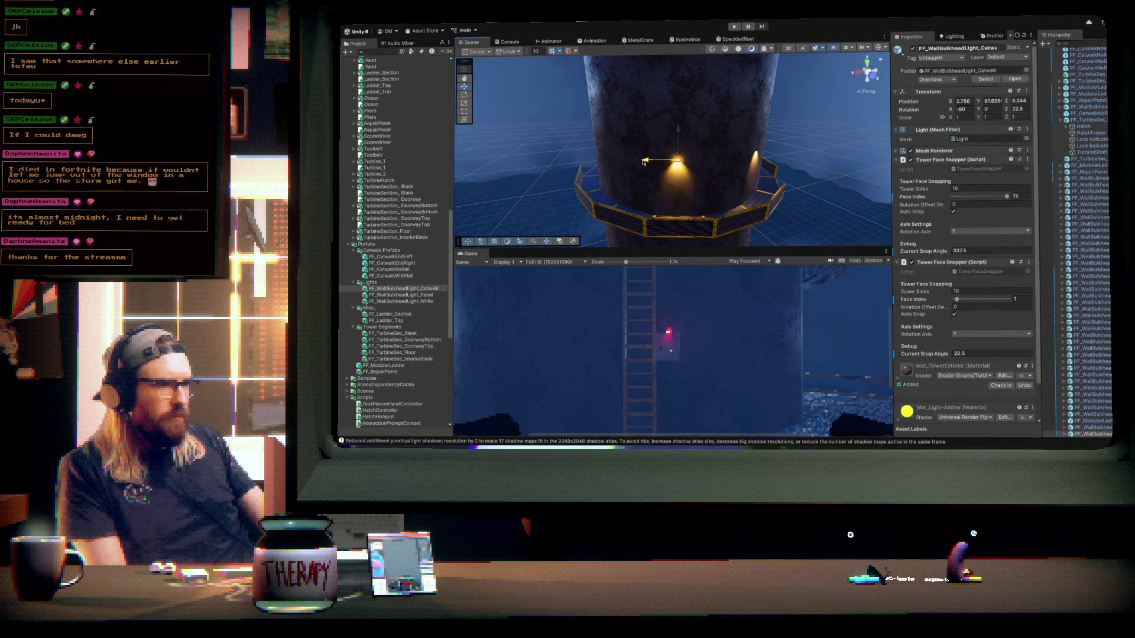
{"action": "left_click_drag", "start_coordinate": [645, 162], "coordinate": [741, 172]}
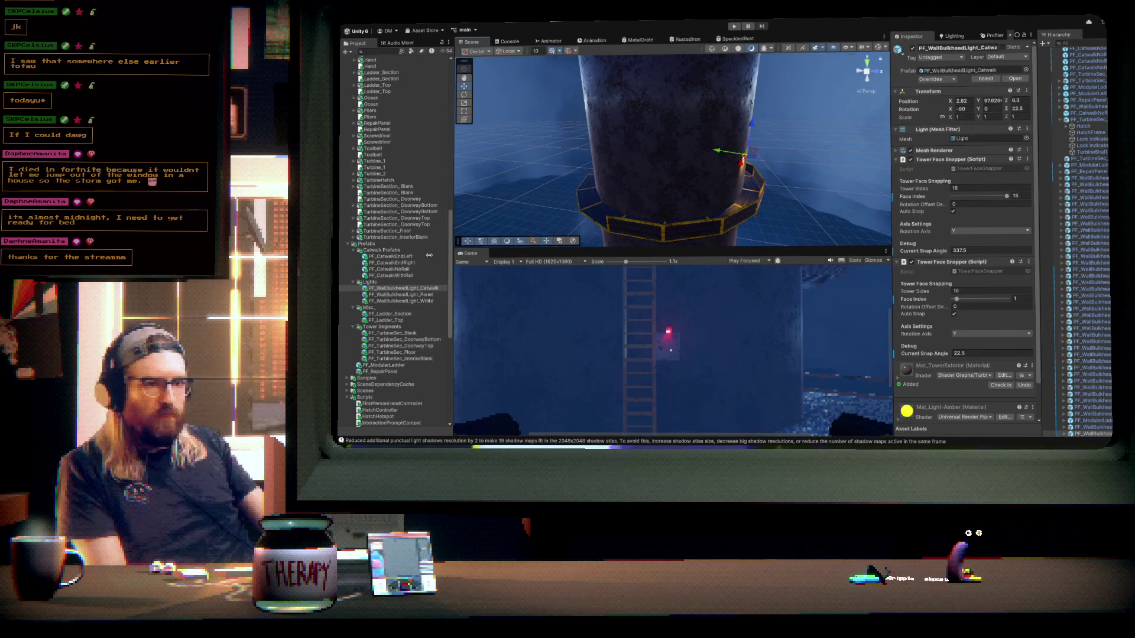
{"action": "mouse_move", "coordinate": [412, 288]}
{"action": "left_mouse_down"}
{"action": "mouse_move", "coordinate": [706, 176]}
{"action": "mouse_move", "coordinate": [688, 172]}
{"action": "left_mouse_up"}
{"action": "mouse_move", "coordinate": [979, 298]}
{"action": "left_mouse_down"}
{"action": "mouse_move", "coordinate": [998, 302]}
{"action": "mouse_move", "coordinate": [960, 301]}
{"action": "left_mouse_up"}
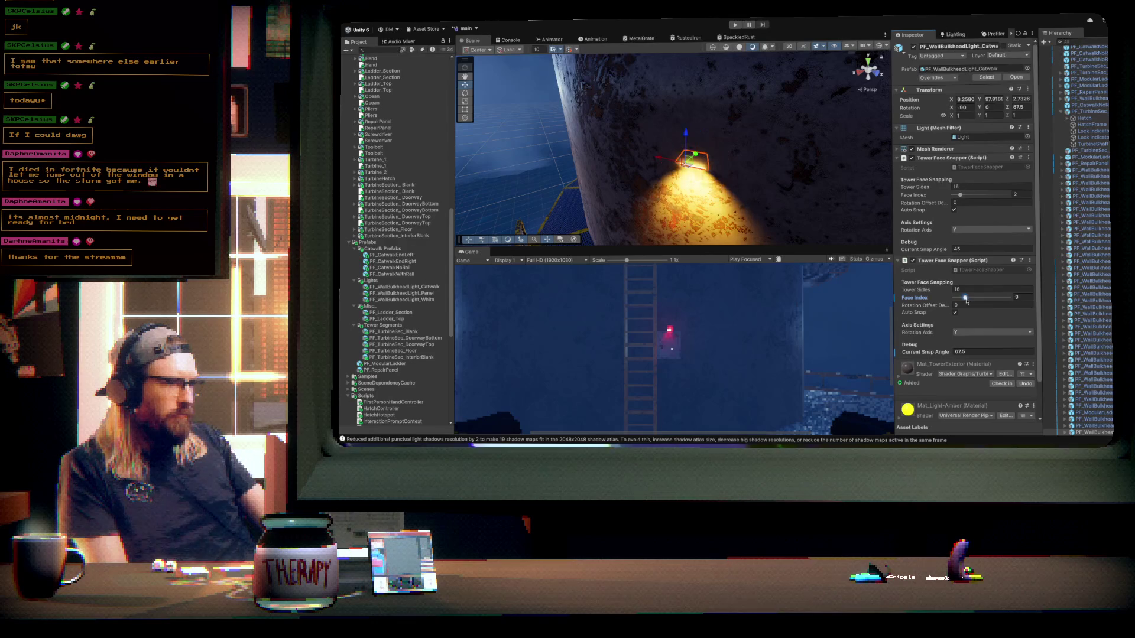
- Lower the placed catwalk light slightly on the tower wall
{"action": "mouse_move", "coordinate": [724, 214]}
{"action": "left_mouse_down"}
{"action": "mouse_move", "coordinate": [713, 160]}
{"action": "mouse_move", "coordinate": [726, 154]}
{"action": "left_mouse_up"}
{"action": "left_click_drag", "start_coordinate": [676, 120], "coordinate": [676, 125]}
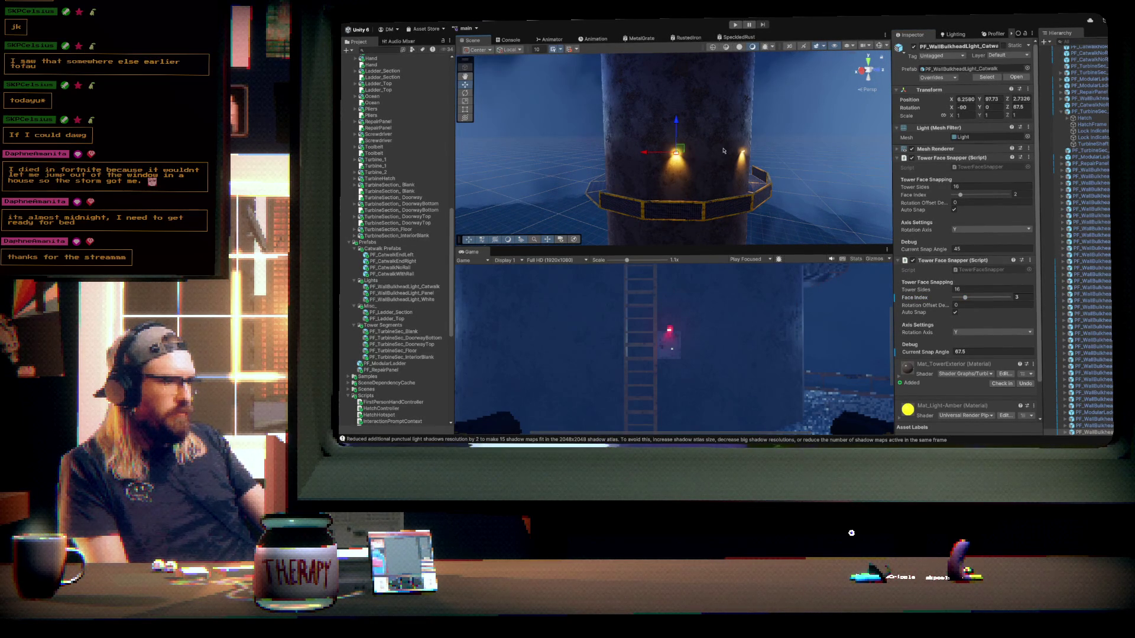
{"action": "left_click_drag", "start_coordinate": [725, 154], "coordinate": [721, 177]}
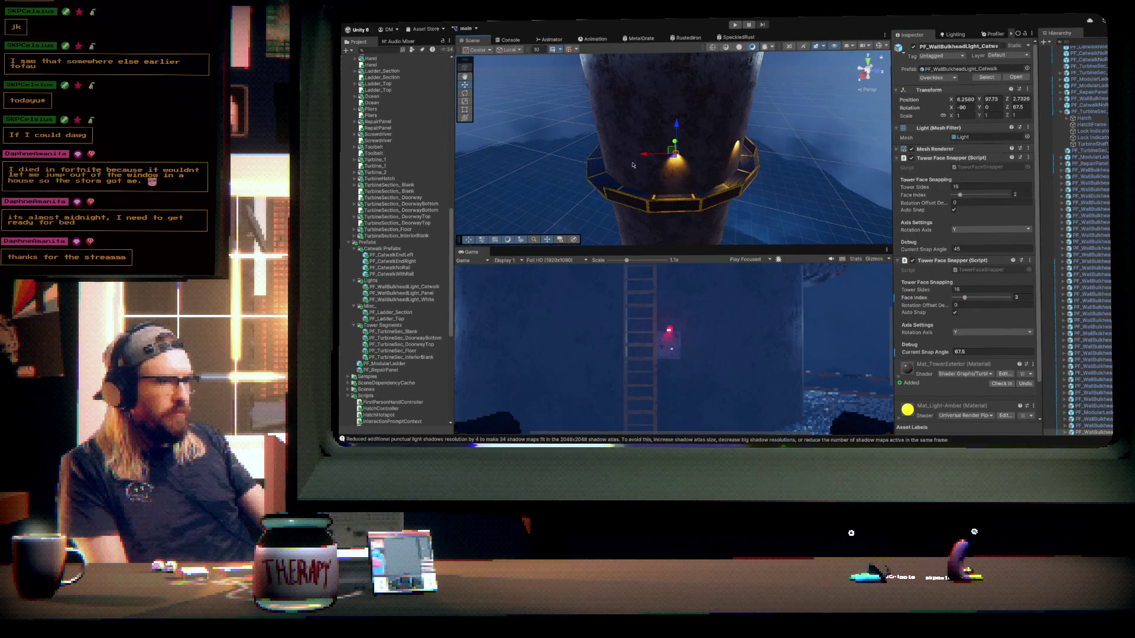
{"action": "mouse_move", "coordinate": [642, 156]}
{"action": "left_mouse_down"}
{"action": "mouse_move", "coordinate": [727, 165]}
{"action": "mouse_move", "coordinate": [705, 148]}
{"action": "left_mouse_up"}
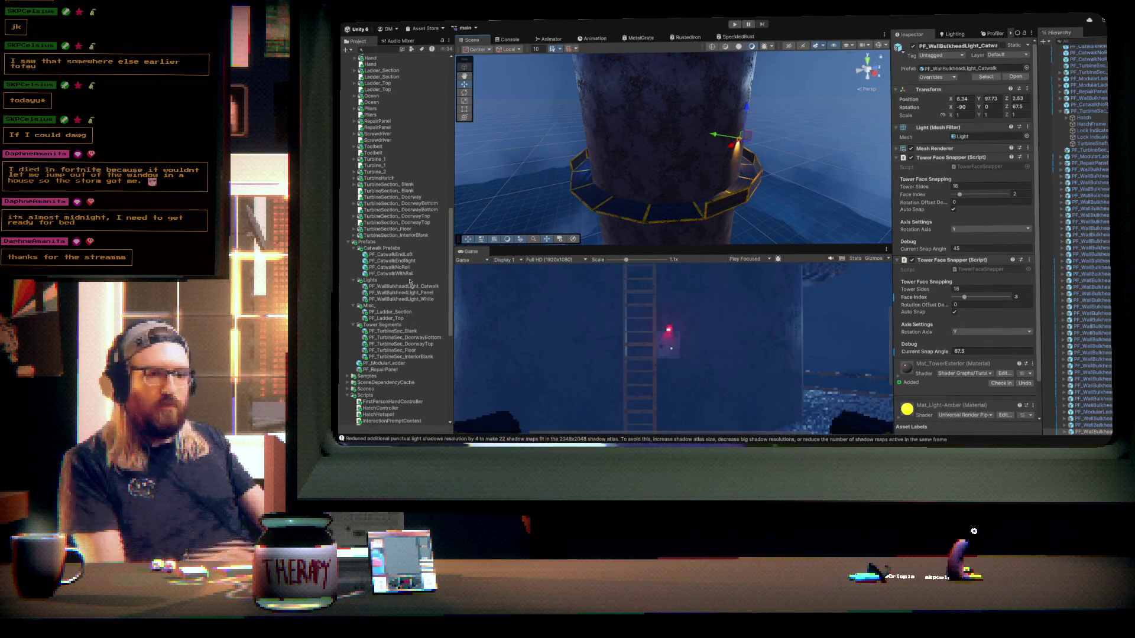
- Add another amber catwalk light snapped to tower face 5
{"action": "mouse_move", "coordinate": [404, 286]}
{"action": "left_mouse_down"}
{"action": "mouse_move", "coordinate": [679, 155]}
{"action": "mouse_move", "coordinate": [718, 165]}
{"action": "left_mouse_up"}
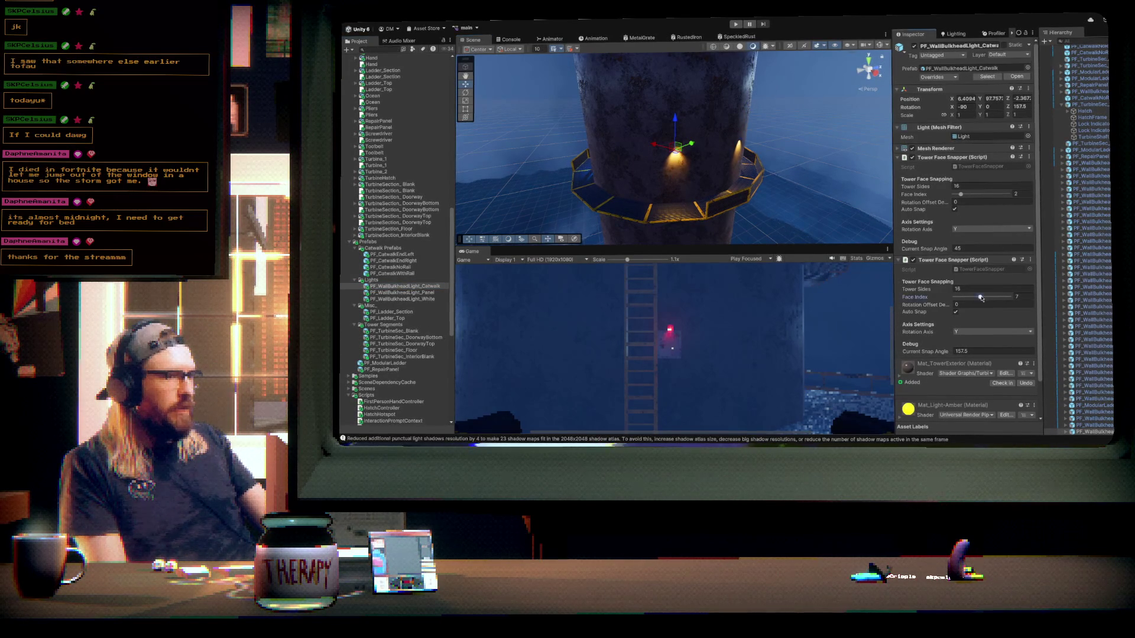
{"action": "left_click_drag", "start_coordinate": [983, 297], "coordinate": [973, 297]}
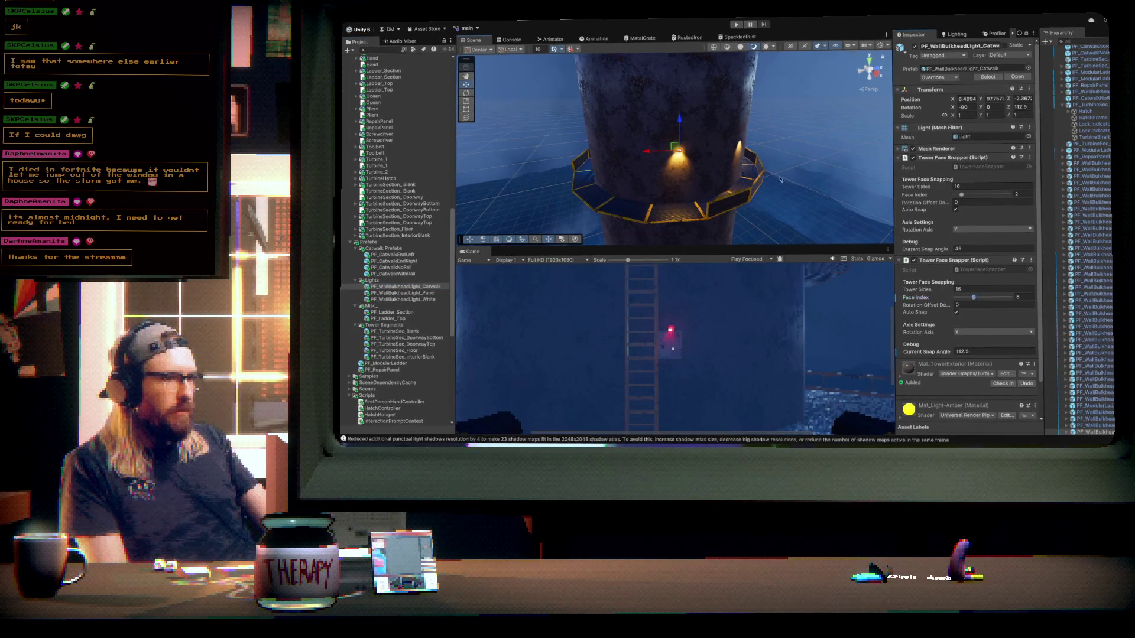
{"action": "key", "text": "f"}
{"action": "left_click_drag", "start_coordinate": [770, 184], "coordinate": [696, 164]}
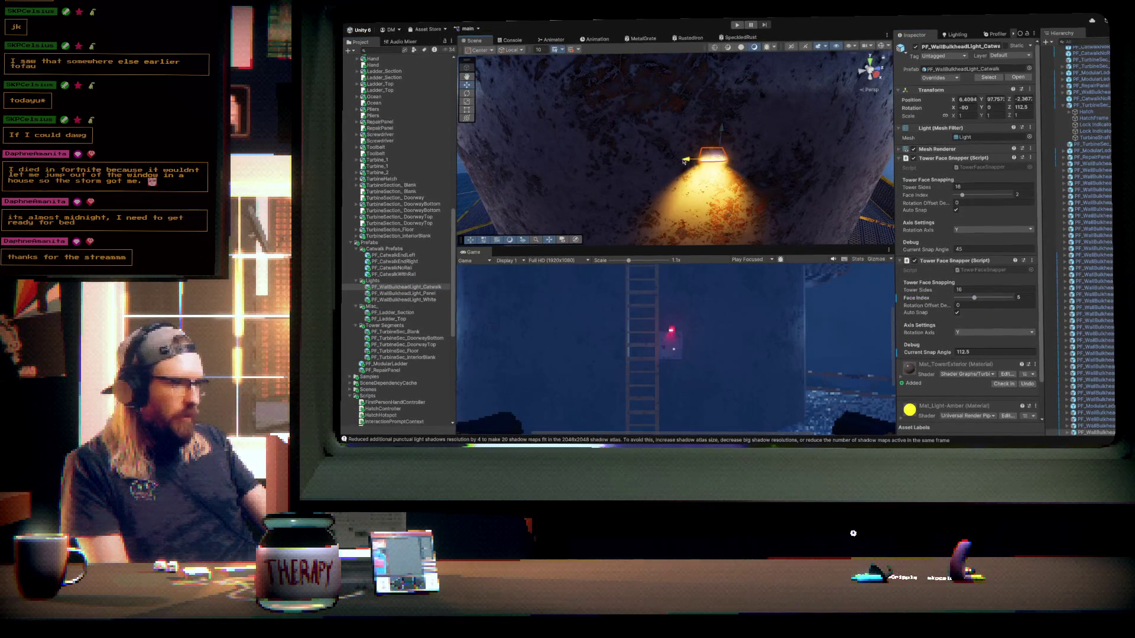
{"action": "mouse_move", "coordinate": [800, 165]}
{"action": "left_mouse_down"}
{"action": "mouse_move", "coordinate": [776, 141]}
{"action": "mouse_move", "coordinate": [747, 139]}
{"action": "left_mouse_up"}
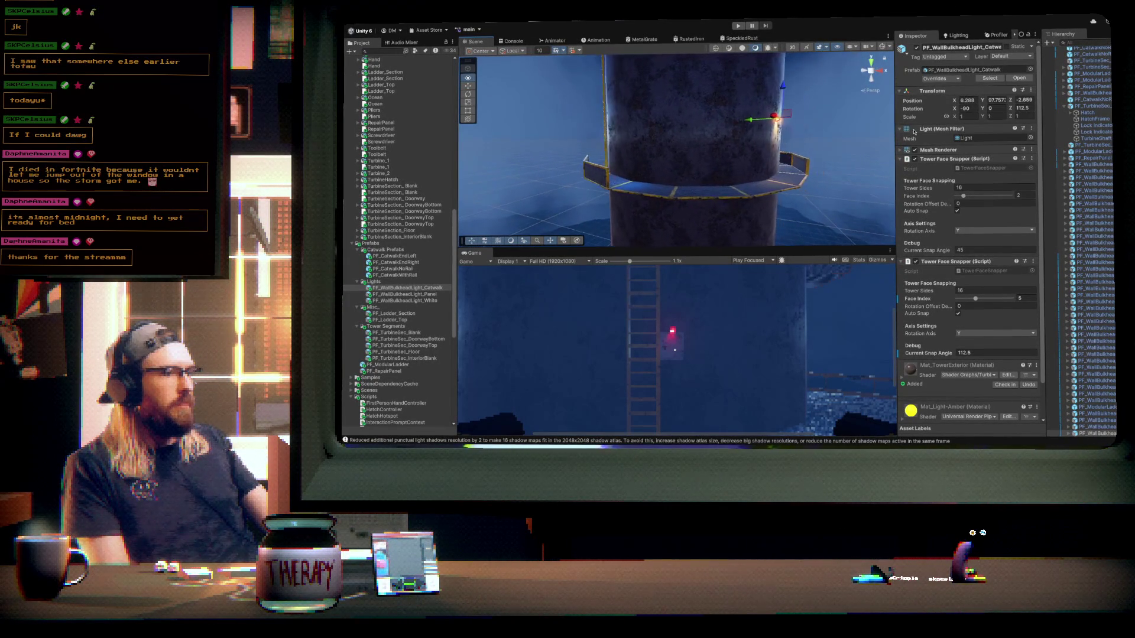
- Place one more catwalk light on tower face 10, then select the white wall light
{"action": "mouse_move", "coordinate": [566, 193]}
{"action": "left_mouse_down"}
{"action": "mouse_move", "coordinate": [699, 123]}
{"action": "mouse_move", "coordinate": [709, 139]}
{"action": "mouse_move", "coordinate": [822, 166]}
{"action": "left_mouse_up"}
{"action": "scroll", "coordinate": [822, 166], "scroll_direction": "down", "scroll_amount": 10}
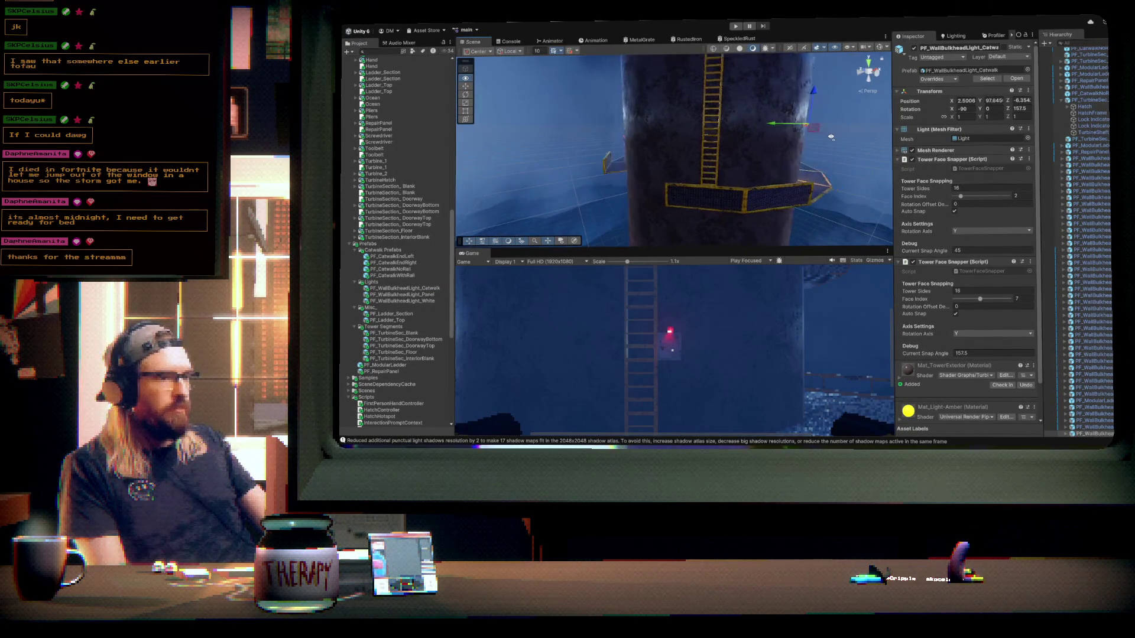
{"action": "left_click_drag", "start_coordinate": [797, 137], "coordinate": [777, 138]}
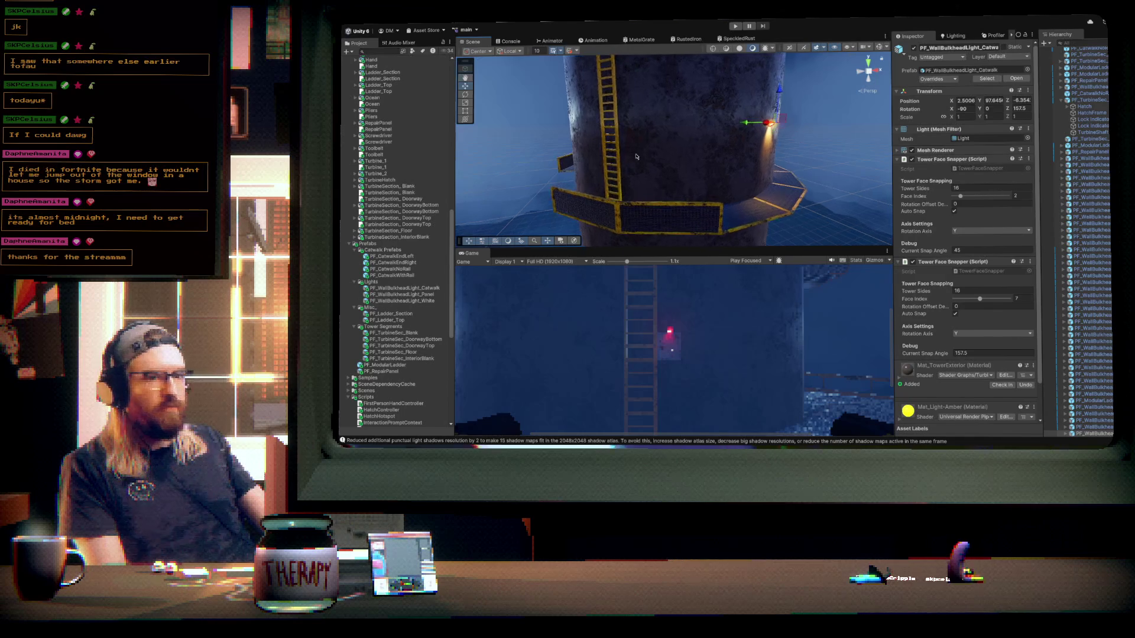
{"action": "left_click_drag", "start_coordinate": [404, 289], "coordinate": [594, 192]}
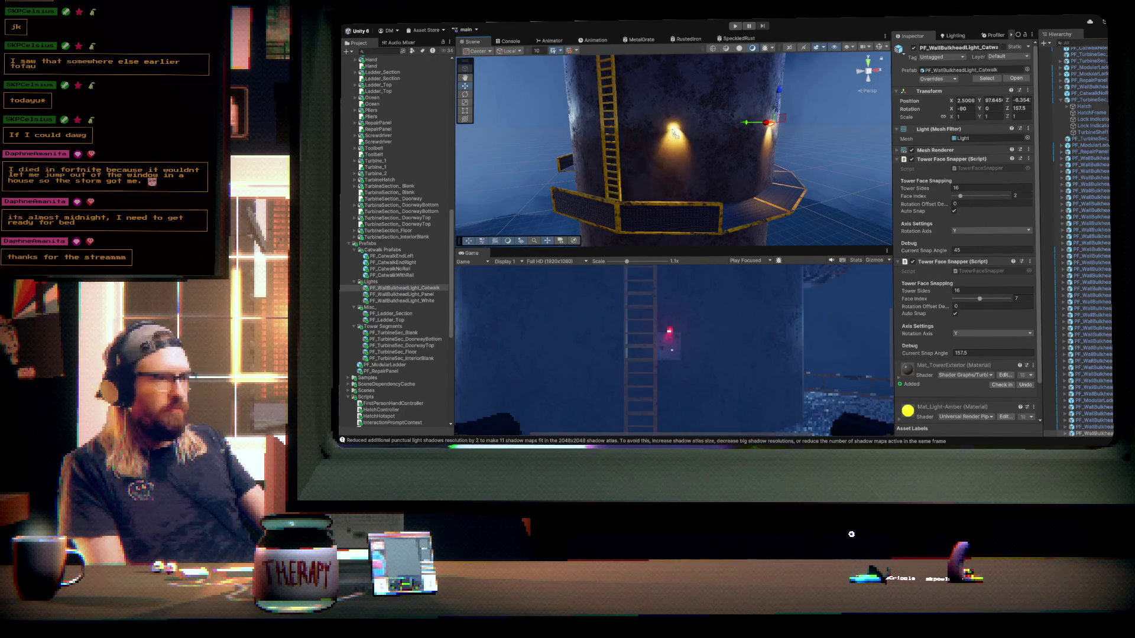
{"action": "key", "text": "f"}
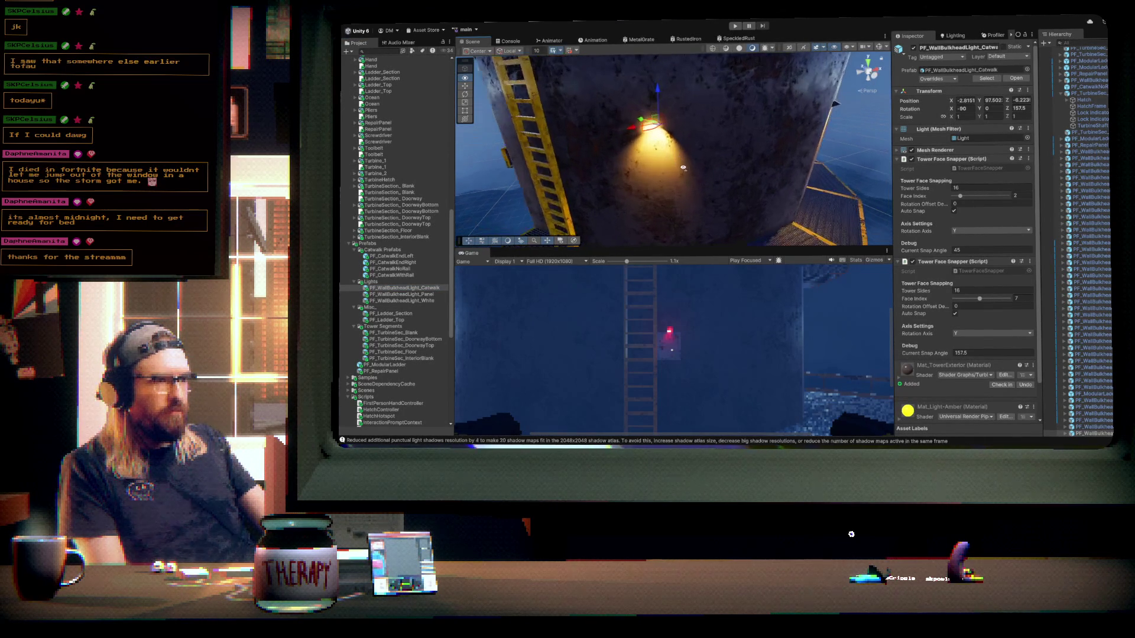
{"action": "left_click_drag", "start_coordinate": [987, 302], "coordinate": [993, 302]}
{"action": "mouse_move", "coordinate": [726, 120]}
{"action": "left_mouse_down"}
{"action": "mouse_move", "coordinate": [644, 160]}
{"action": "mouse_move", "coordinate": [677, 76]}
{"action": "mouse_move", "coordinate": [788, 42]}
{"action": "mouse_move", "coordinate": [786, 82]}
{"action": "left_mouse_up"}
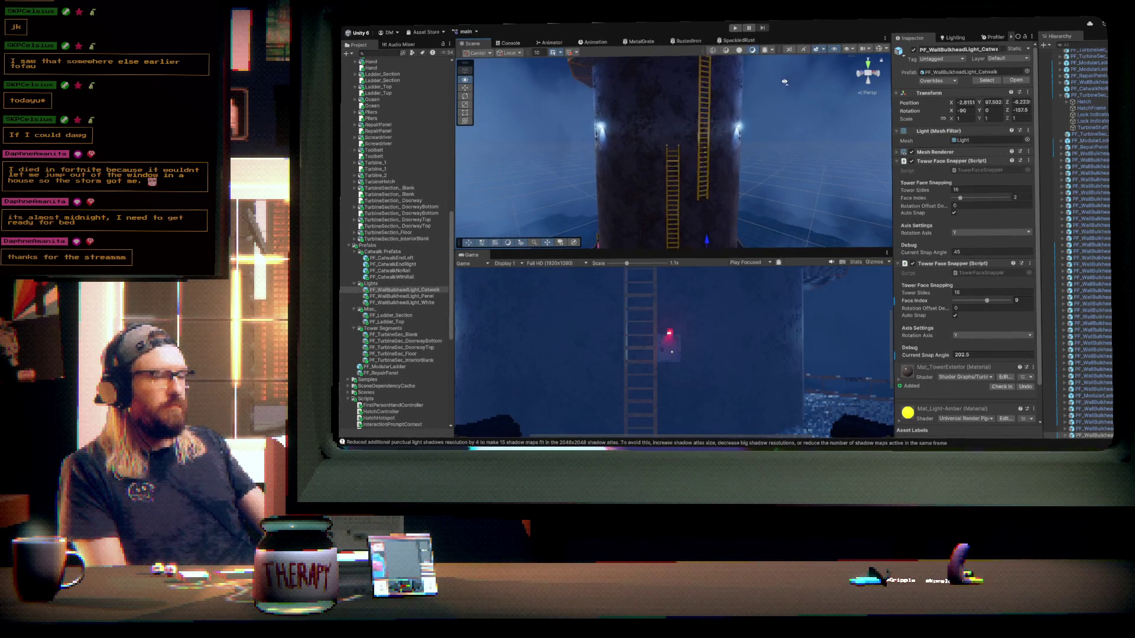
{"action": "left_click", "coordinate": [410, 303]}
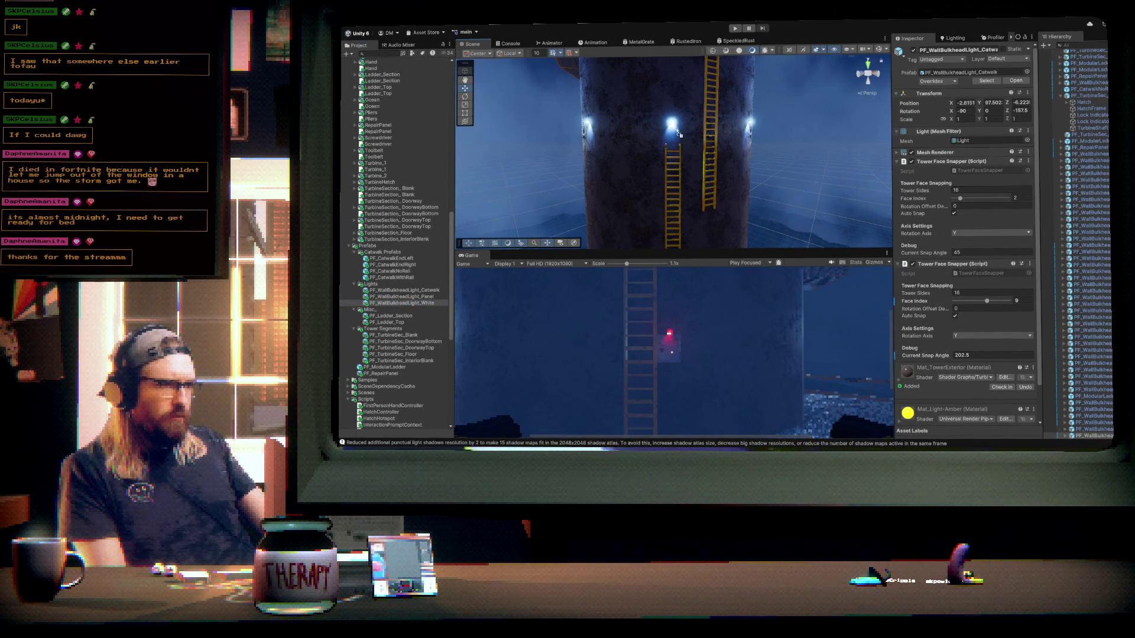
{"action": "left_click", "coordinate": [671, 126]}
- Frame the selected white wall light and begin changing its tower face
{"action": "key", "text": "f"}
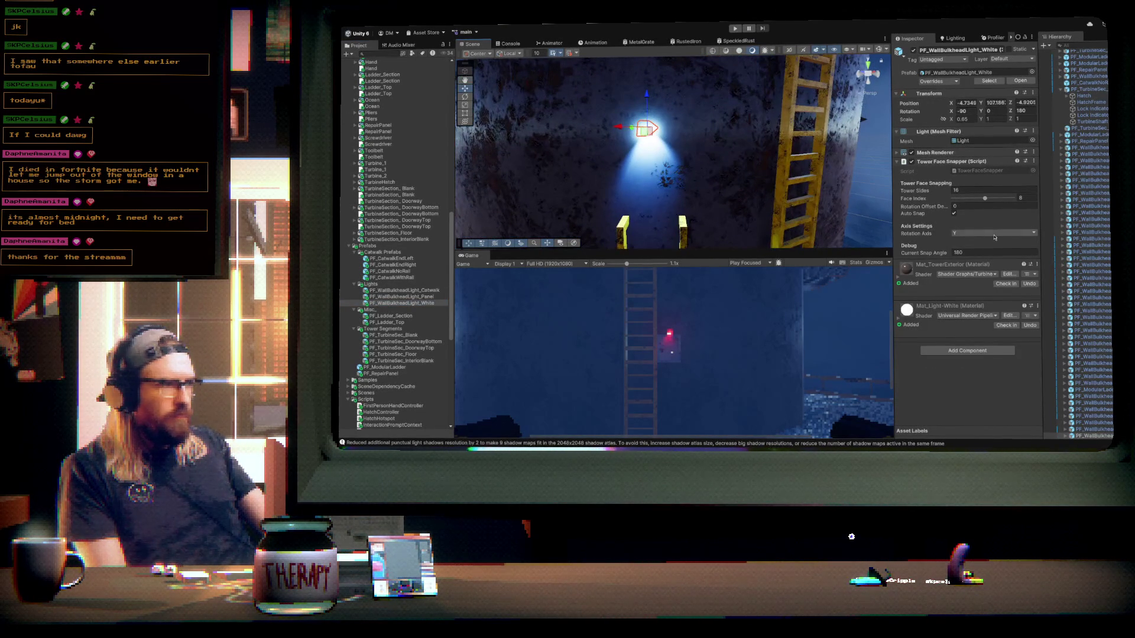
{"action": "left_click", "coordinate": [985, 201]}
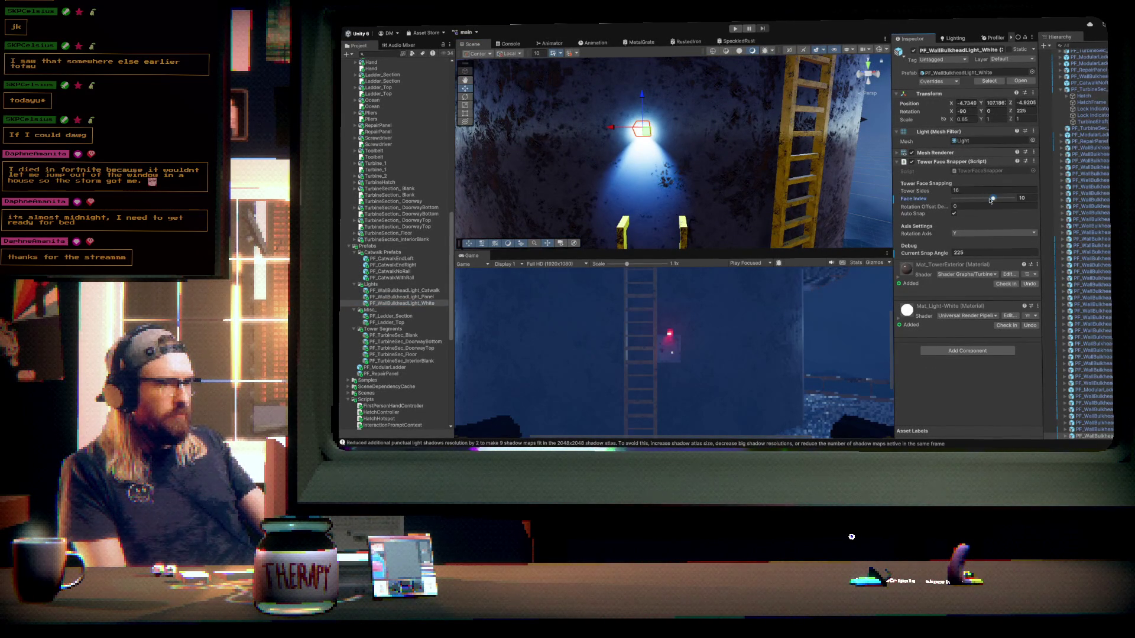
{"action": "scroll", "coordinate": [624, 132], "scroll_direction": "down", "scroll_amount": 5}
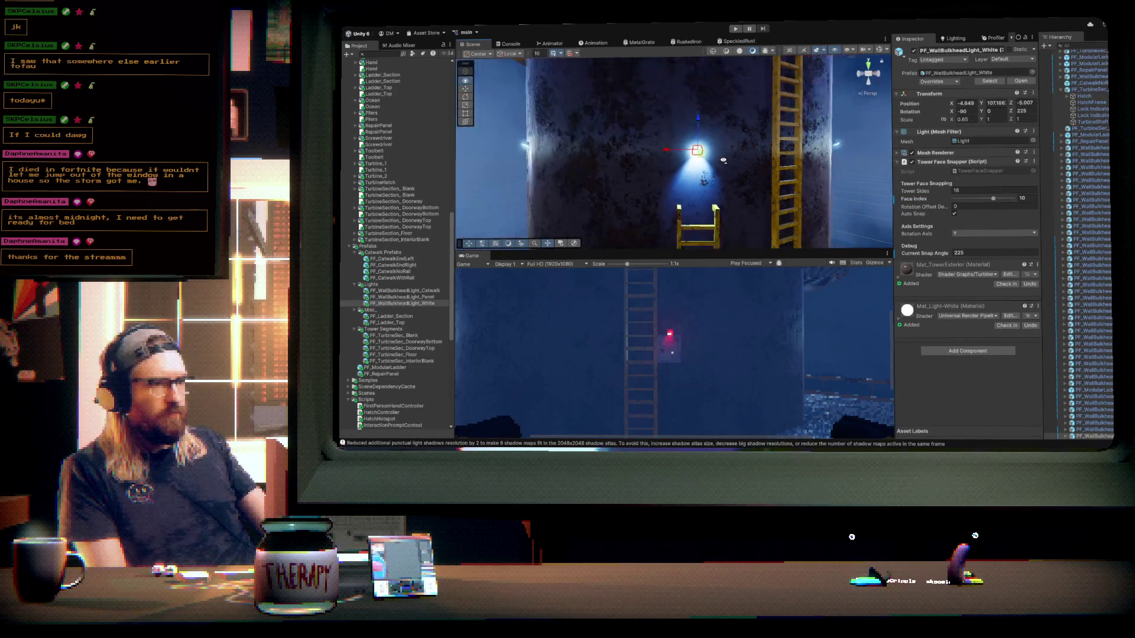
{"action": "mouse_move", "coordinate": [686, 112]}
{"action": "left_mouse_down"}
{"action": "mouse_move", "coordinate": [690, 205]}
{"action": "mouse_move", "coordinate": [686, 180]}
{"action": "left_mouse_up"}
- Place a new white bulkhead light on tower face 9 (202.5°), then drag in another catwalk light
{"action": "left_click_drag", "start_coordinate": [405, 304], "coordinate": [671, 122]}
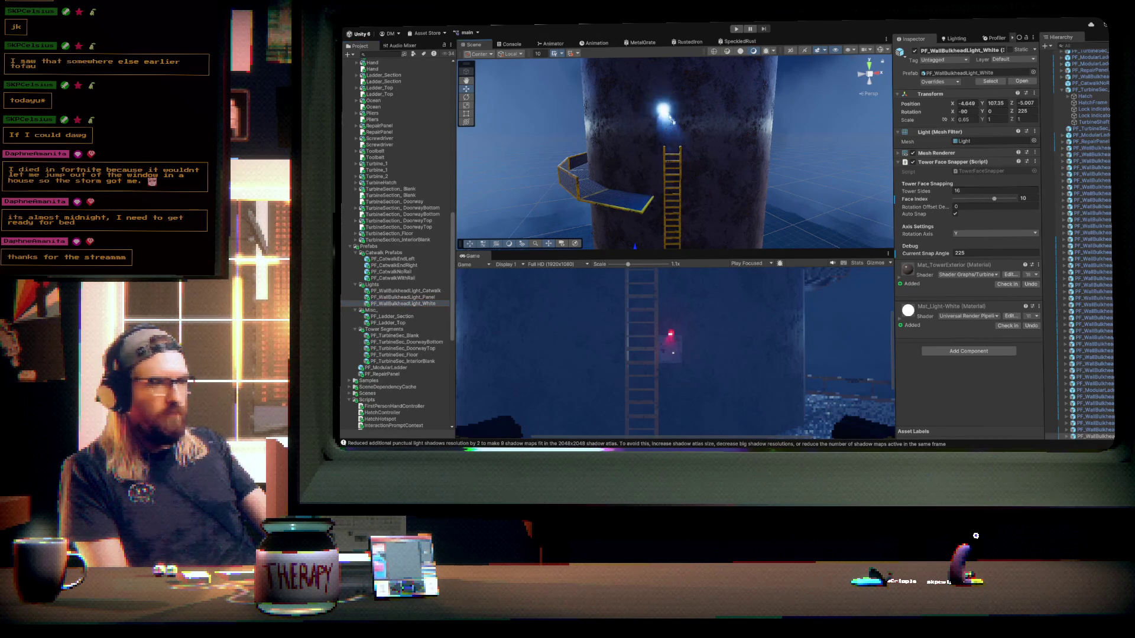
{"action": "key", "text": "f"}
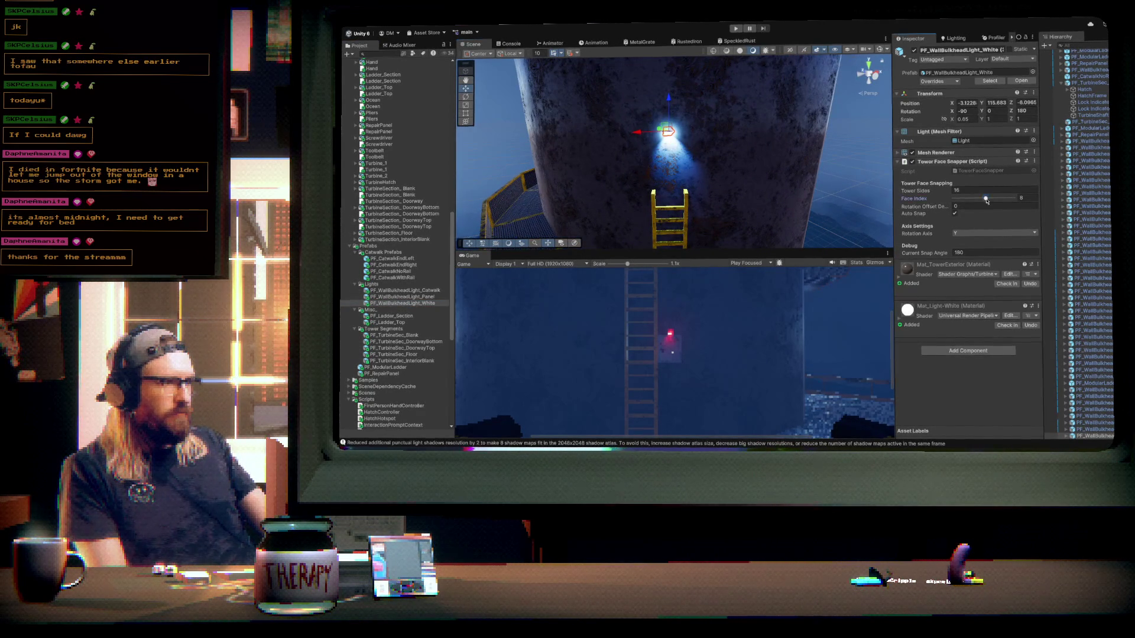
{"action": "left_click_drag", "start_coordinate": [985, 199], "coordinate": [989, 200]}
{"action": "mouse_move", "coordinate": [634, 134]}
{"action": "left_mouse_down"}
{"action": "mouse_move", "coordinate": [692, 170]}
{"action": "mouse_move", "coordinate": [774, 175]}
{"action": "left_mouse_up"}
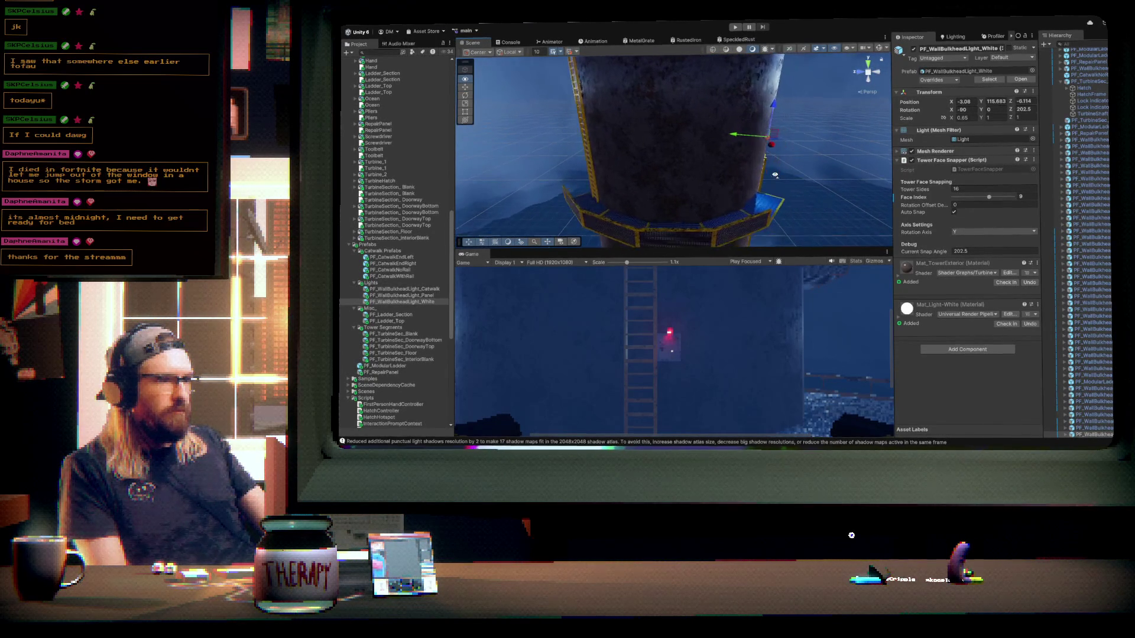
{"action": "left_click_drag", "start_coordinate": [404, 288], "coordinate": [678, 157]}
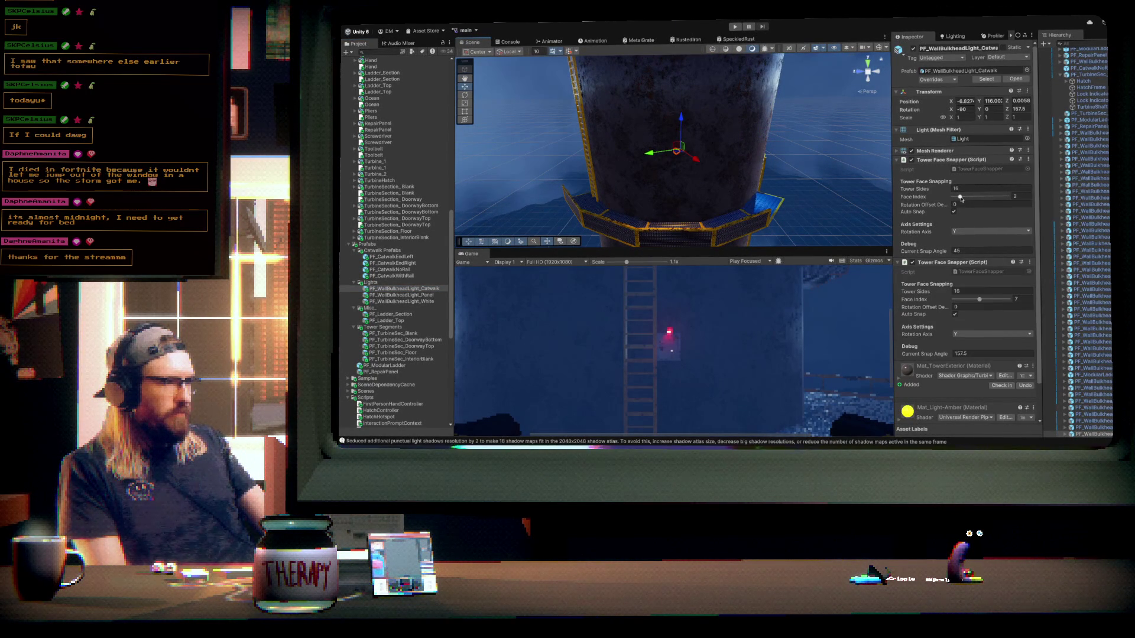
- Snap the amber catwalk light to tower face 12 at 270°, then drop in a white bulkhead light
{"action": "left_click_drag", "start_coordinate": [979, 199], "coordinate": [995, 198]}
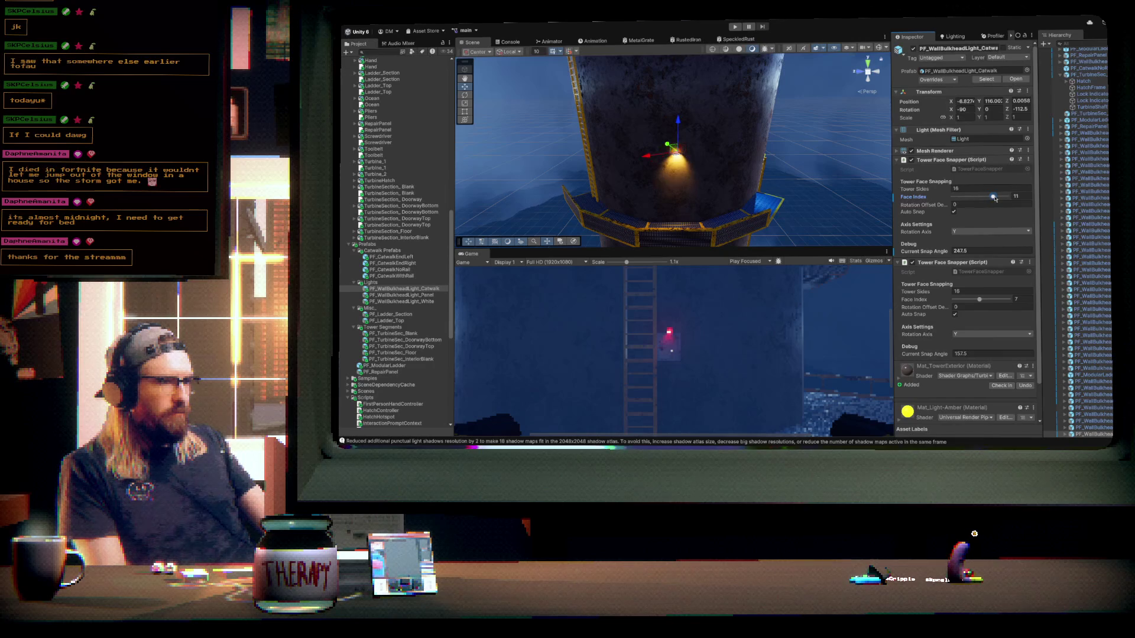
{"action": "mouse_move", "coordinate": [652, 180]}
{"action": "left_mouse_down"}
{"action": "mouse_move", "coordinate": [729, 126]}
{"action": "mouse_move", "coordinate": [771, 169]}
{"action": "left_mouse_up"}
{"action": "left_click_drag", "start_coordinate": [407, 302], "coordinate": [615, 210]}
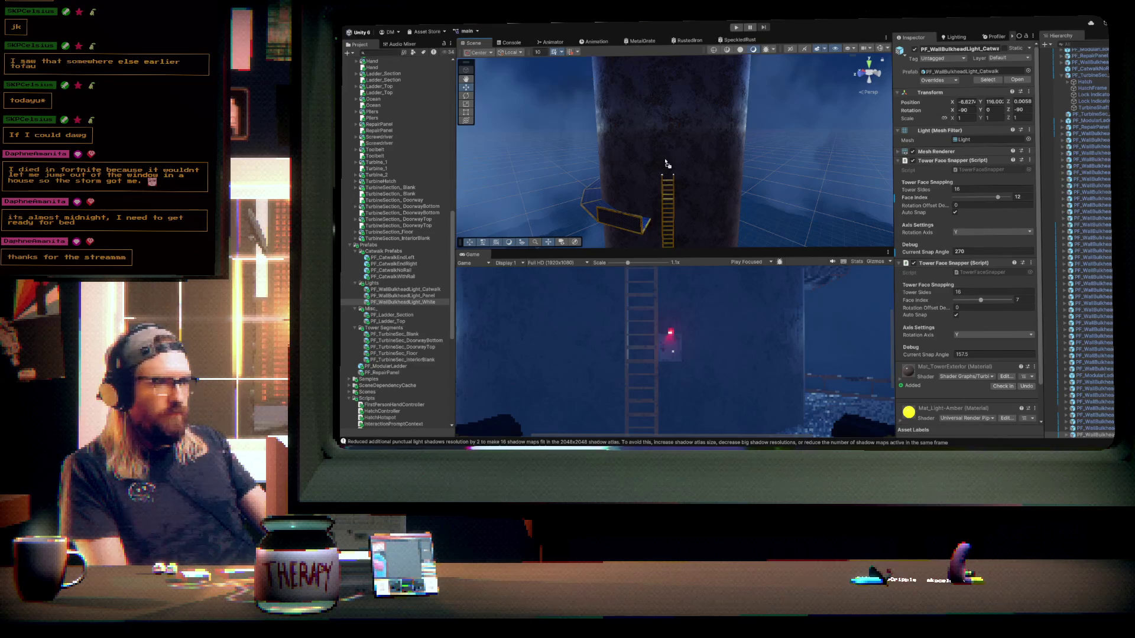
{"action": "left_click_drag", "start_coordinate": [668, 159], "coordinate": [669, 155]}
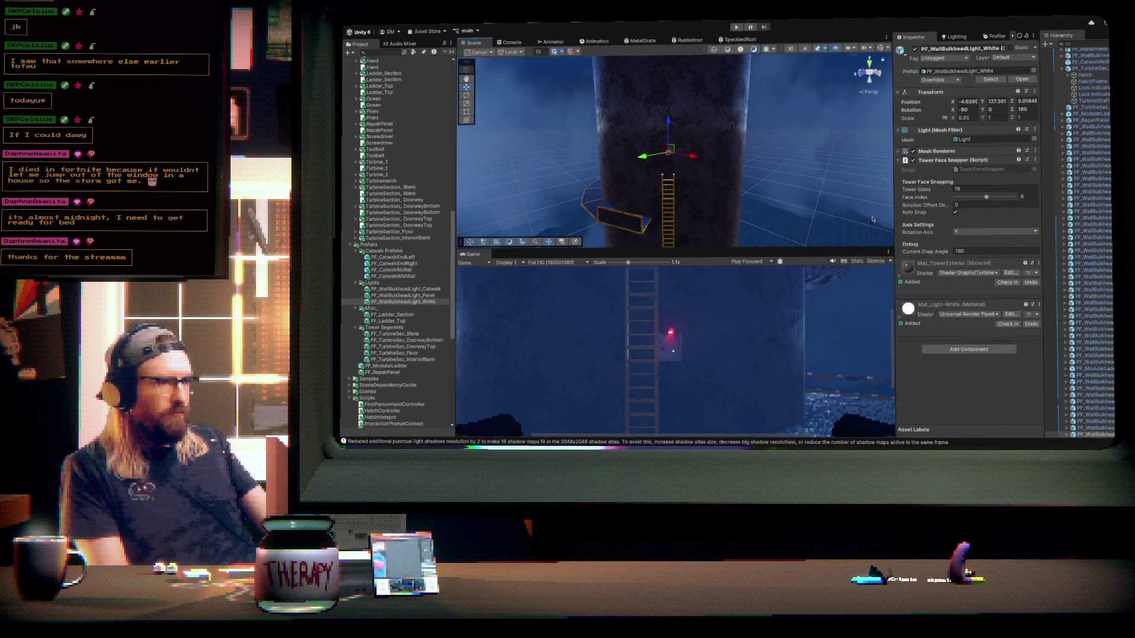
- Snap the white bulkhead light to face 14 (315°) above the ladder, then drag in another catwalk light
{"action": "left_click_drag", "start_coordinate": [985, 197], "coordinate": [1006, 197]}
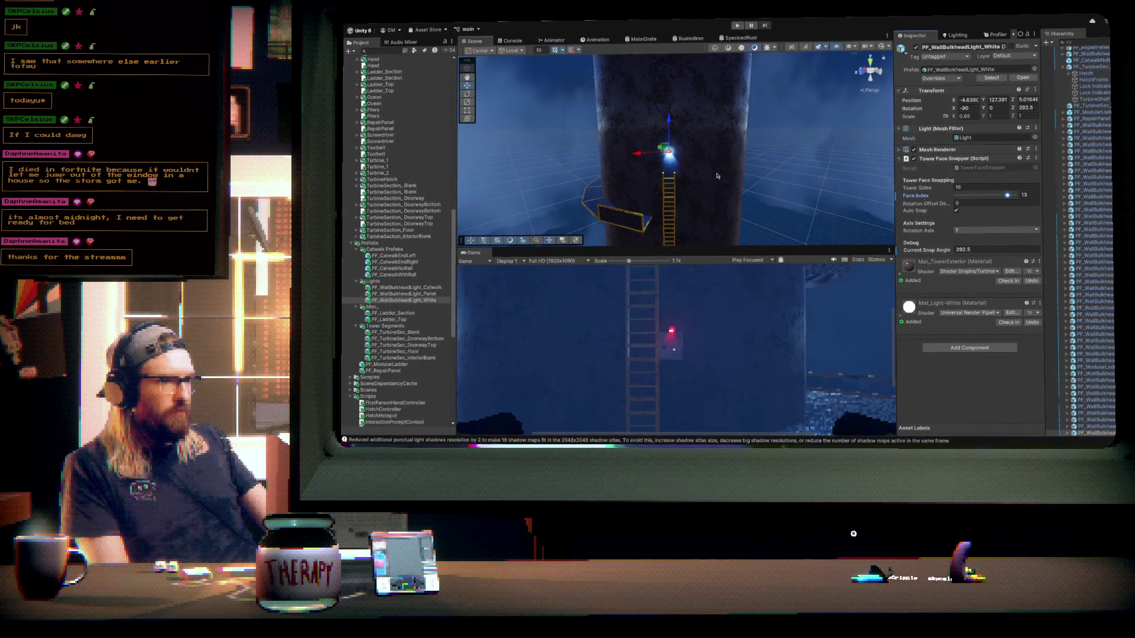
{"action": "key", "text": "f"}
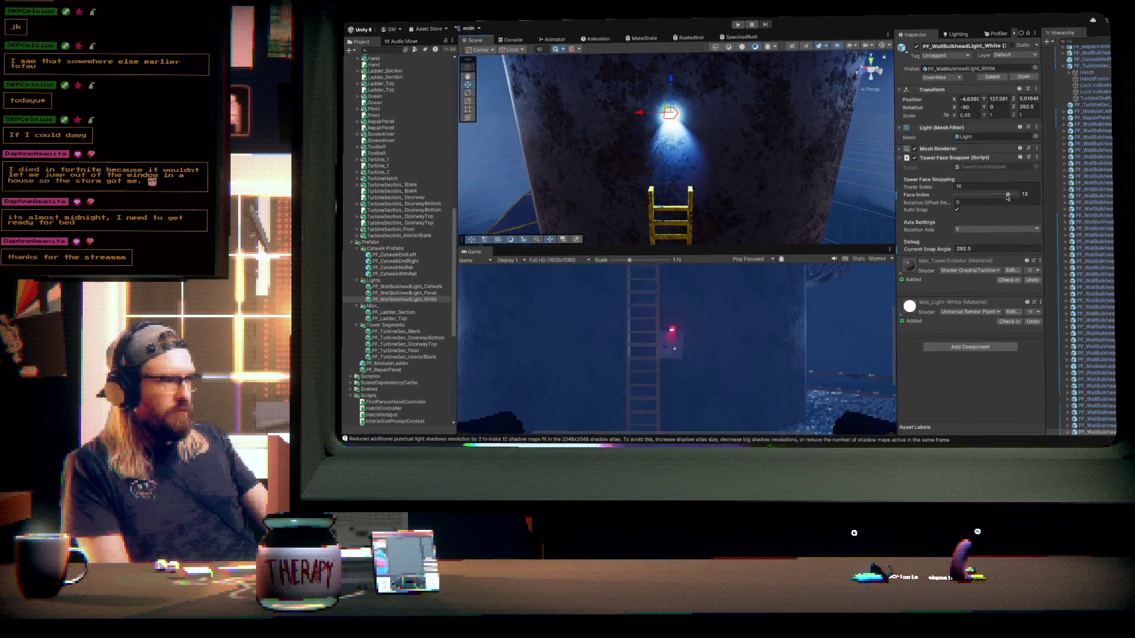
{"action": "left_click_drag", "start_coordinate": [1006, 198], "coordinate": [1011, 197]}
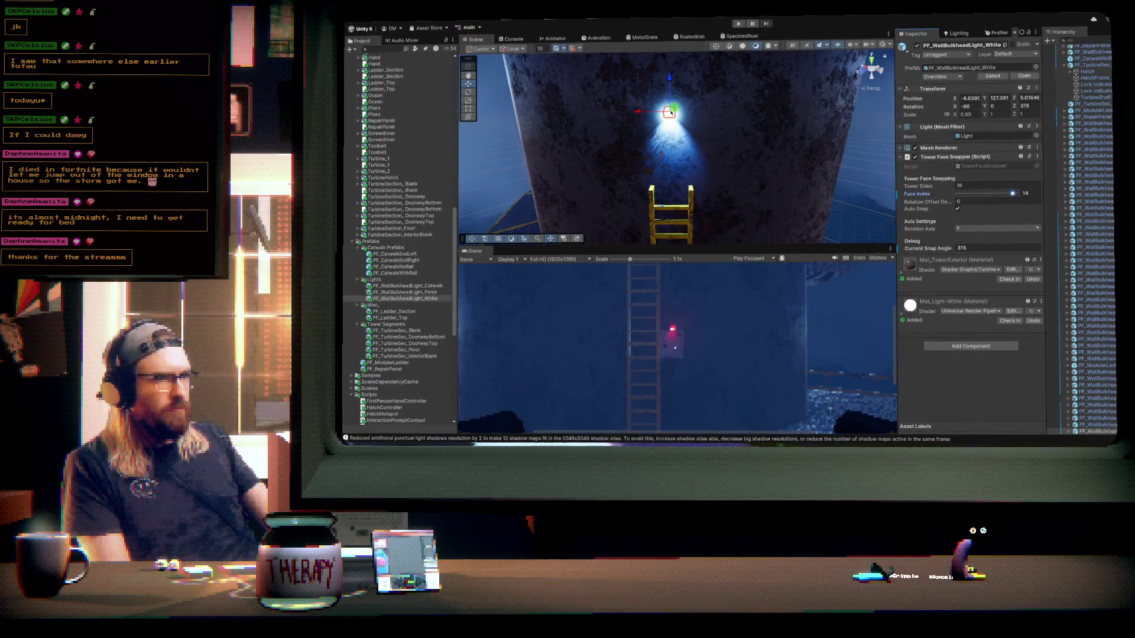
{"action": "mouse_move", "coordinate": [670, 112]}
{"action": "left_mouse_down"}
{"action": "mouse_move", "coordinate": [730, 174]}
{"action": "mouse_move", "coordinate": [836, 183]}
{"action": "left_mouse_up"}
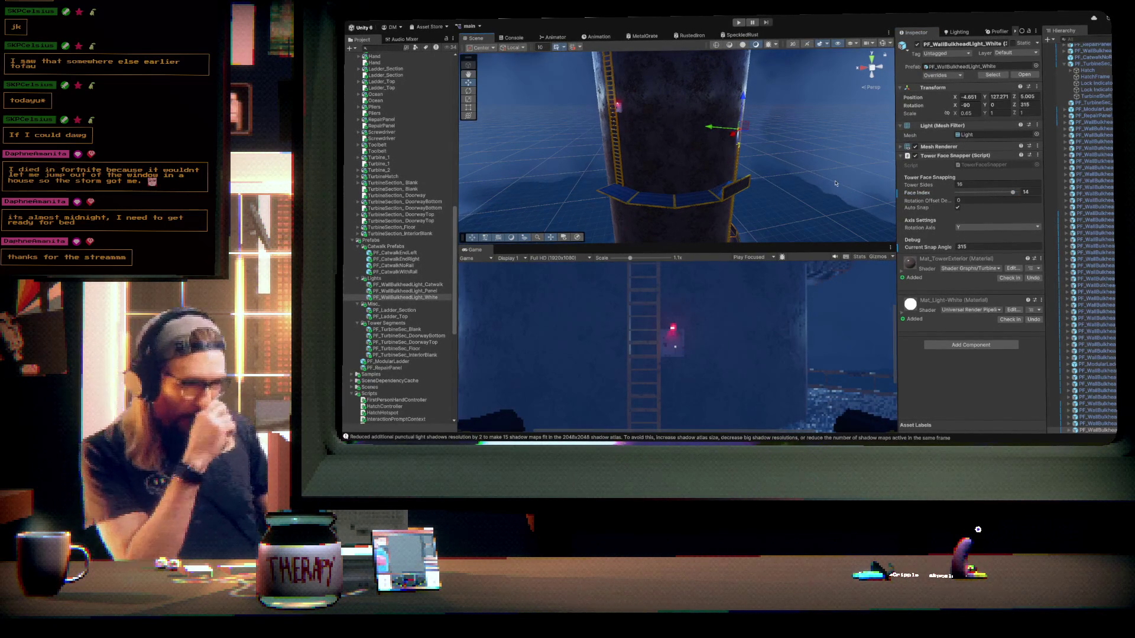
{"action": "left_click_drag", "start_coordinate": [675, 166], "coordinate": [669, 162]}
{"action": "mouse_move", "coordinate": [419, 286]}
{"action": "left_mouse_down"}
{"action": "mouse_move", "coordinate": [675, 155]}
{"action": "mouse_move", "coordinate": [722, 168]}
{"action": "left_mouse_up"}
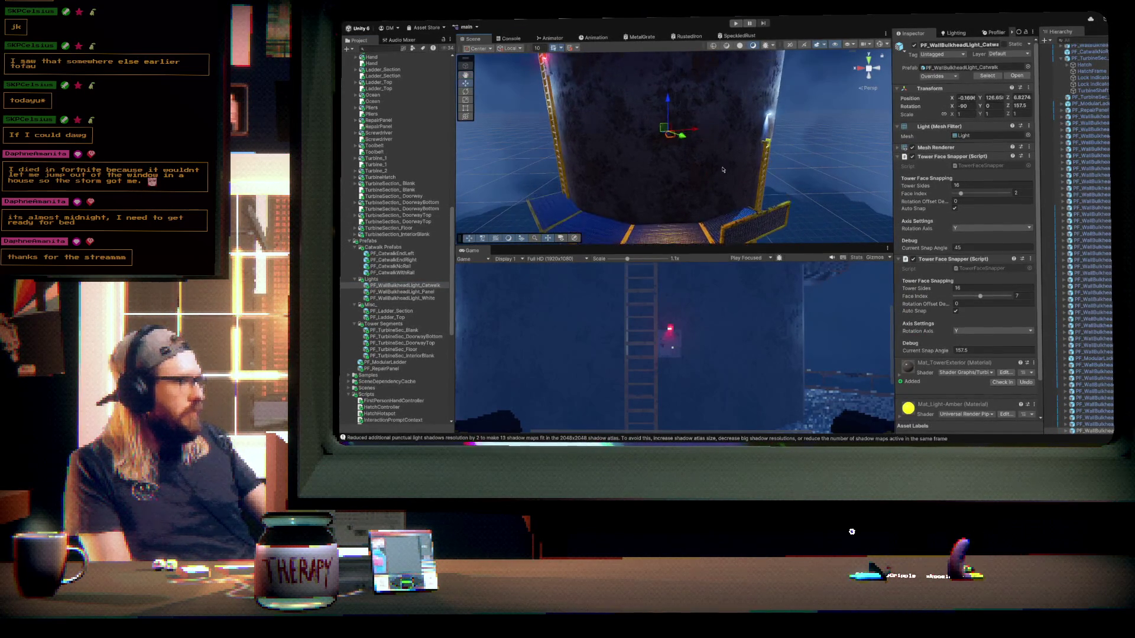
- Lower the amber catwalk light and shift it onto the adjacent tower face
{"action": "left_click_drag", "start_coordinate": [667, 103], "coordinate": [666, 120]}
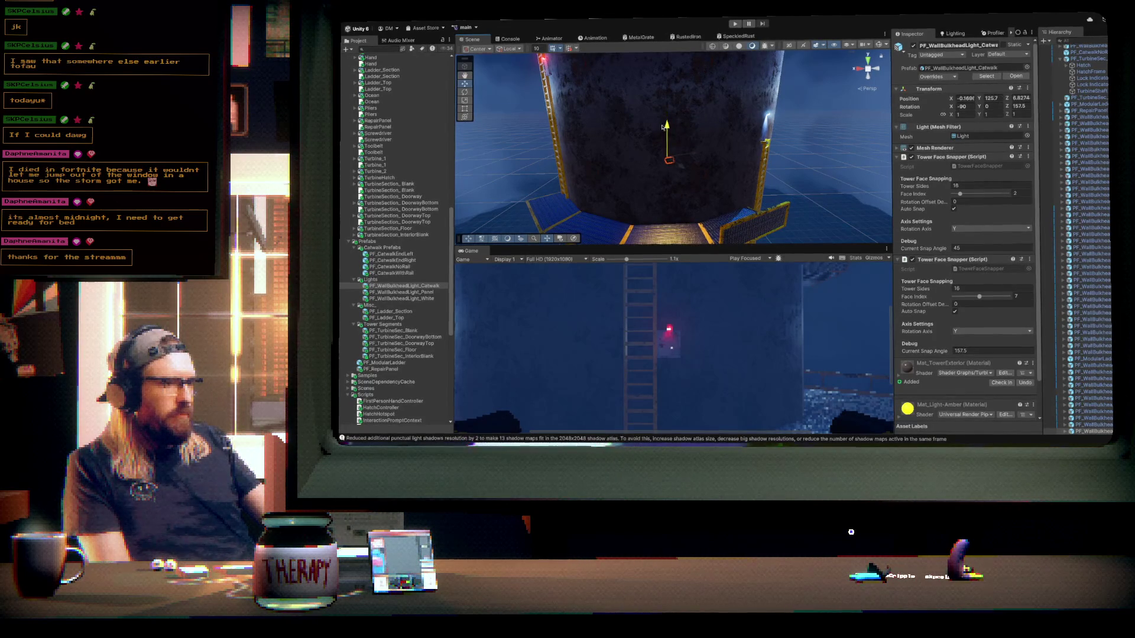
{"action": "left_click_drag", "start_coordinate": [963, 197], "coordinate": [953, 196]}
{"action": "scroll", "coordinate": [687, 116], "scroll_direction": "up", "scroll_amount": 3}
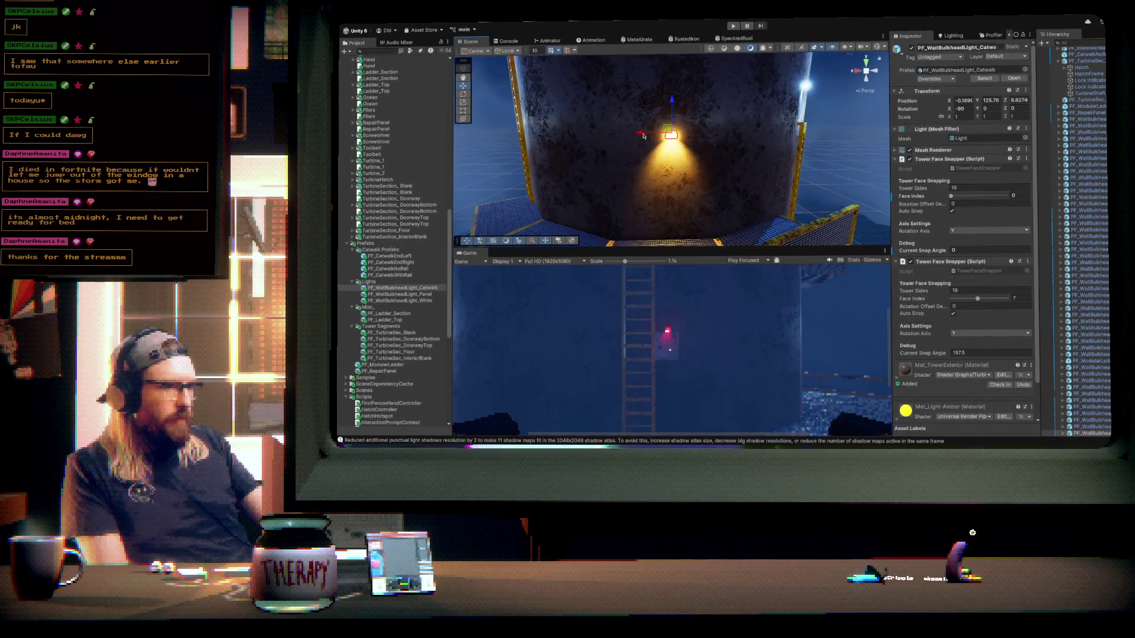
{"action": "left_click_drag", "start_coordinate": [643, 136], "coordinate": [713, 164]}
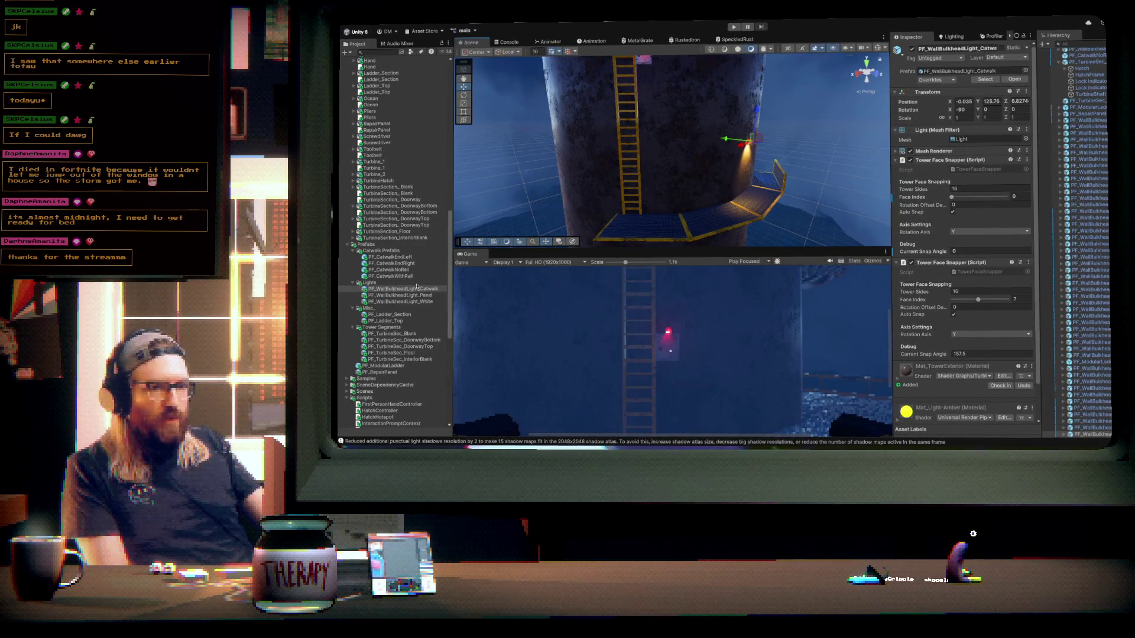
- Add another amber catwalk light on tower face 2 (45°), then drag in a white bulkhead light
{"action": "left_click_drag", "start_coordinate": [407, 291], "coordinate": [659, 156]}
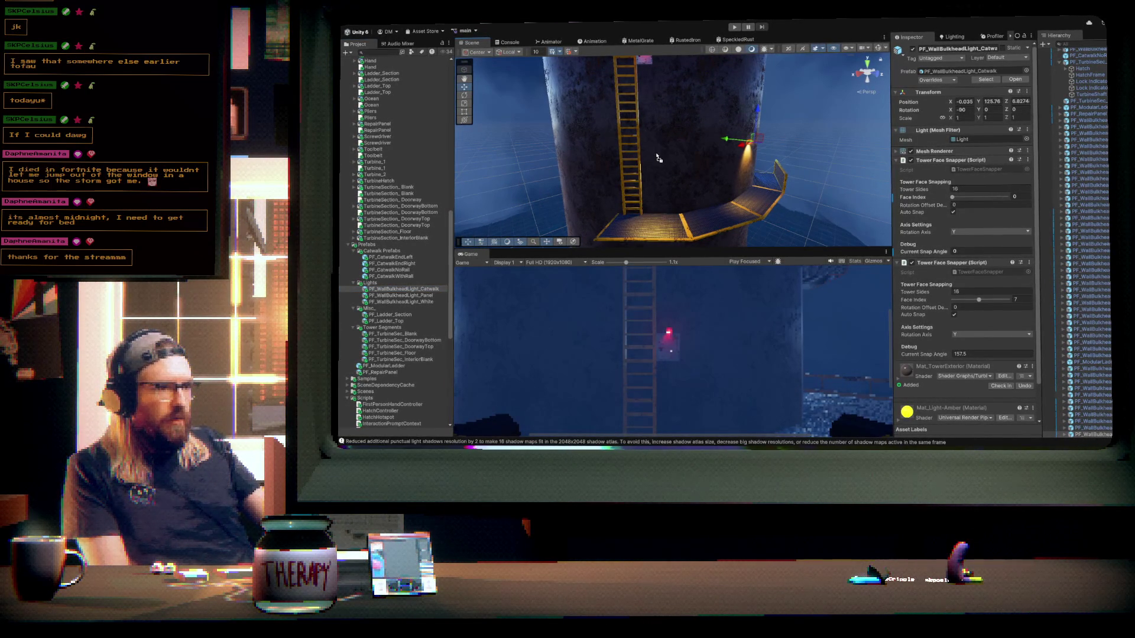
{"action": "left_click_drag", "start_coordinate": [952, 197], "coordinate": [963, 199]}
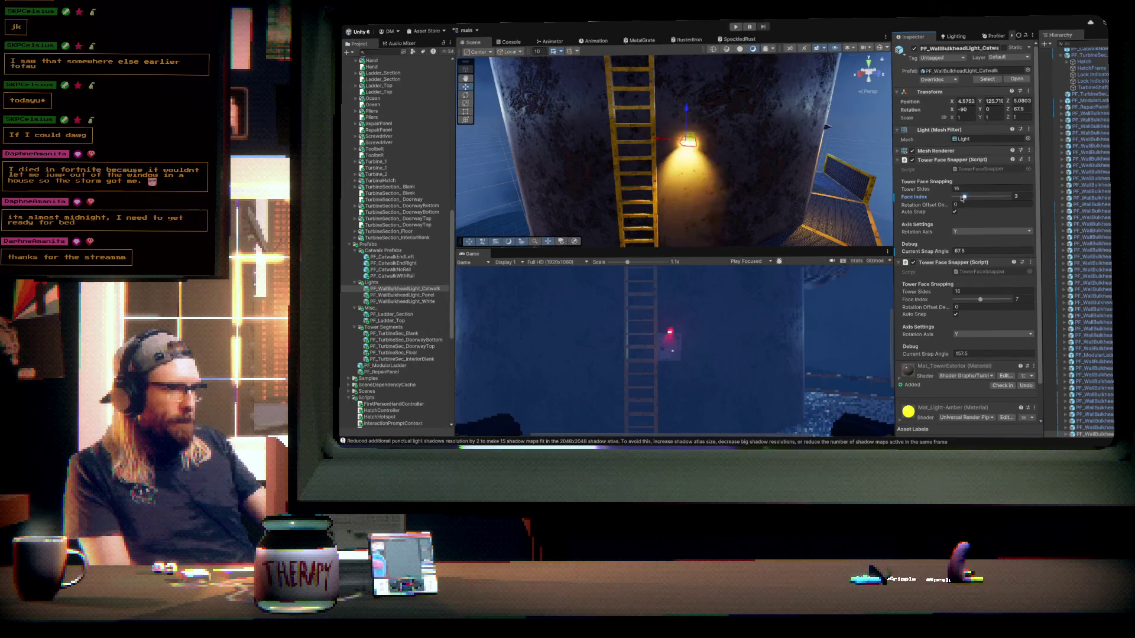
{"action": "left_click_drag", "start_coordinate": [680, 177], "coordinate": [756, 145]}
{"action": "left_click_drag", "start_coordinate": [395, 302], "coordinate": [679, 149]}
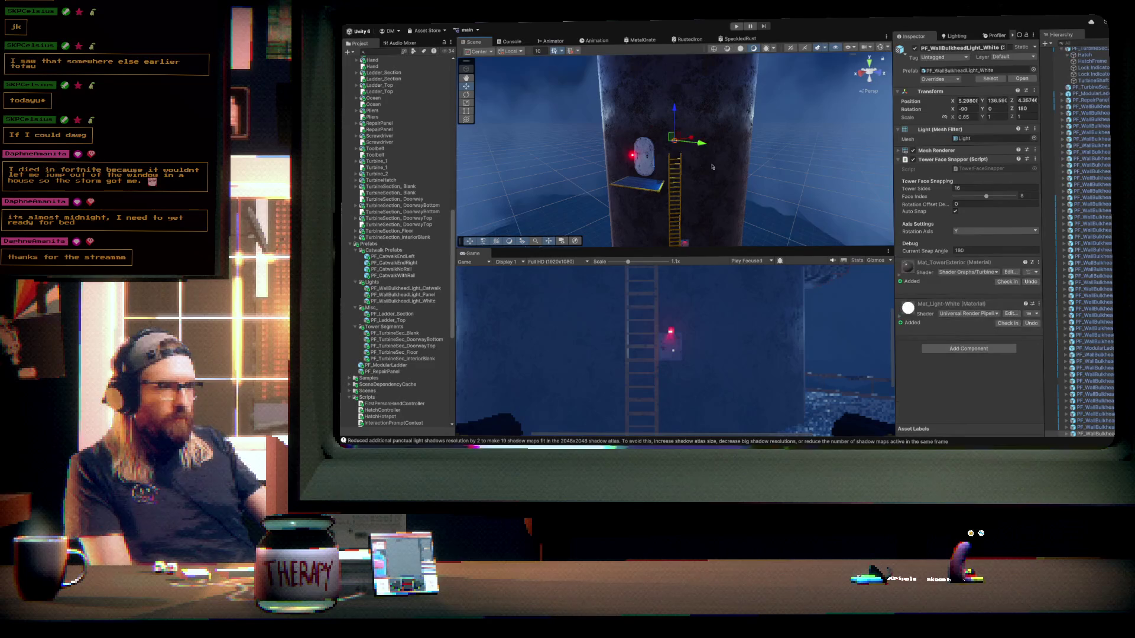
- Move the new white light to tower face 2 at 45° and place a red panel light above the hatch
{"action": "key", "text": "f"}
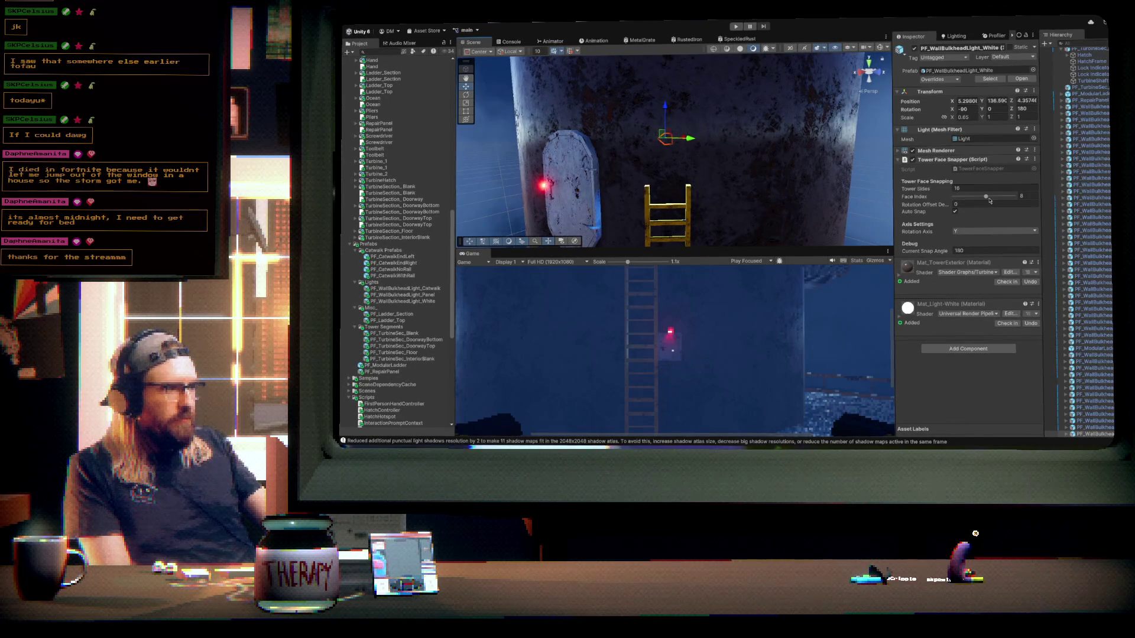
{"action": "mouse_move", "coordinate": [990, 199]}
{"action": "left_mouse_down"}
{"action": "mouse_move", "coordinate": [1005, 199]}
{"action": "mouse_move", "coordinate": [994, 202]}
{"action": "left_mouse_up"}
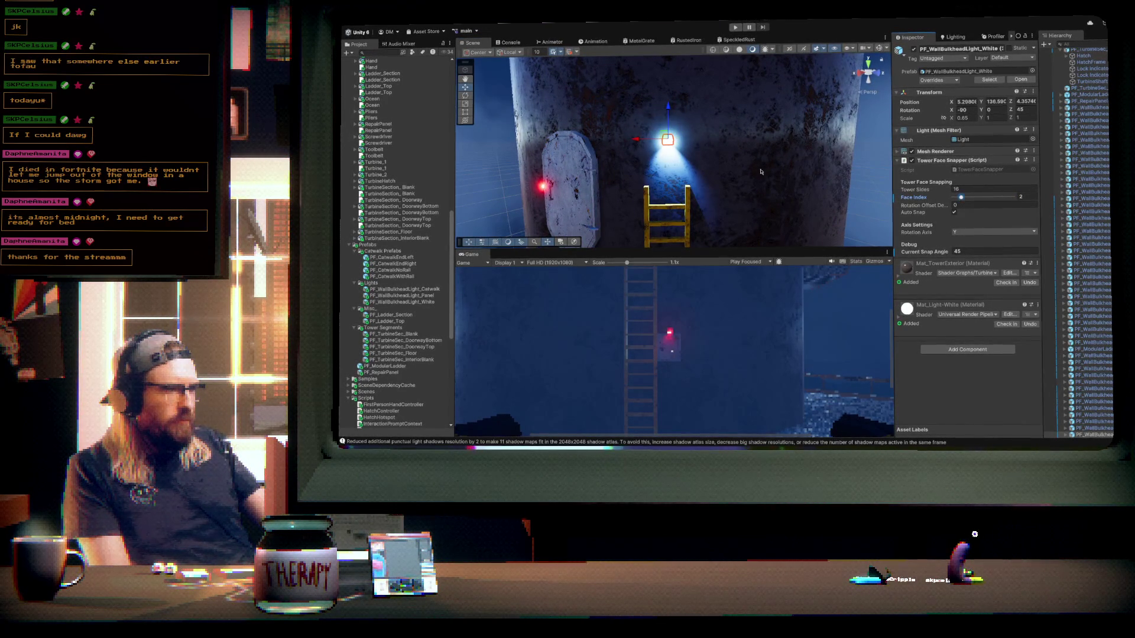
{"action": "scroll", "coordinate": [737, 162], "scroll_direction": "down", "scroll_amount": 5}
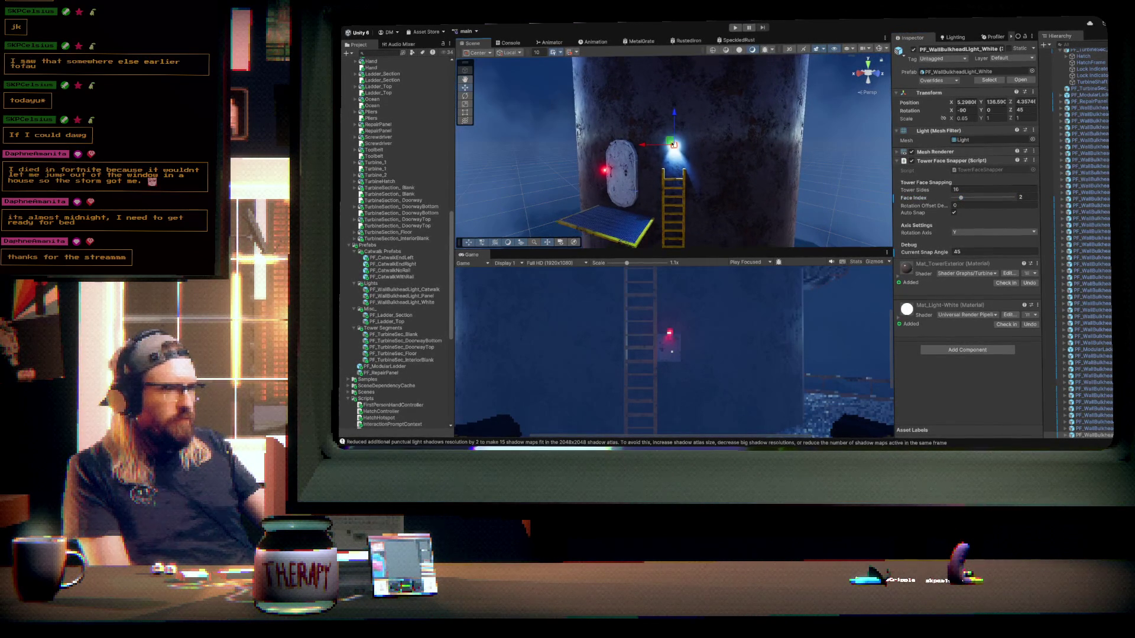
{"action": "left_click_drag", "start_coordinate": [673, 138], "coordinate": [694, 162]}
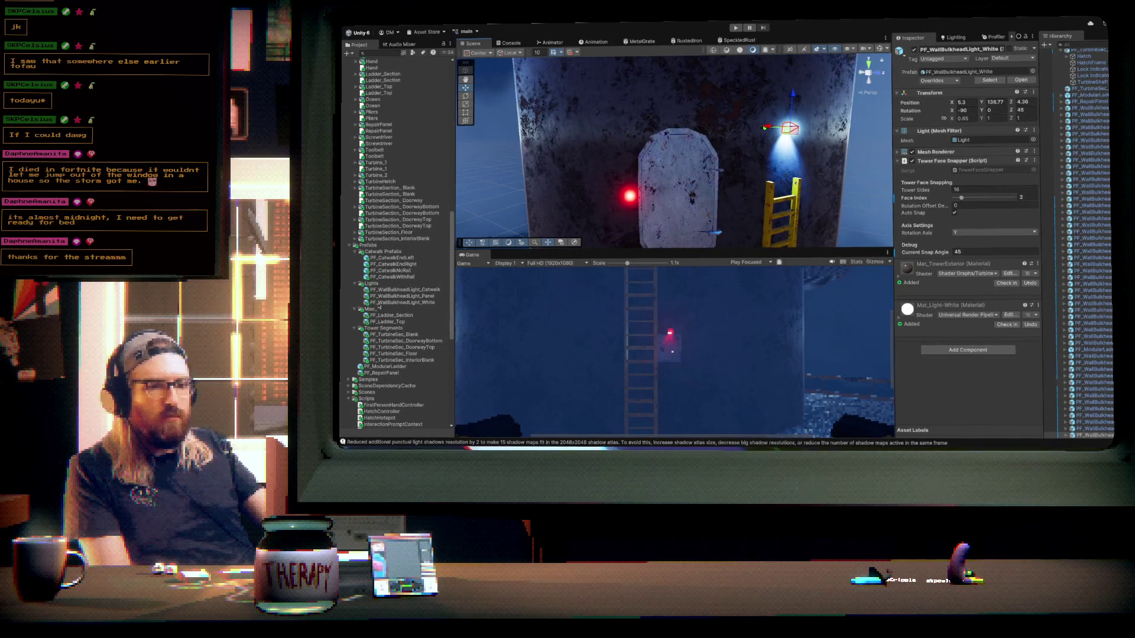
{"action": "mouse_move", "coordinate": [403, 298]}
{"action": "left_mouse_down"}
{"action": "mouse_move", "coordinate": [643, 166]}
{"action": "mouse_move", "coordinate": [680, 122]}
{"action": "left_mouse_up"}
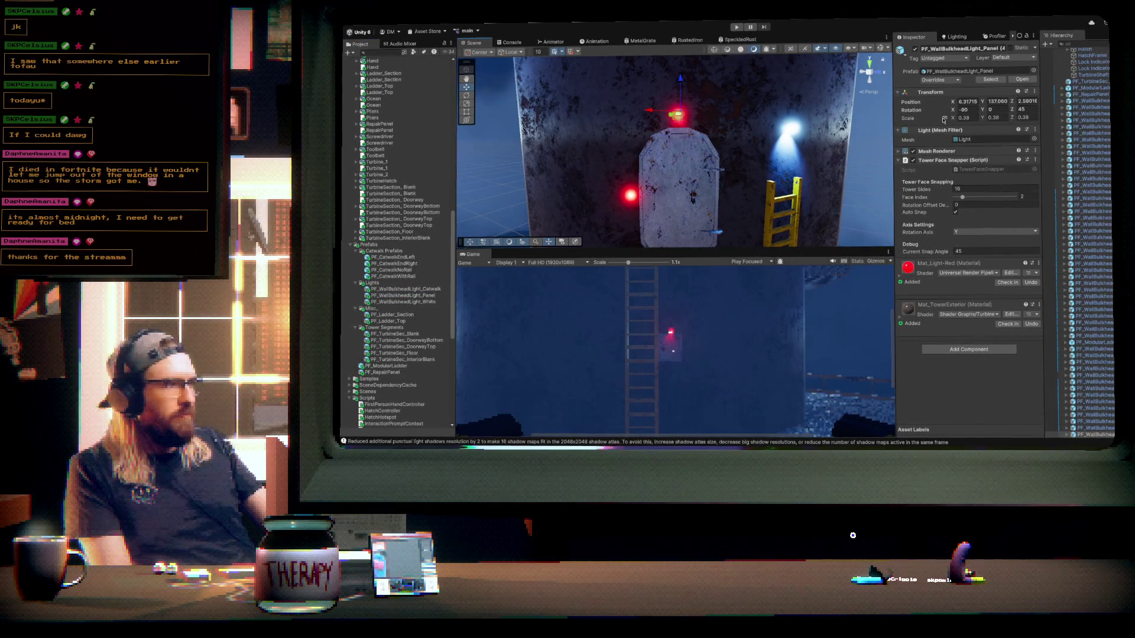
- Set the red panel light's scale to 1 and reposition it on the next face above the hatch
{"action": "type", "text": "1"}
{"action": "key", "text": "Return"}
{"action": "mouse_move", "coordinate": [752, 149]}
{"action": "left_mouse_down"}
{"action": "mouse_move", "coordinate": [747, 131]}
{"action": "mouse_move", "coordinate": [750, 165]}
{"action": "mouse_move", "coordinate": [777, 171]}
{"action": "left_mouse_up"}
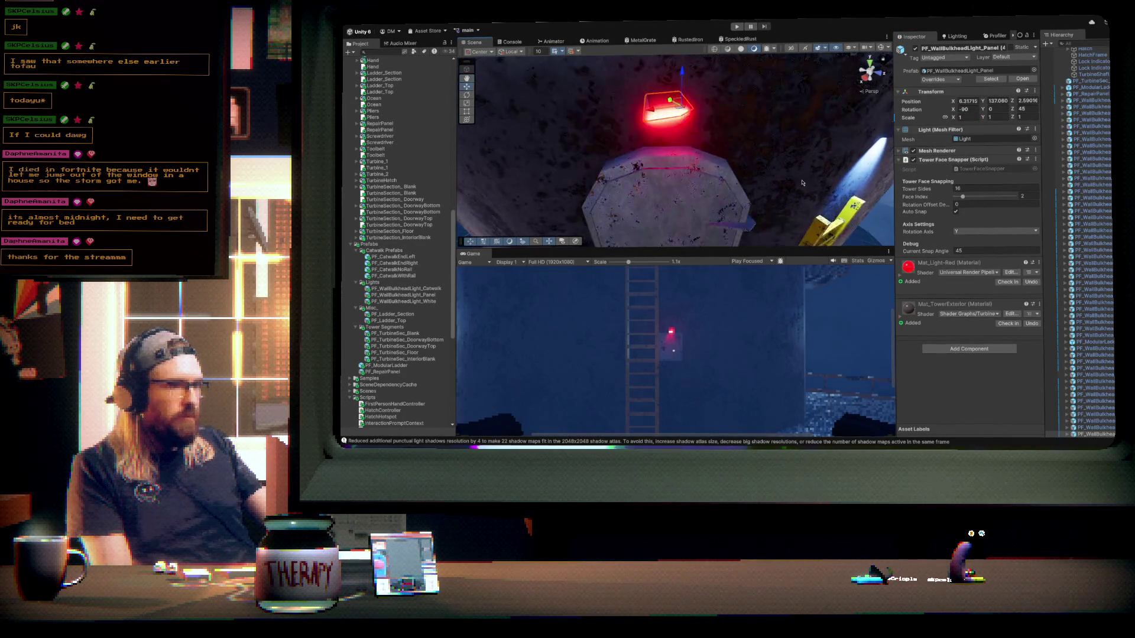
{"action": "left_click_drag", "start_coordinate": [961, 198], "coordinate": [967, 200]}
{"action": "mouse_move", "coordinate": [666, 107]}
{"action": "left_mouse_down"}
{"action": "mouse_move", "coordinate": [731, 148]}
{"action": "mouse_move", "coordinate": [673, 139]}
{"action": "left_mouse_up"}
{"action": "left_click_drag", "start_coordinate": [1085, 94], "coordinate": [668, 207]}
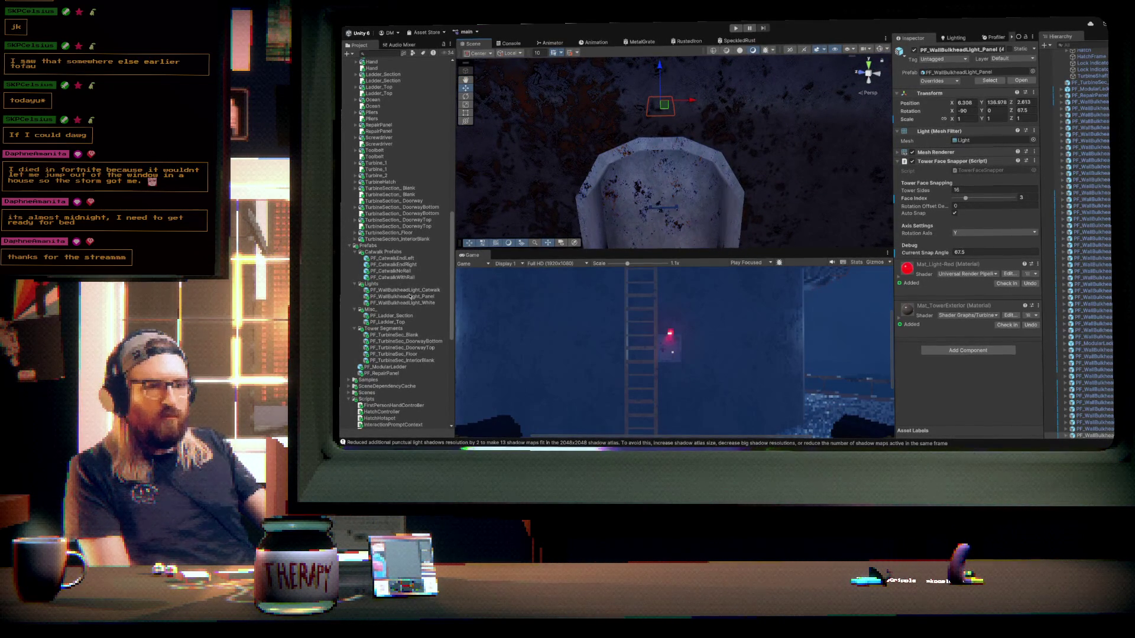
- Add a second red panel light at scale 1, snapped to tower face 11 at 247.5°
{"action": "left_click_drag", "start_coordinate": [409, 300], "coordinate": [665, 113]}
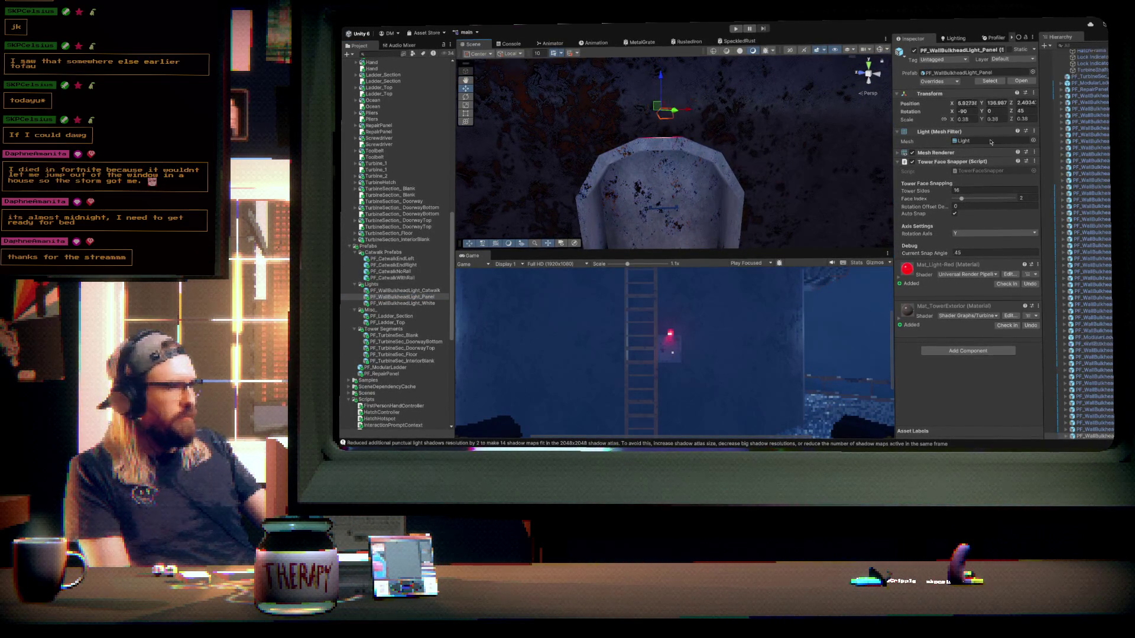
{"action": "type", "text": "11"}
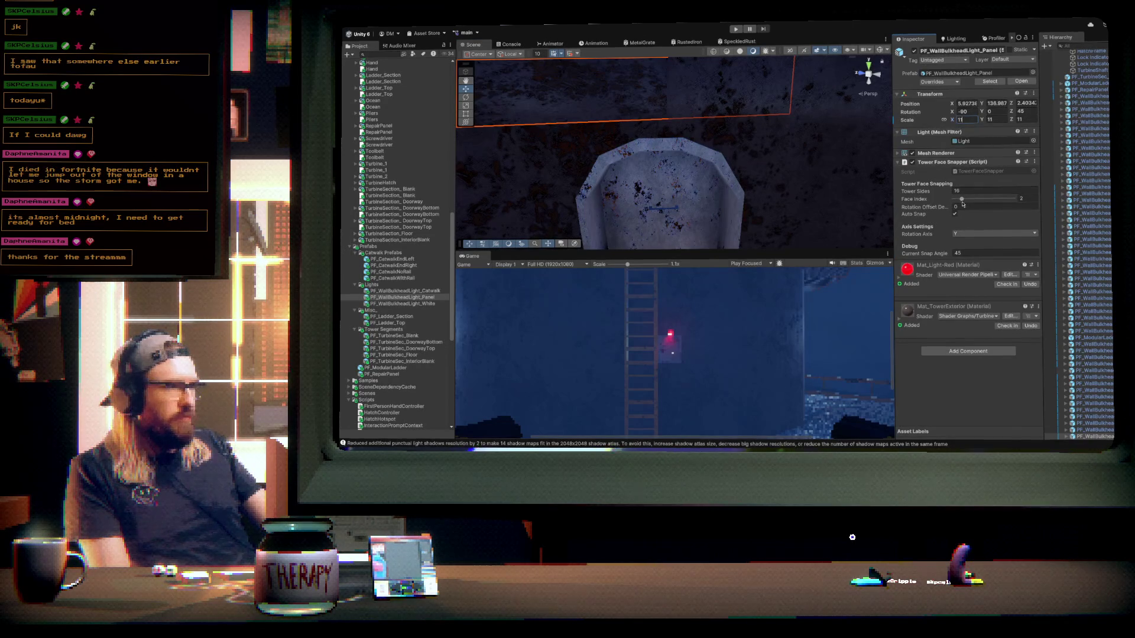
{"action": "type", "text": "1"}
{"action": "key", "text": "BackSpace"}
{"action": "key", "text": "BackSpace"}
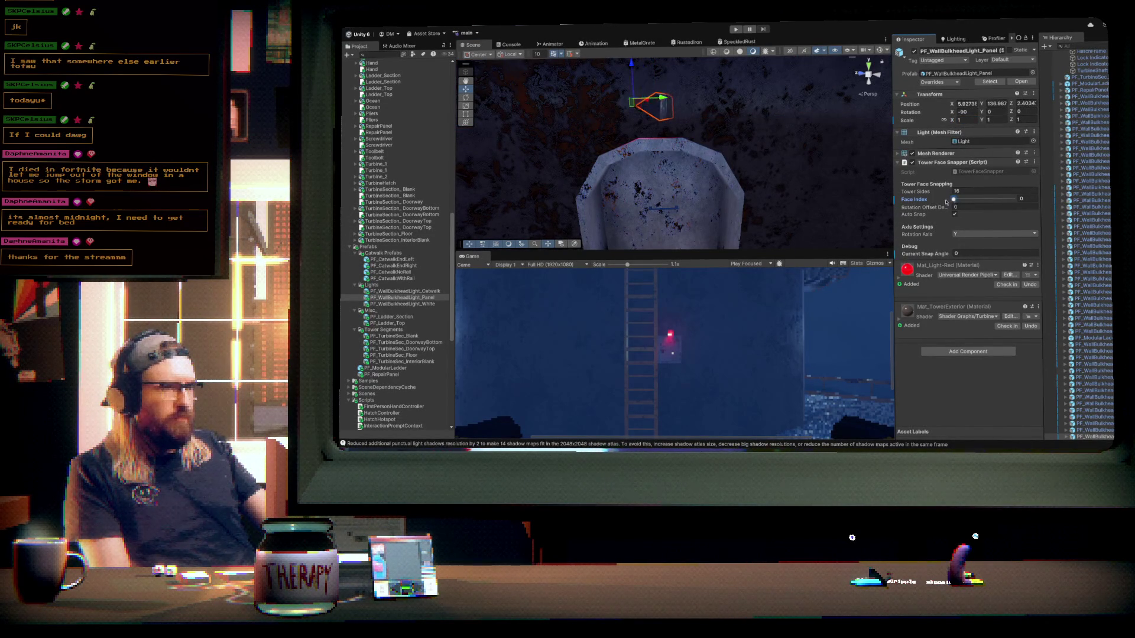
{"action": "left_click_drag", "start_coordinate": [977, 199], "coordinate": [996, 199]}
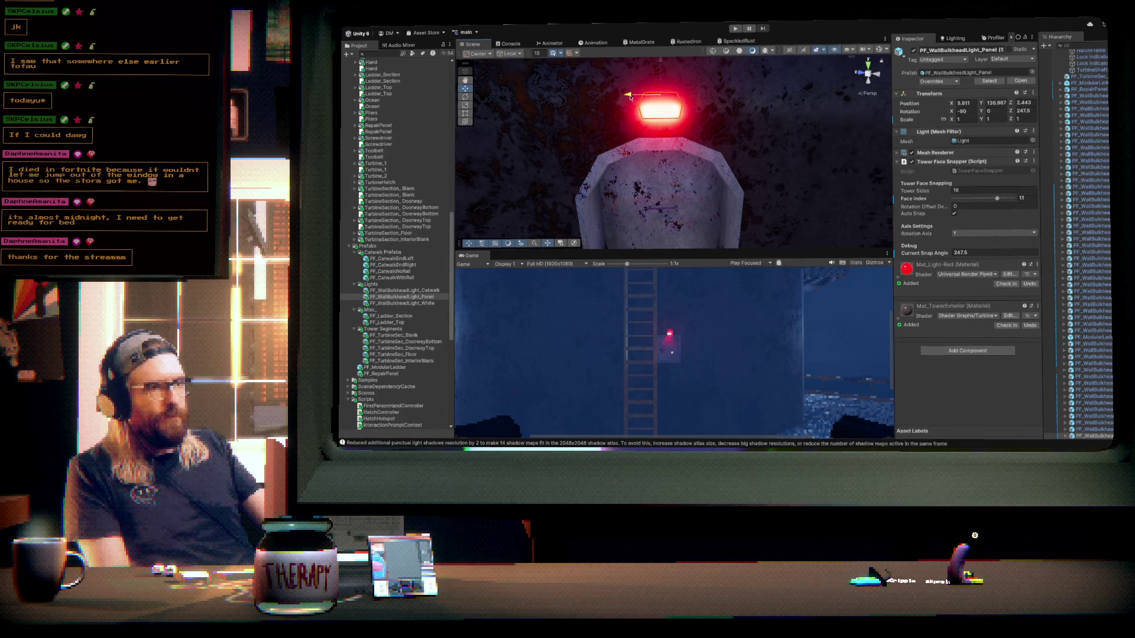
{"action": "mouse_move", "coordinate": [789, 141]}
{"action": "left_mouse_down"}
{"action": "mouse_move", "coordinate": [755, 150]}
{"action": "mouse_move", "coordinate": [617, 138]}
{"action": "mouse_move", "coordinate": [713, 443]}
{"action": "mouse_move", "coordinate": [570, 148]}
{"action": "mouse_move", "coordinate": [566, 92]}
{"action": "left_mouse_up"}
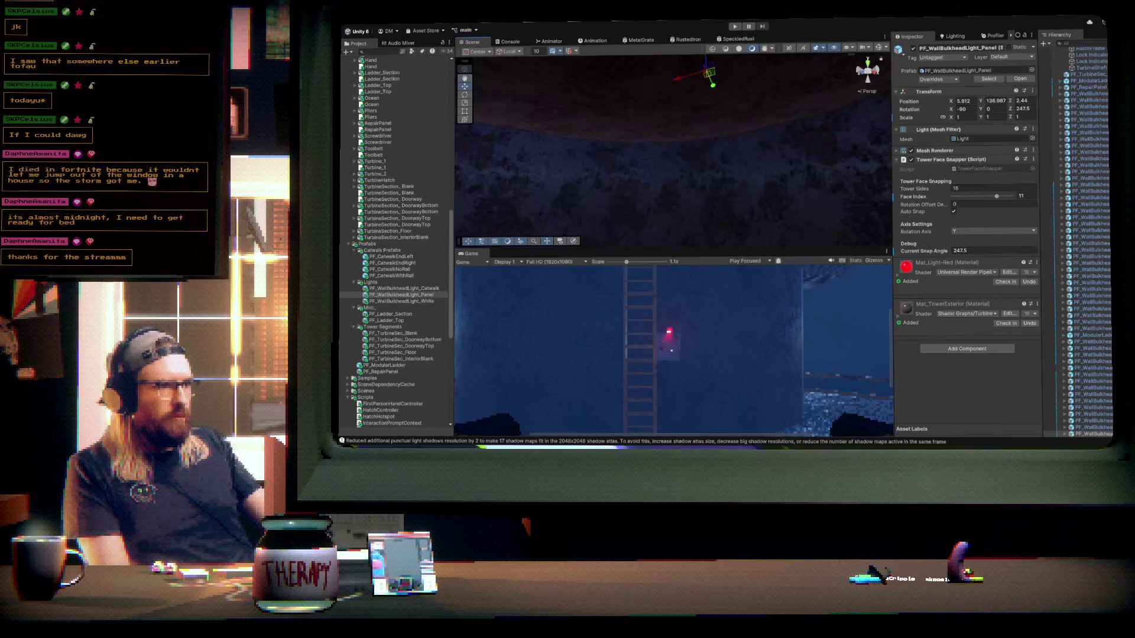